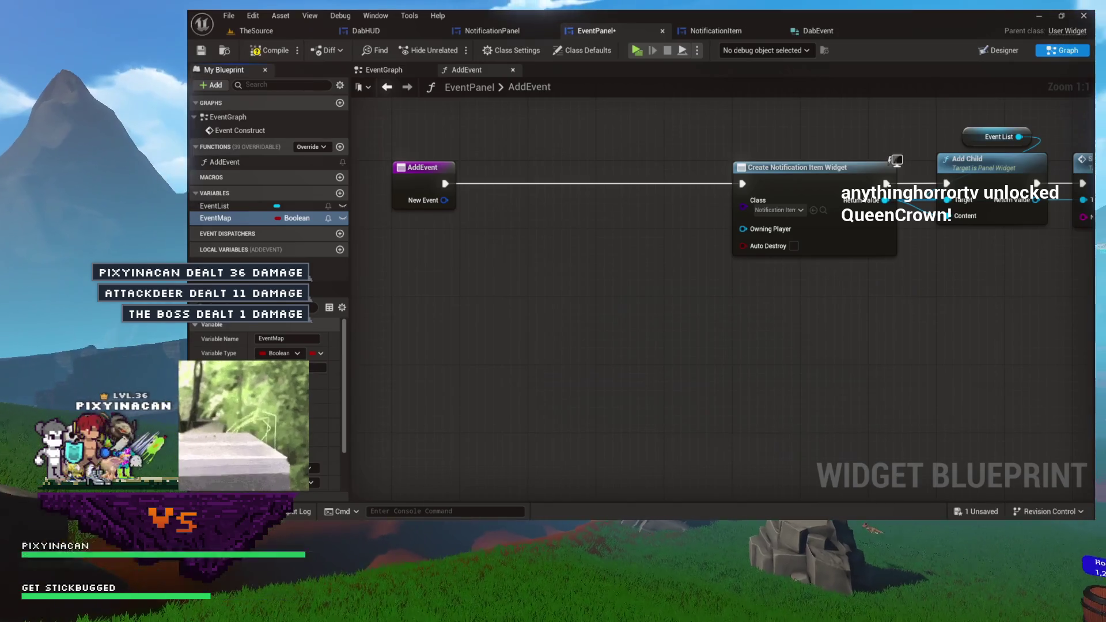
Give EventMap String keys, a Map container, and Dab Event as its value type.
click(296, 217)
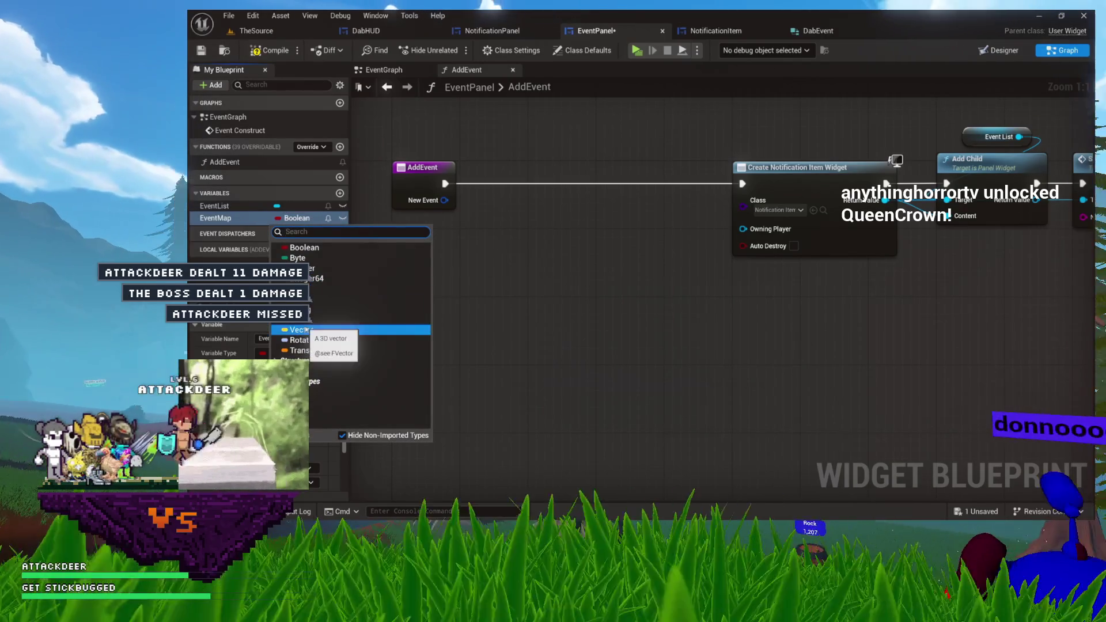
click(299, 309)
click(308, 218)
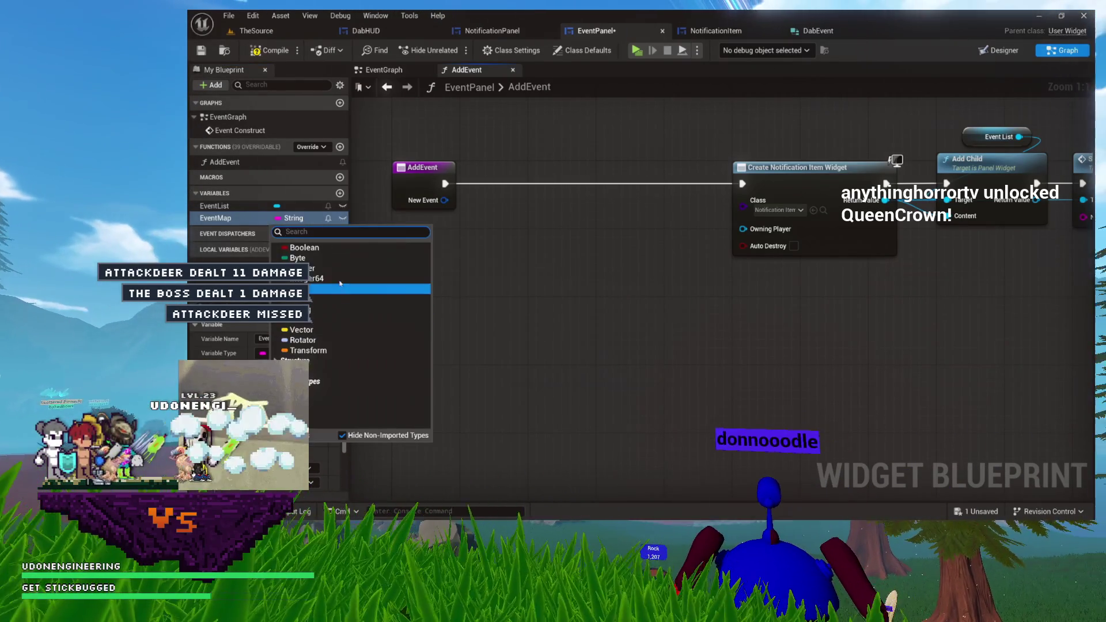
click(216, 206)
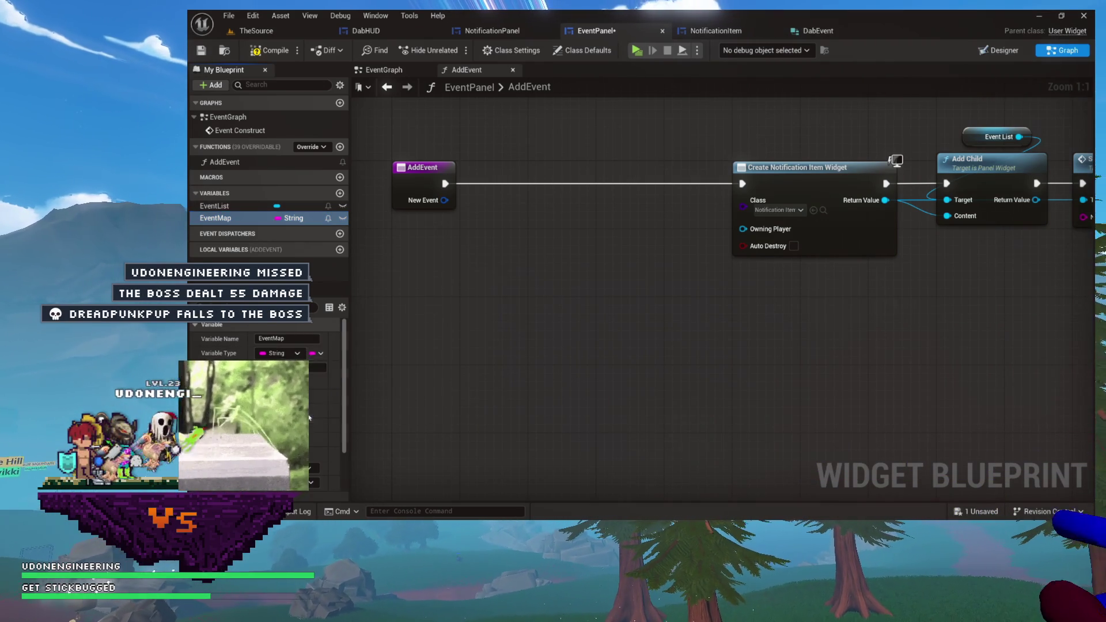
click(310, 355)
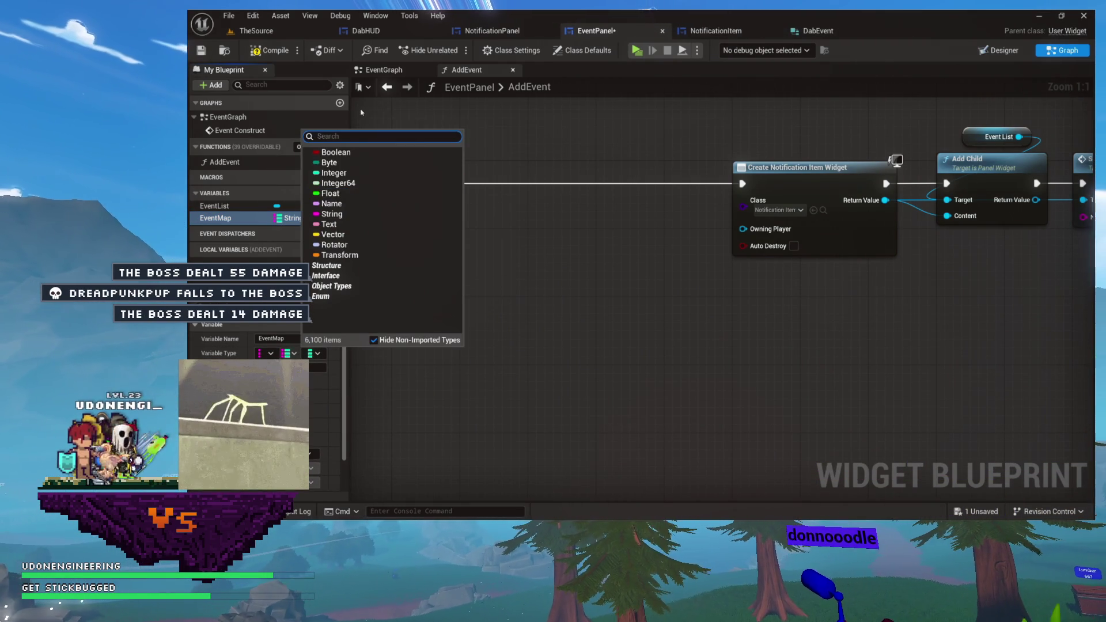
text(dabe)
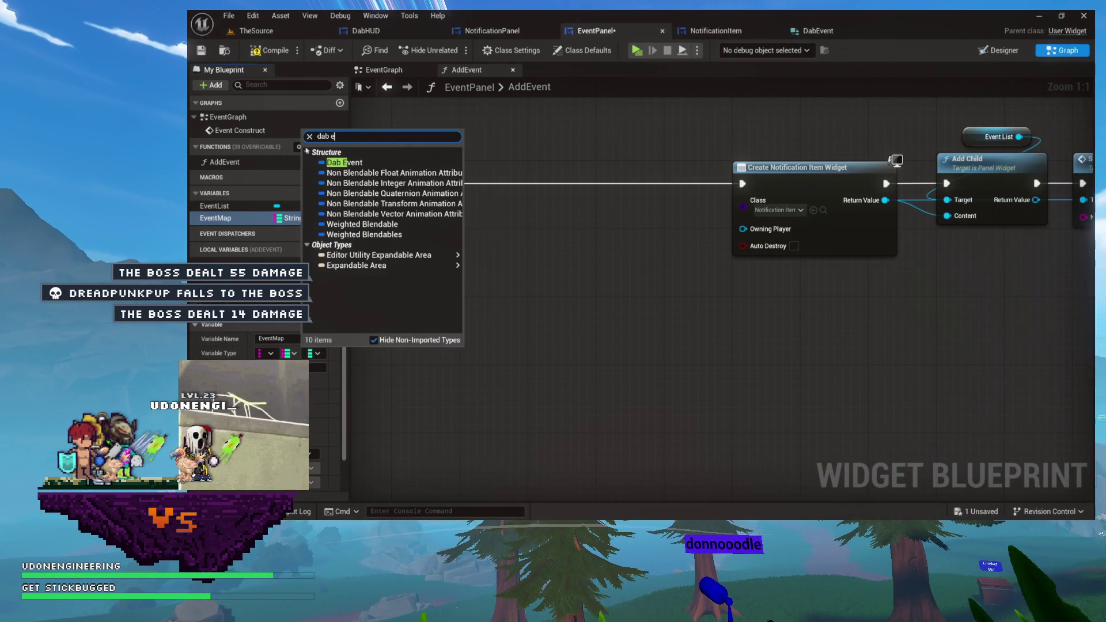
click(332, 163)
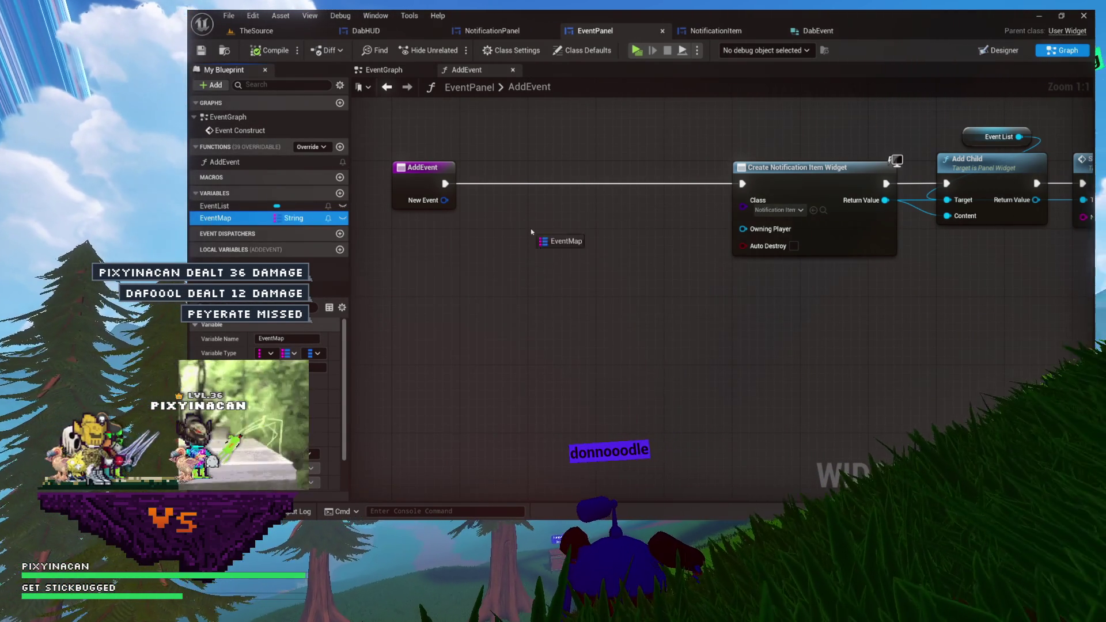
Place an Event Map getter in AddEvent and break New Event with a Break Dab Event node.
drag(531, 232, 532, 231)
drag(532, 346, 531, 238)
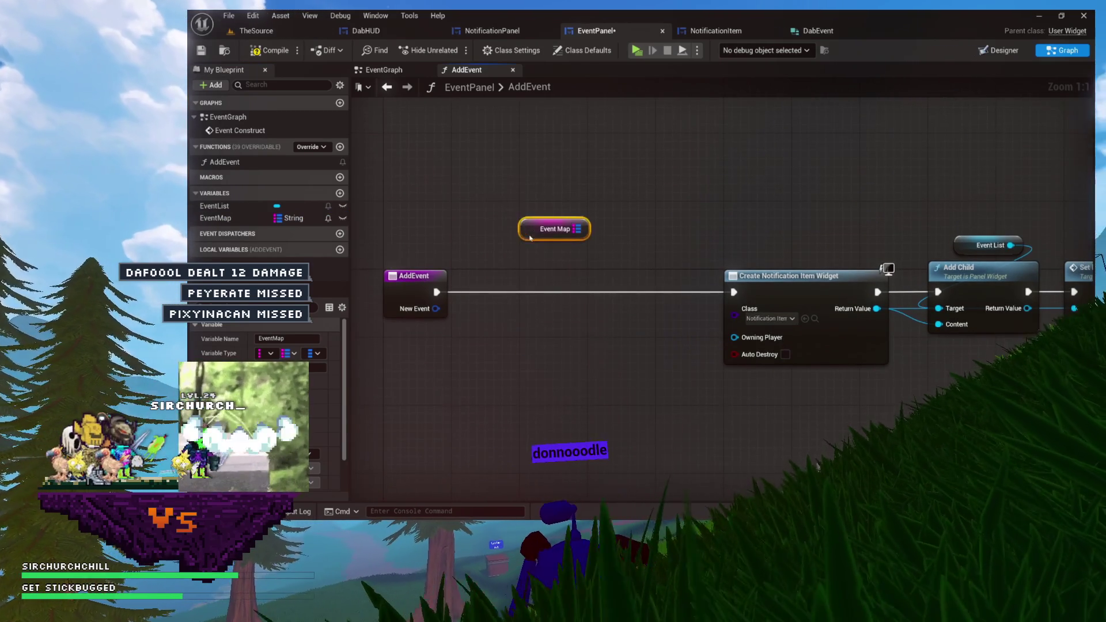
drag(481, 357, 481, 353)
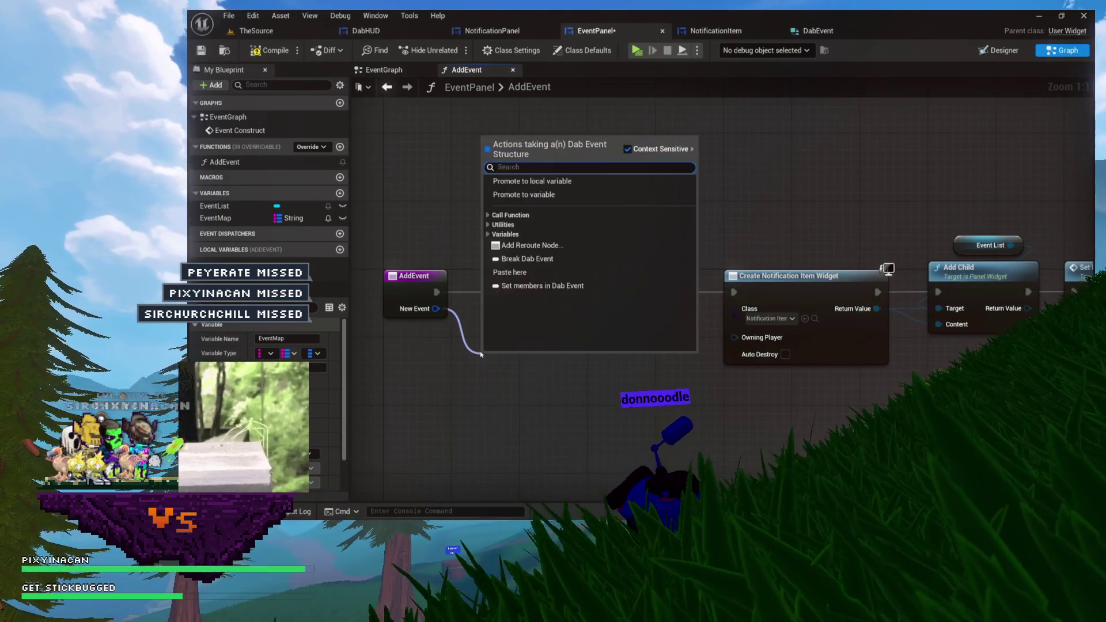
text(brea)
click(550, 183)
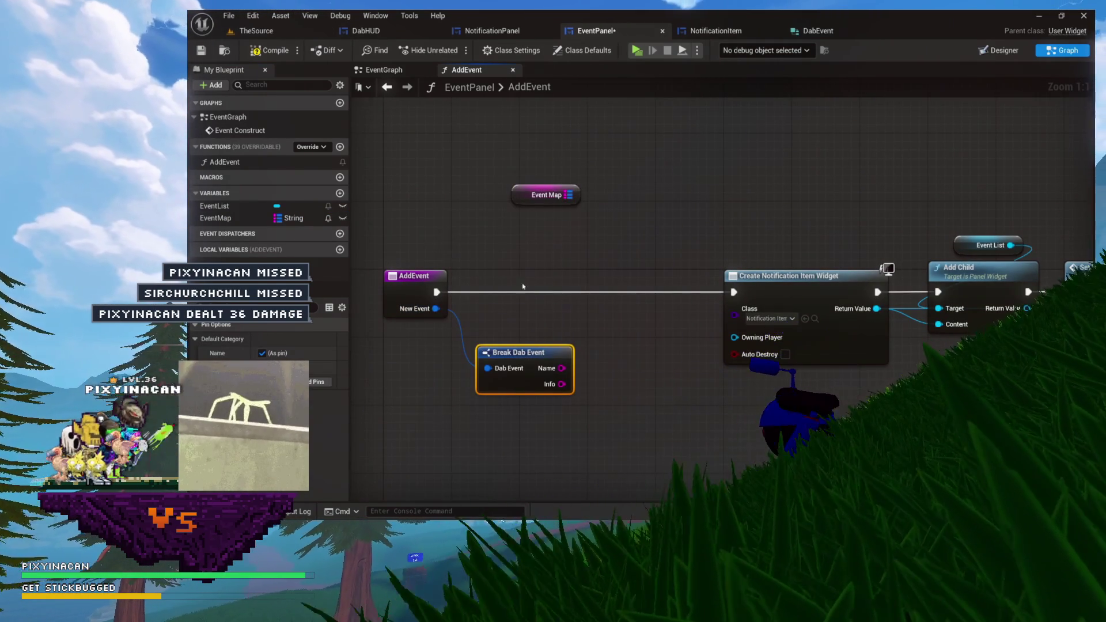
Add a Find lookup on Event Map and wire its result toward a new Branch.
drag(567, 224, 567, 228)
text(find)
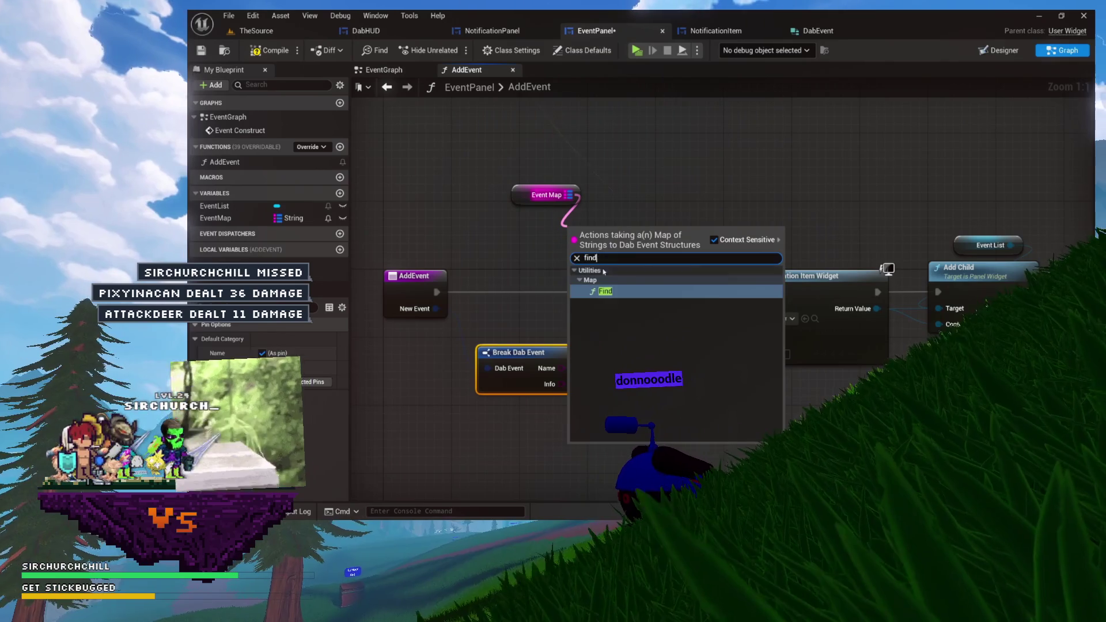
click(605, 290)
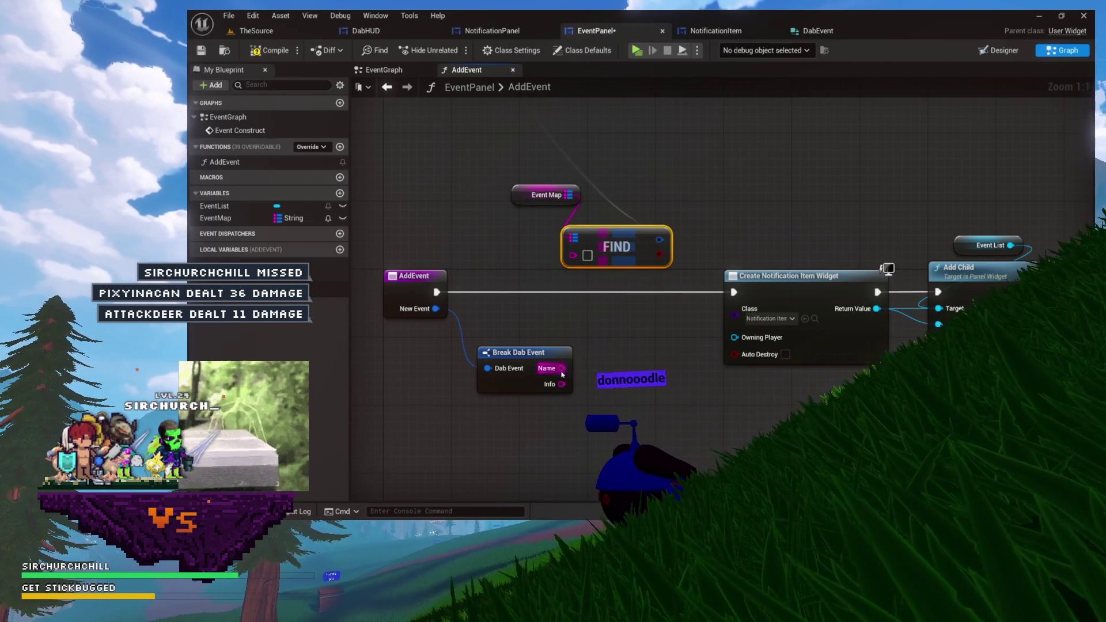
drag(599, 234, 539, 216)
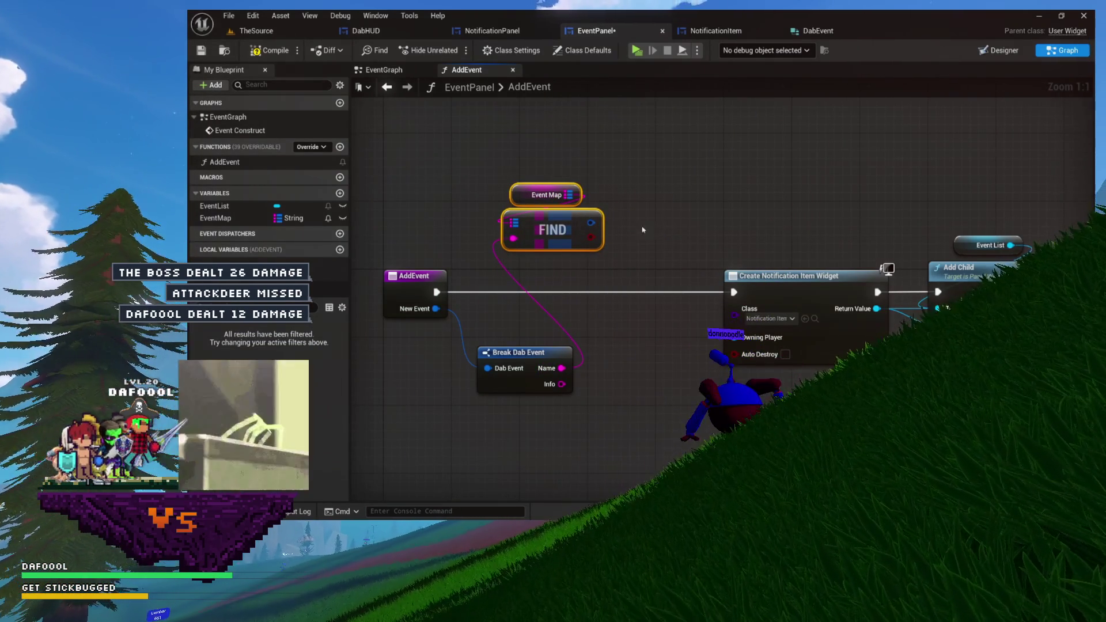
mouse_move(660, 225)
mouse_down()
mouse_move(593, 201)
mouse_move(601, 168)
mouse_move(621, 146)
mouse_move(707, 156)
mouse_up()
mouse_move(636, 165)
mouse_down()
mouse_move(588, 223)
mouse_move(612, 216)
mouse_up()
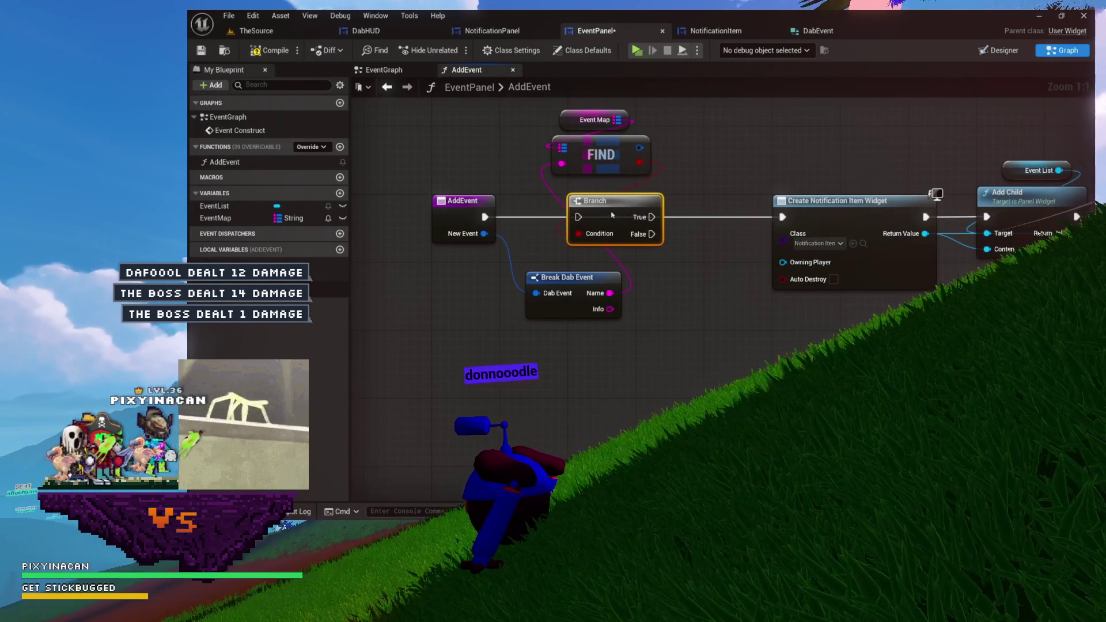
Regroup Event Map, Find and Branch, then connect Branch False to Create Notification Item Widget.
mouse_move(611, 177)
mouse_down()
mouse_move(490, 208)
mouse_move(465, 147)
mouse_up()
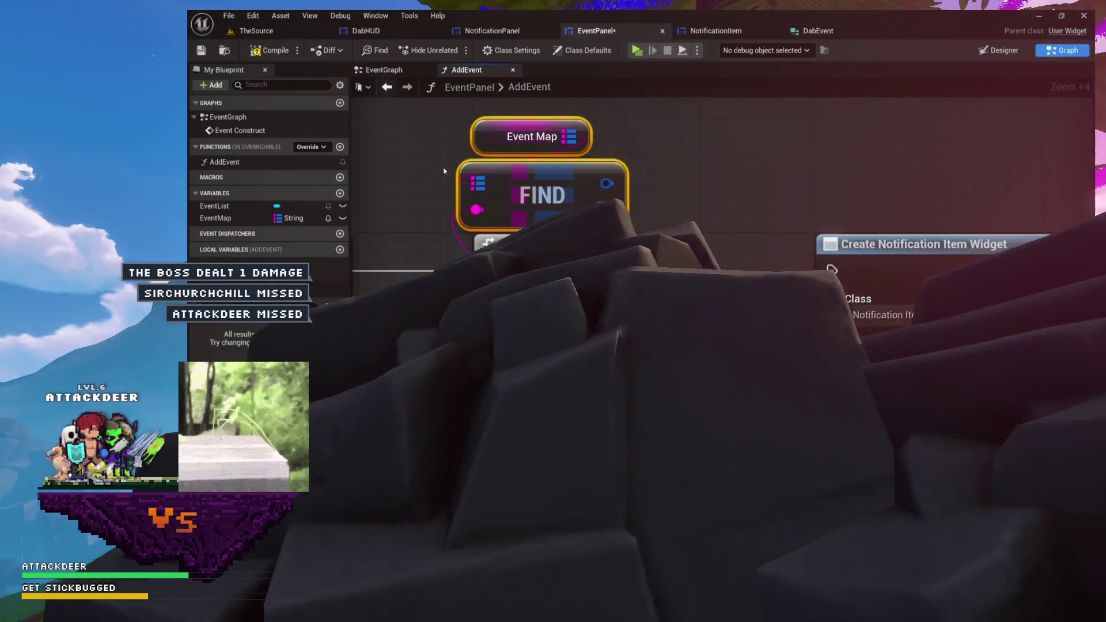
click(494, 146)
drag(494, 146, 507, 145)
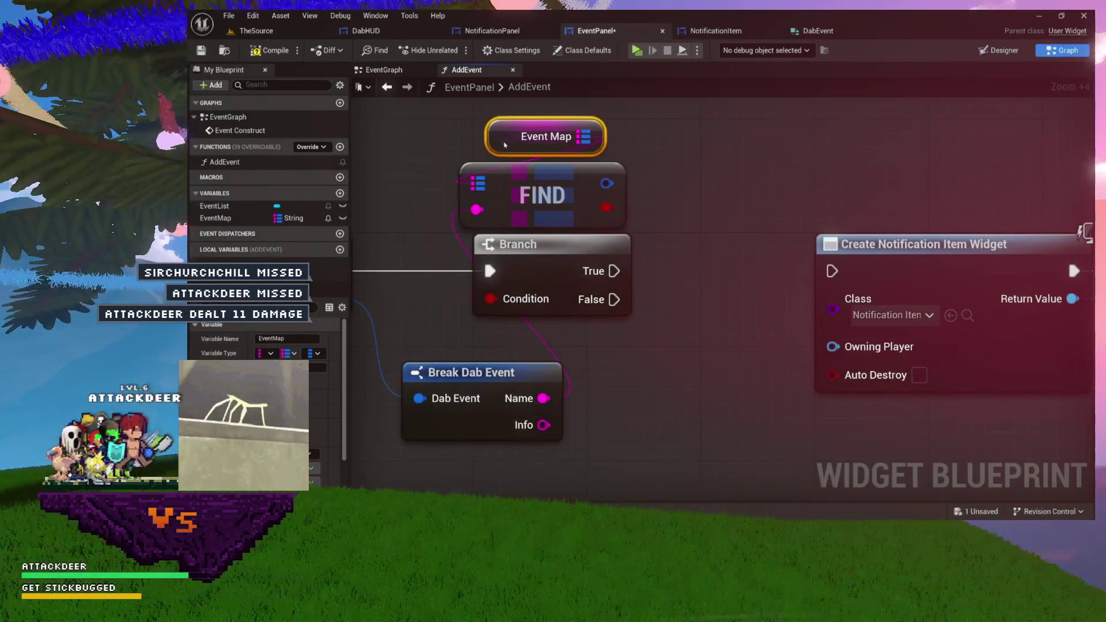
drag(687, 141, 577, 279)
scroll(529, 206, down, 4)
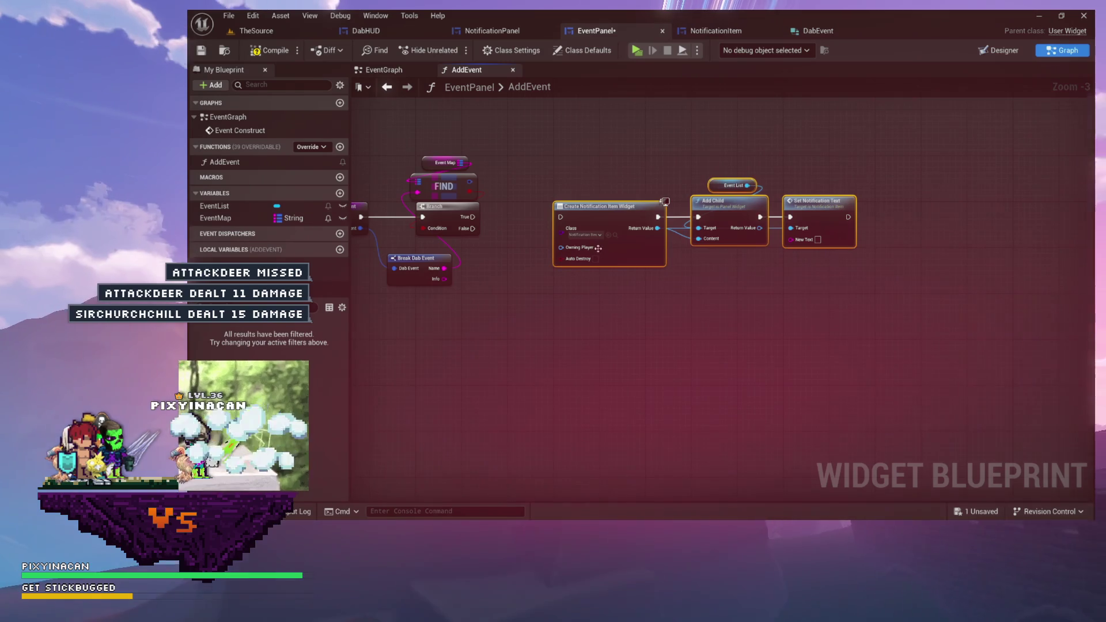
drag(598, 252, 581, 292)
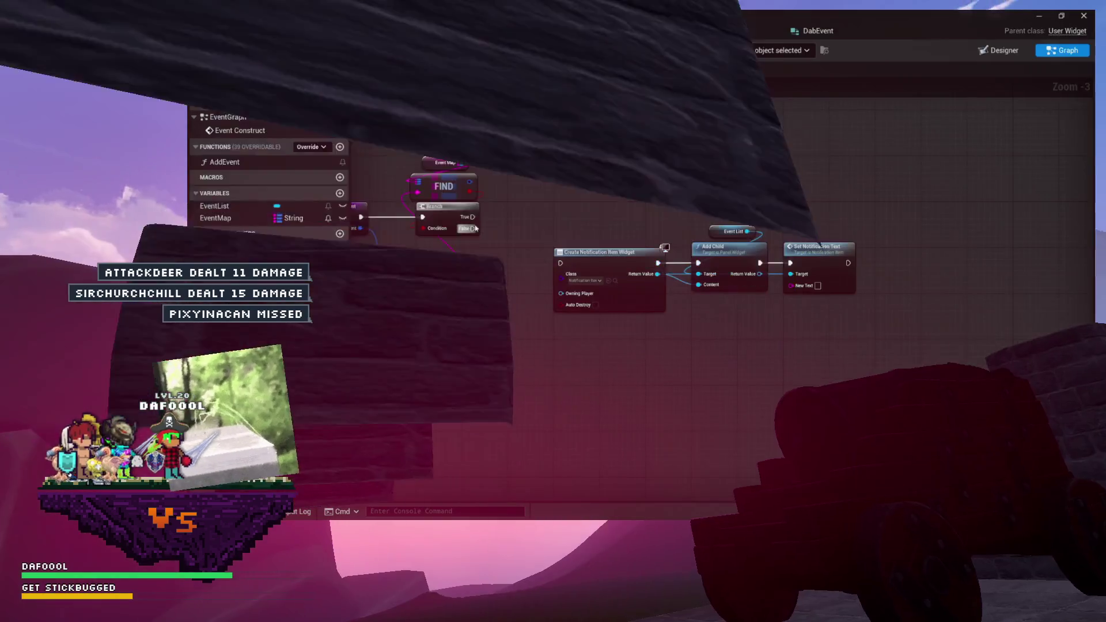
mouse_move(472, 229)
mouse_down()
mouse_move(510, 256)
mouse_move(552, 263)
mouse_up()
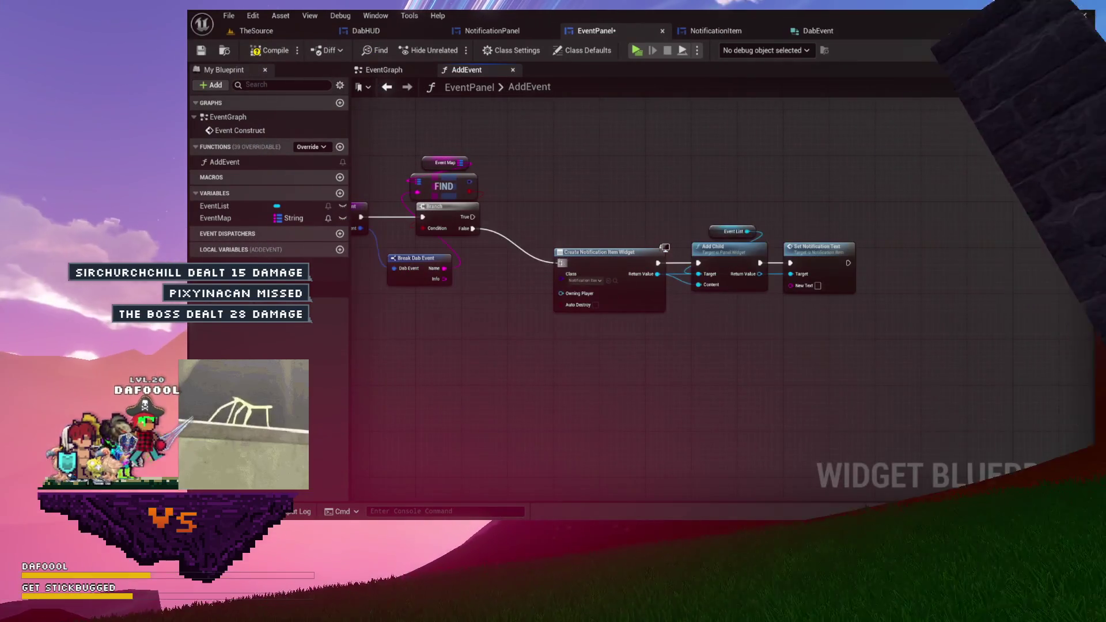
Select the Break Dab Event, Event Map and Find nodes.
scroll(446, 206, up, 2)
scroll(595, 209, down, 2)
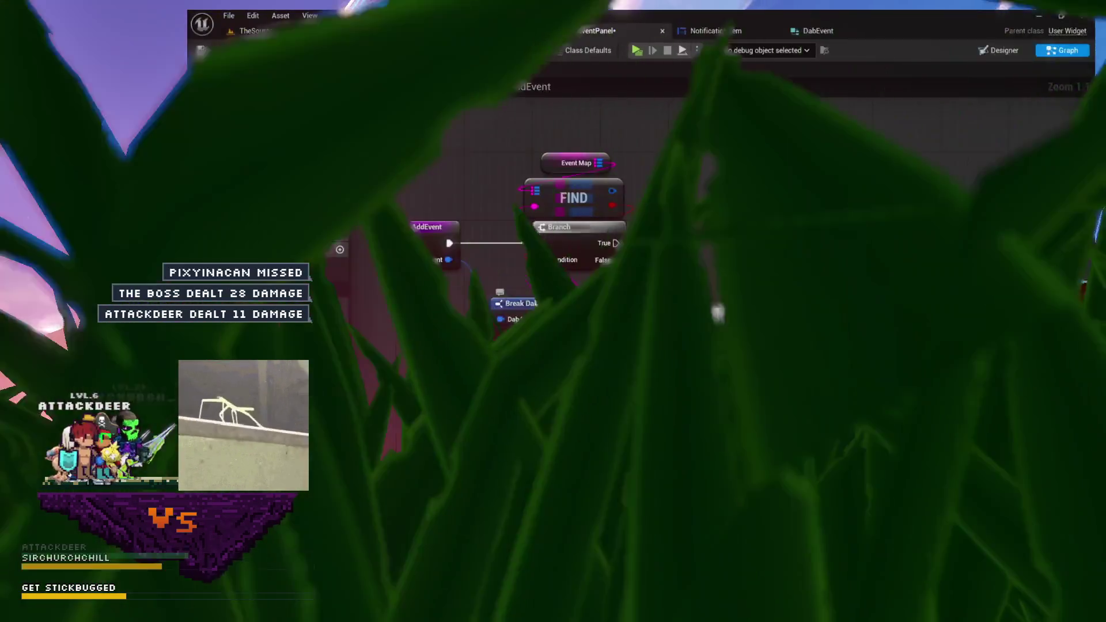
scroll(680, 285, up, 2)
click(456, 161)
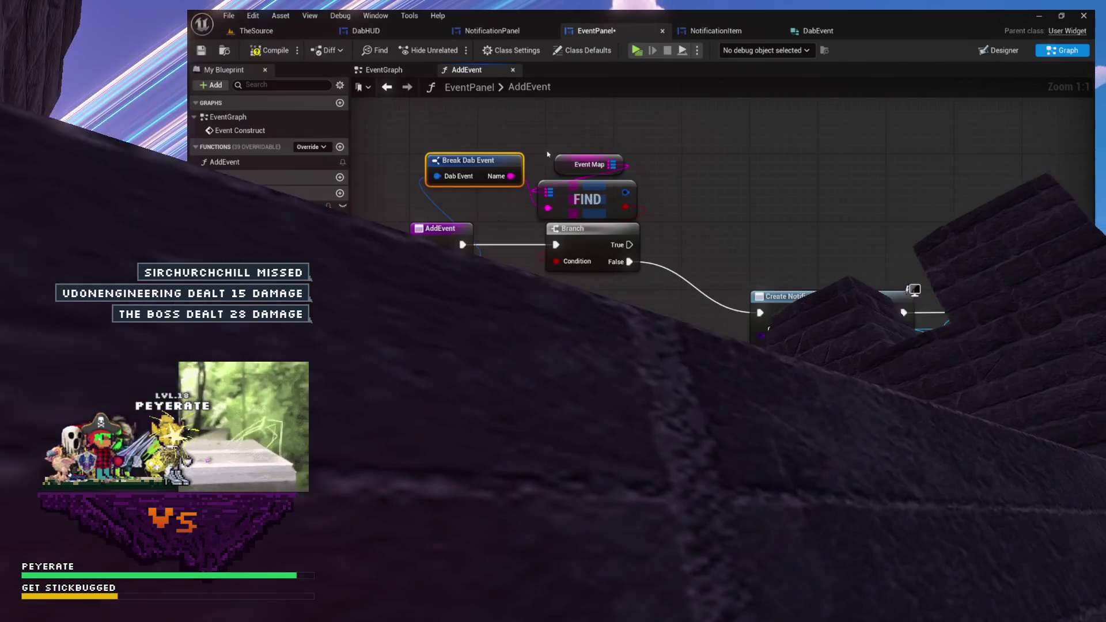
click(589, 164)
shift+click(588, 197)
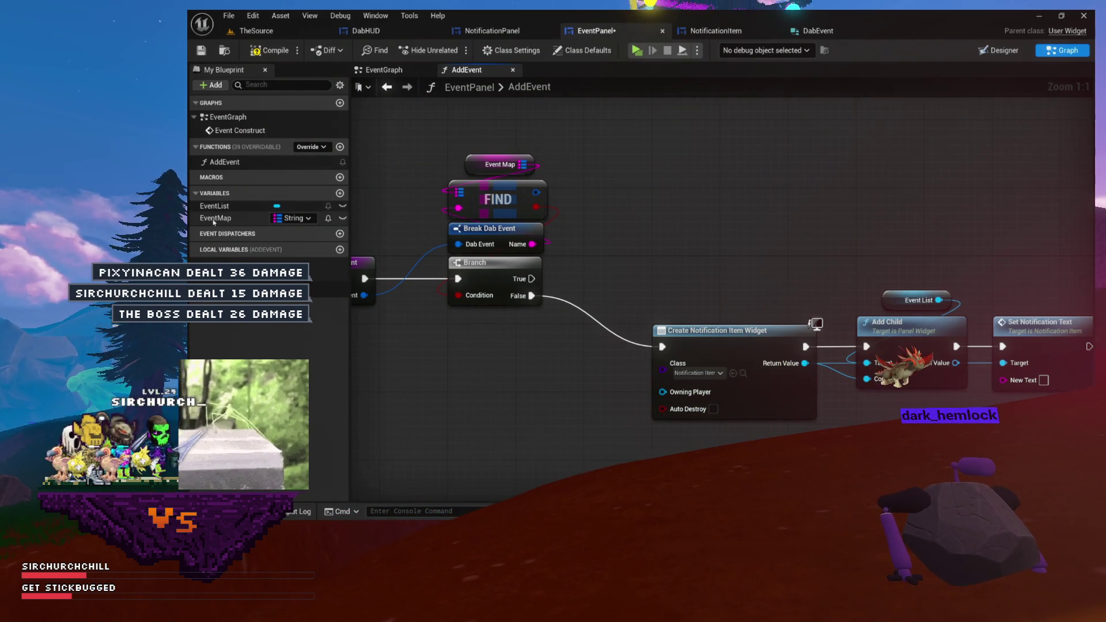
Delete the Event Map and Find nodes and compile EventPanel.
click(284, 224)
mouse_move(588, 175)
mouse_down()
mouse_move(671, 181)
mouse_move(590, 203)
mouse_up()
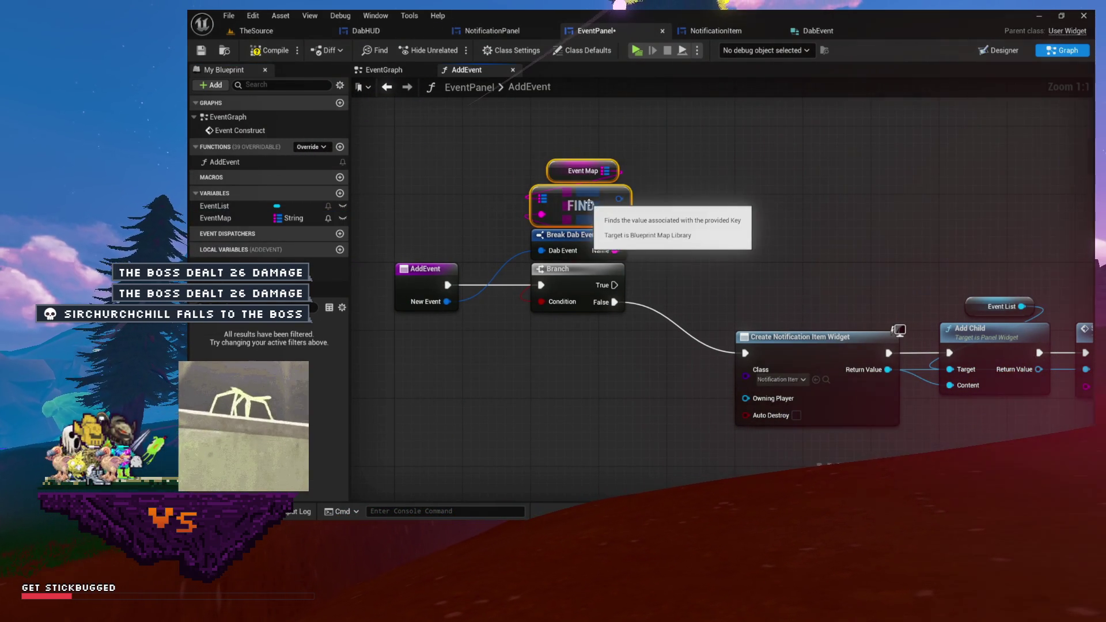
key(Delete)
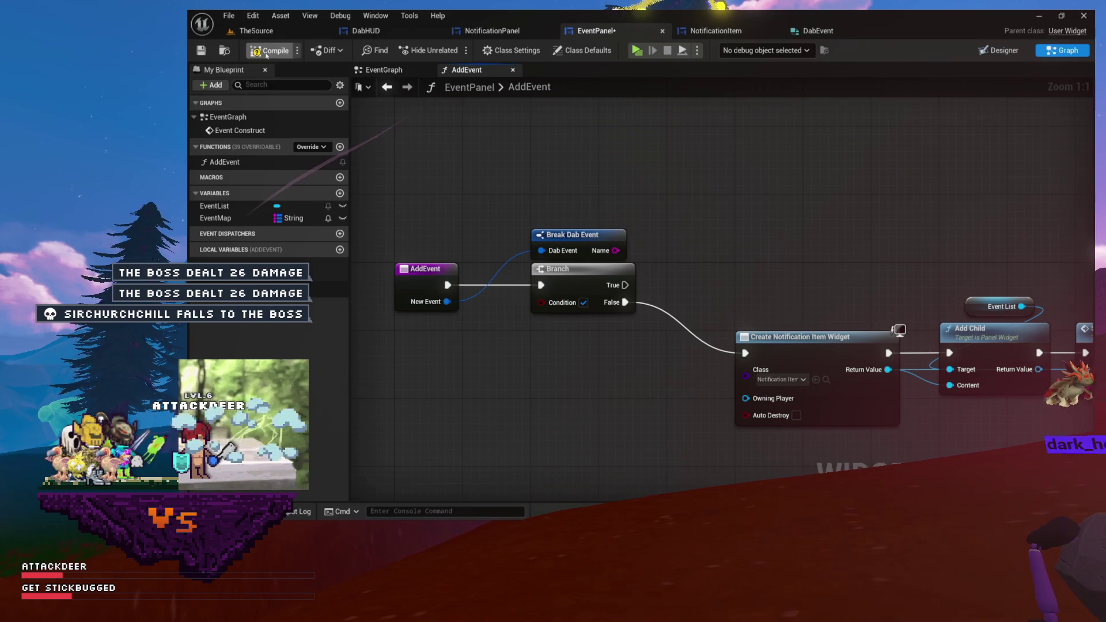
click(267, 55)
click(224, 218)
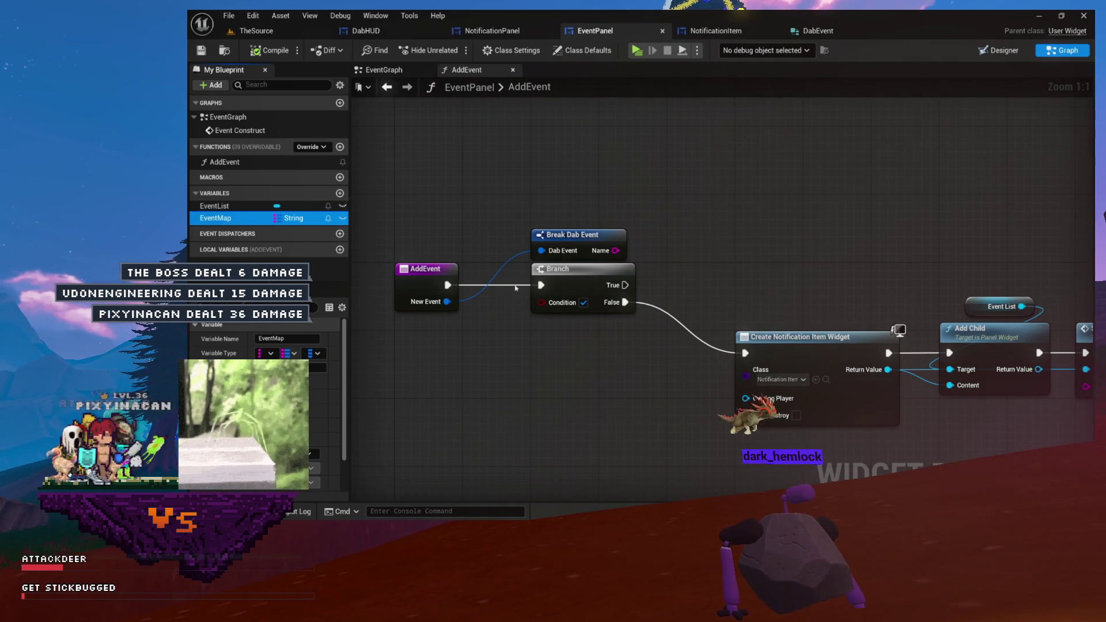
Review the four notification-building nodes, then bring up EventMap's details again.
mouse_move(659, 266)
mouse_down()
mouse_move(375, 259)
mouse_move(547, 258)
mouse_move(523, 243)
mouse_move(496, 270)
mouse_up()
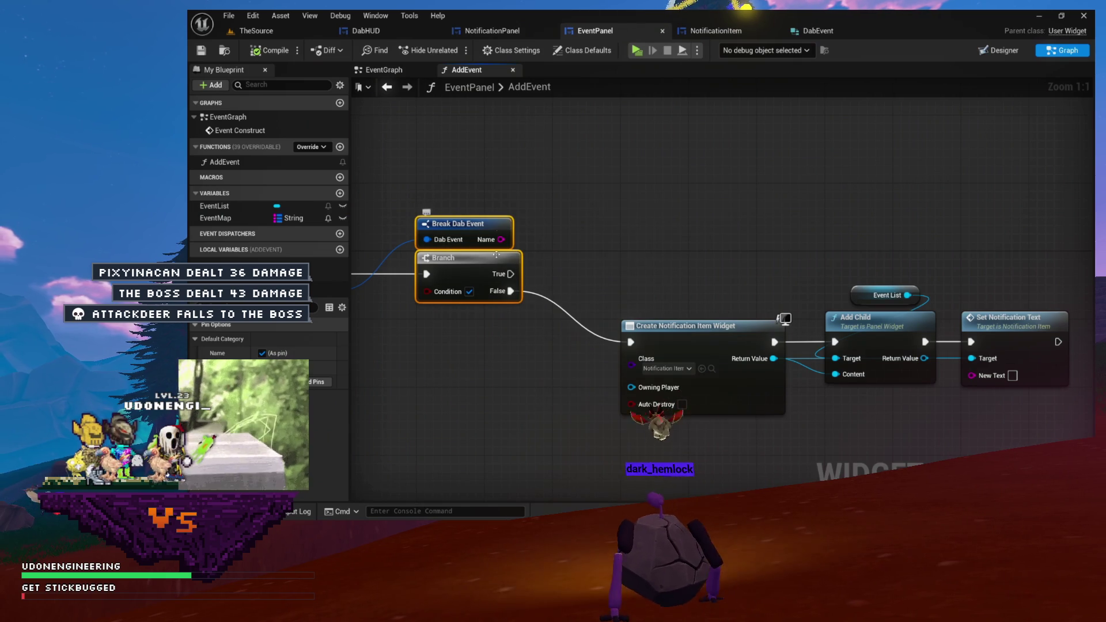
drag(679, 276, 528, 267)
drag(623, 266, 987, 370)
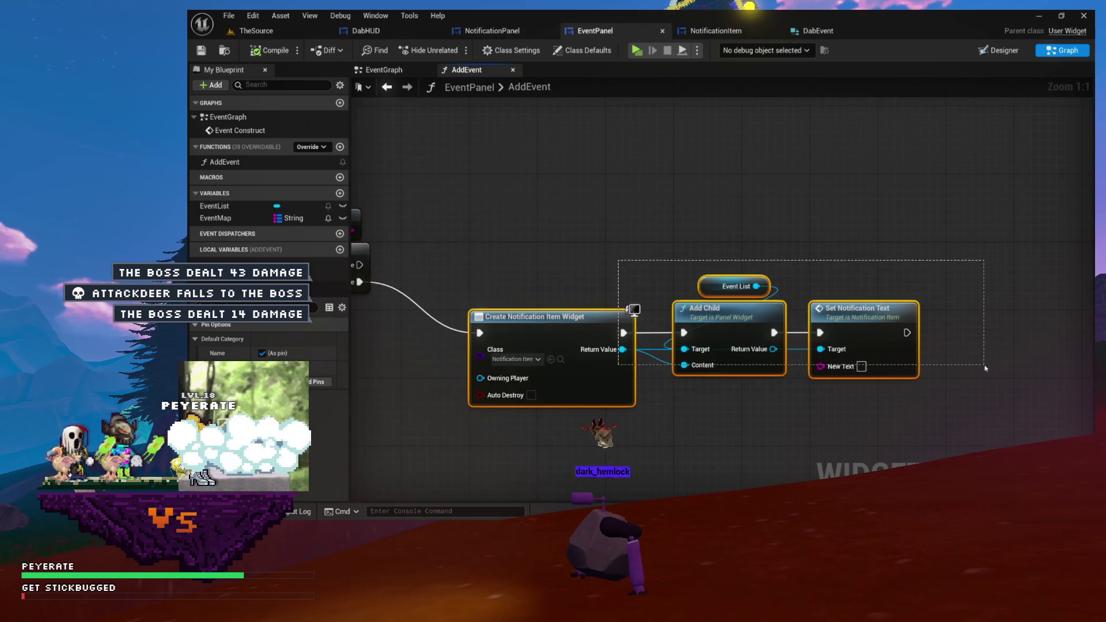
click(845, 234)
drag(820, 272, 736, 248)
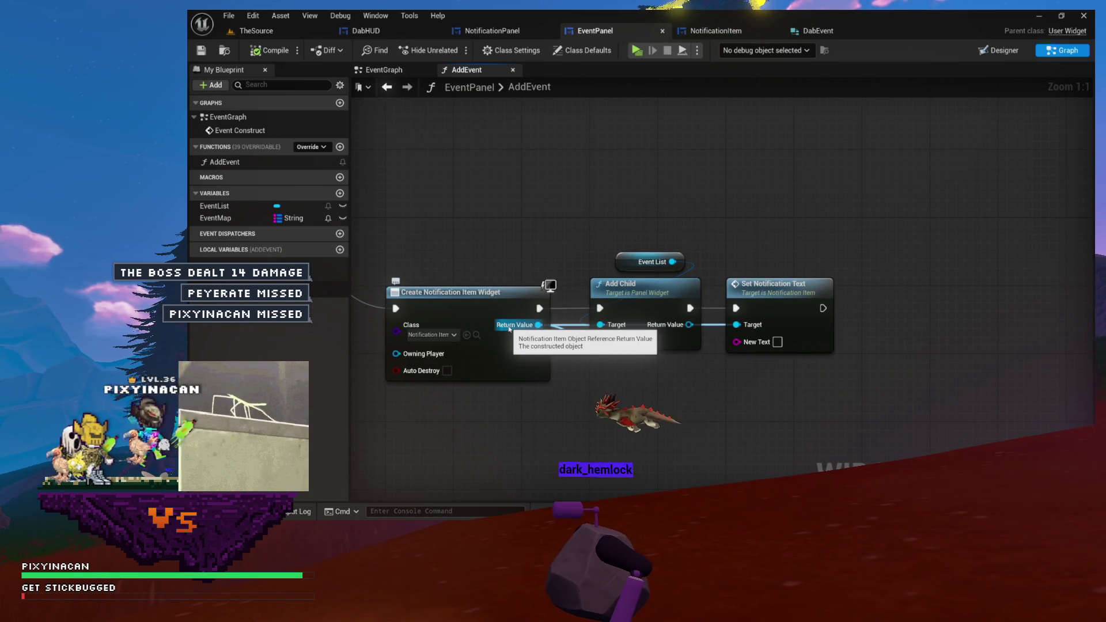
drag(509, 328, 632, 305)
click(241, 219)
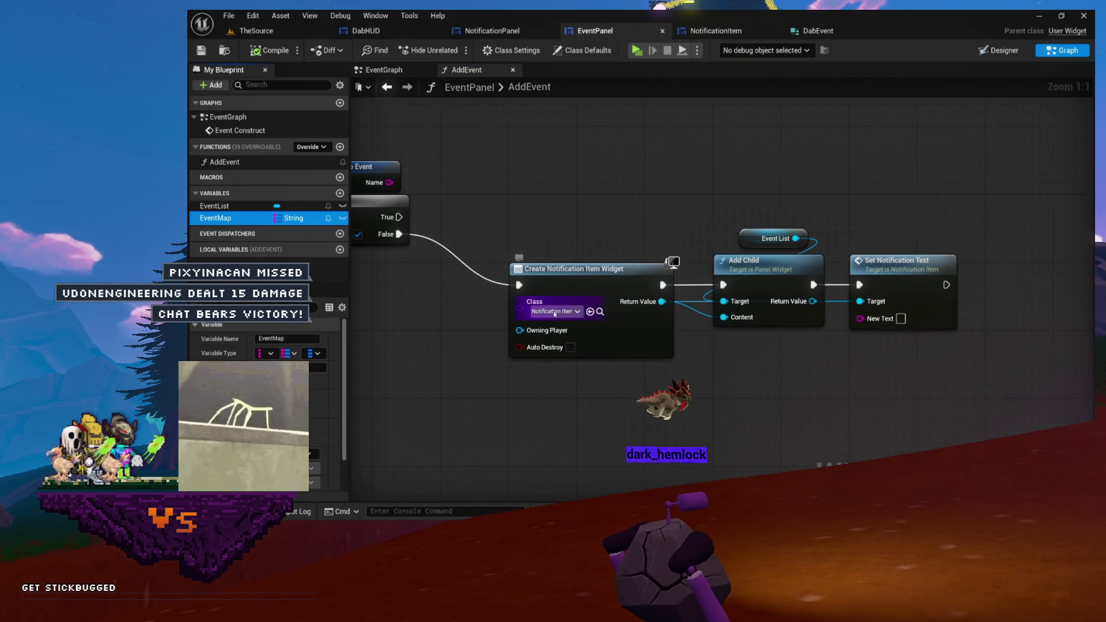
Change EventMap's value type to Notification Item object references.
click(317, 353)
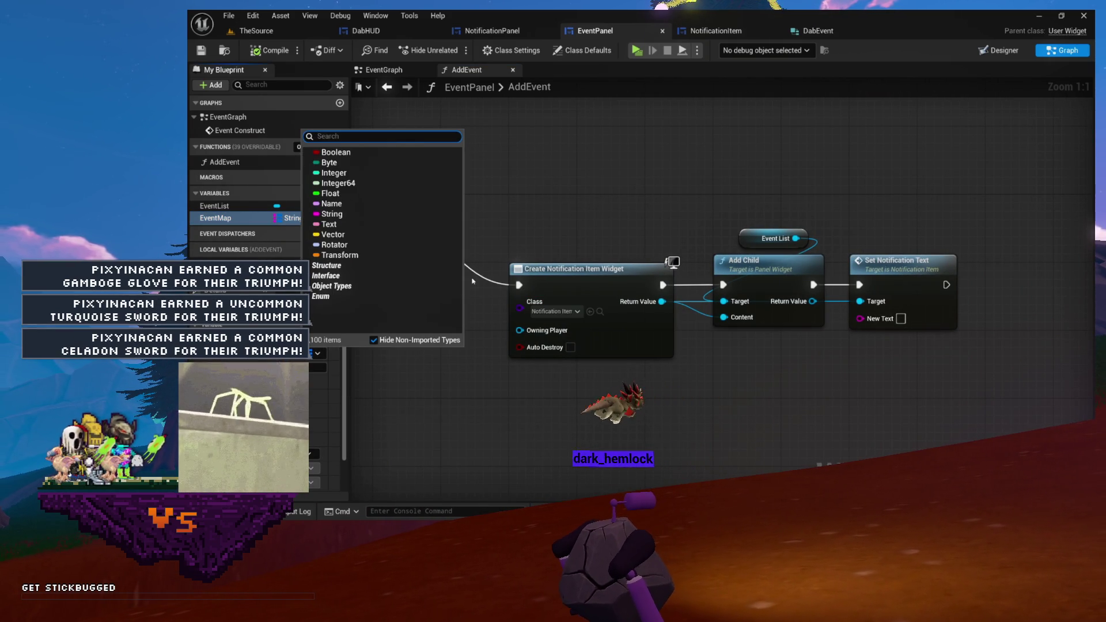
text(notification item)
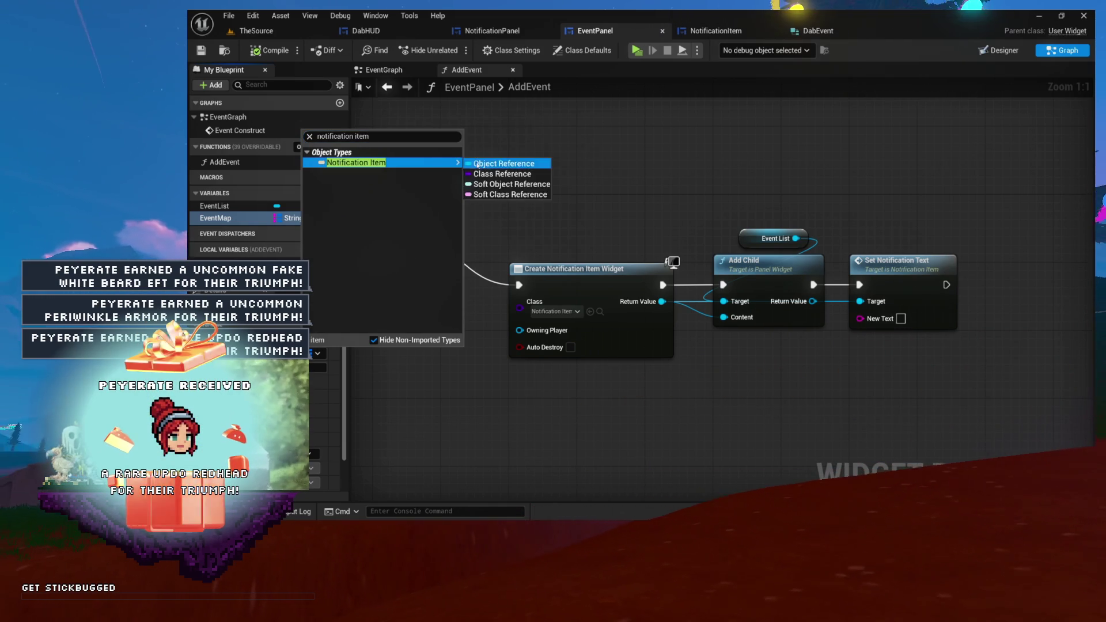
click(476, 165)
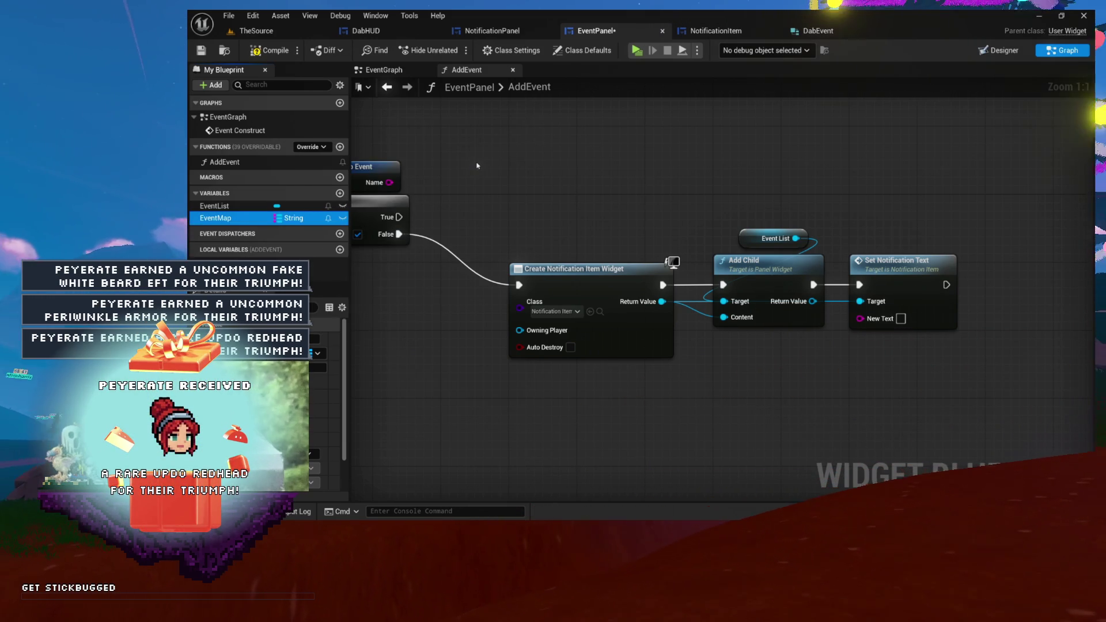
Compile EventPanel and move Break Dab Event above the Branch node.
click(264, 54)
mouse_move(485, 154)
mouse_down()
mouse_move(678, 268)
mouse_move(743, 263)
mouse_up()
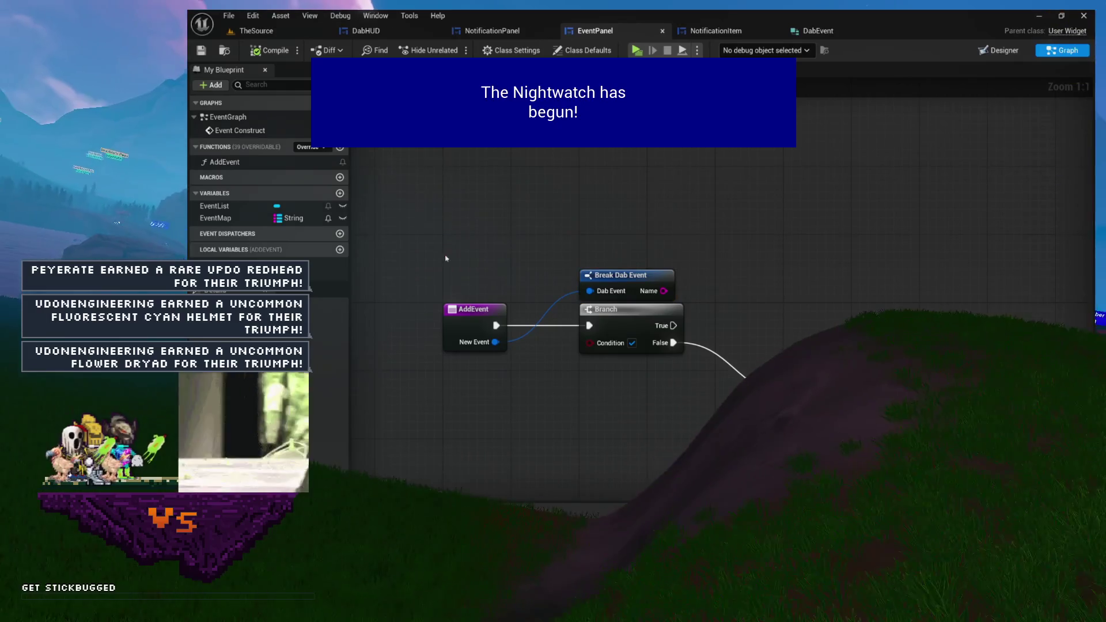
drag(641, 284, 485, 257)
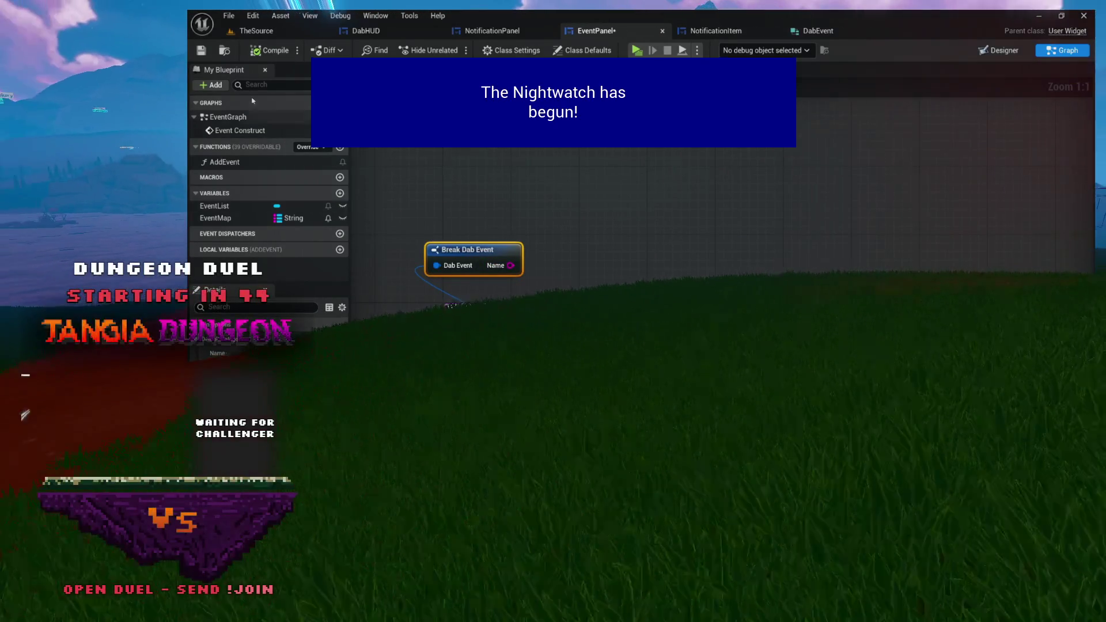
Save, then add an Event Map getter feeding a new Find node in AddEvent.
key(ctrl+s)
click(215, 217)
click(561, 173)
ctrl+click(561, 173)
drag(620, 178, 636, 203)
text(find)
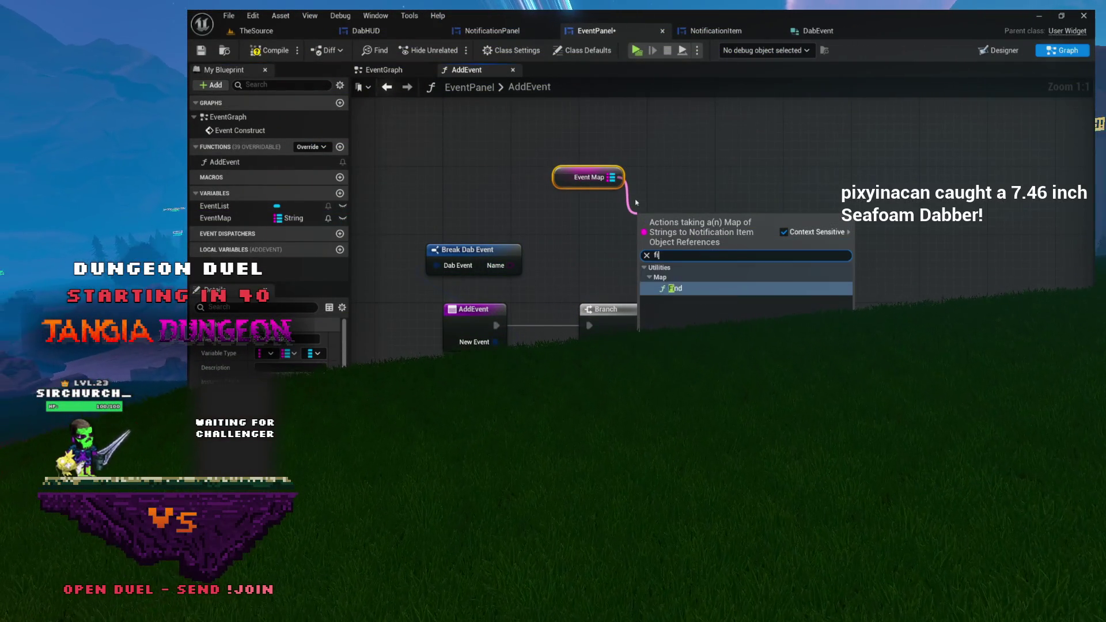
click(674, 288)
Stack the Event Map getter and FIND node just above Break Dab Event.
drag(648, 230, 599, 246)
drag(456, 252, 612, 276)
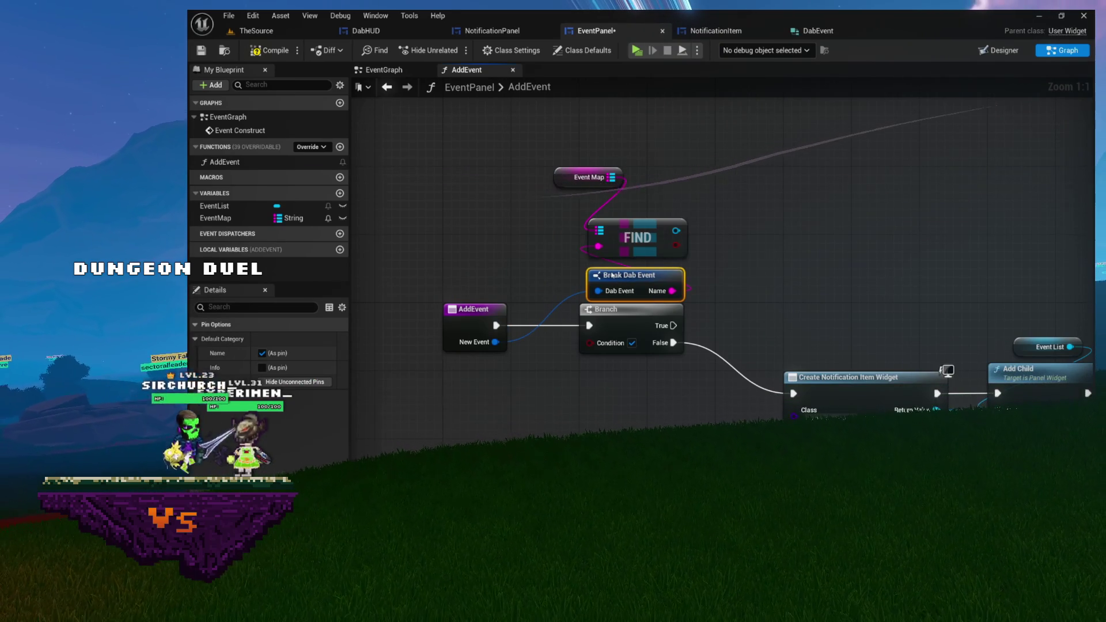
click(506, 237)
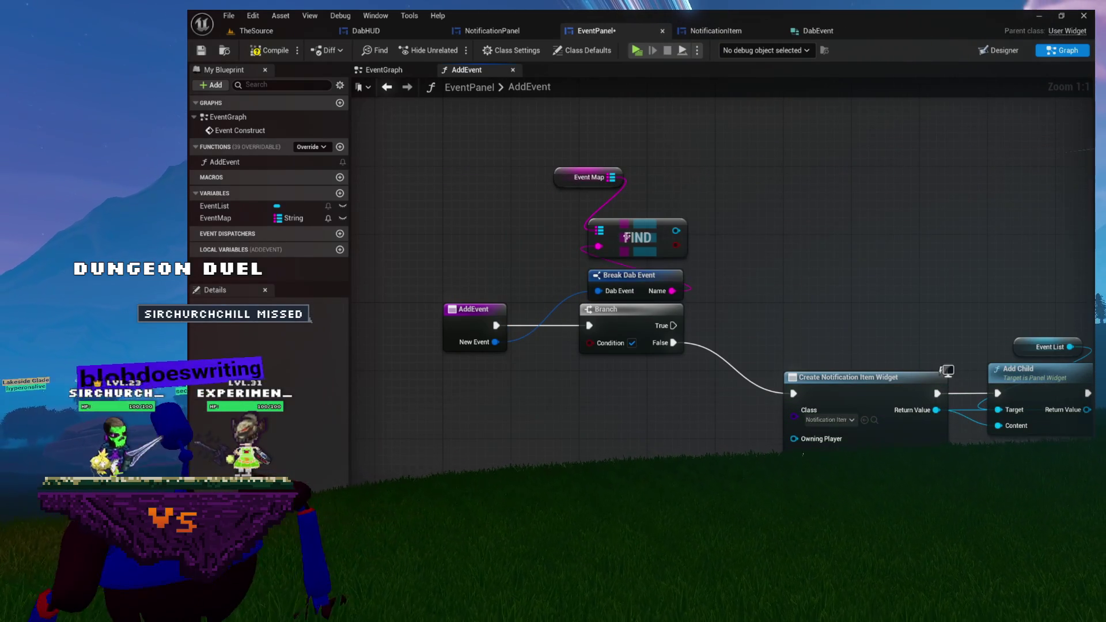
drag(548, 192, 462, 194)
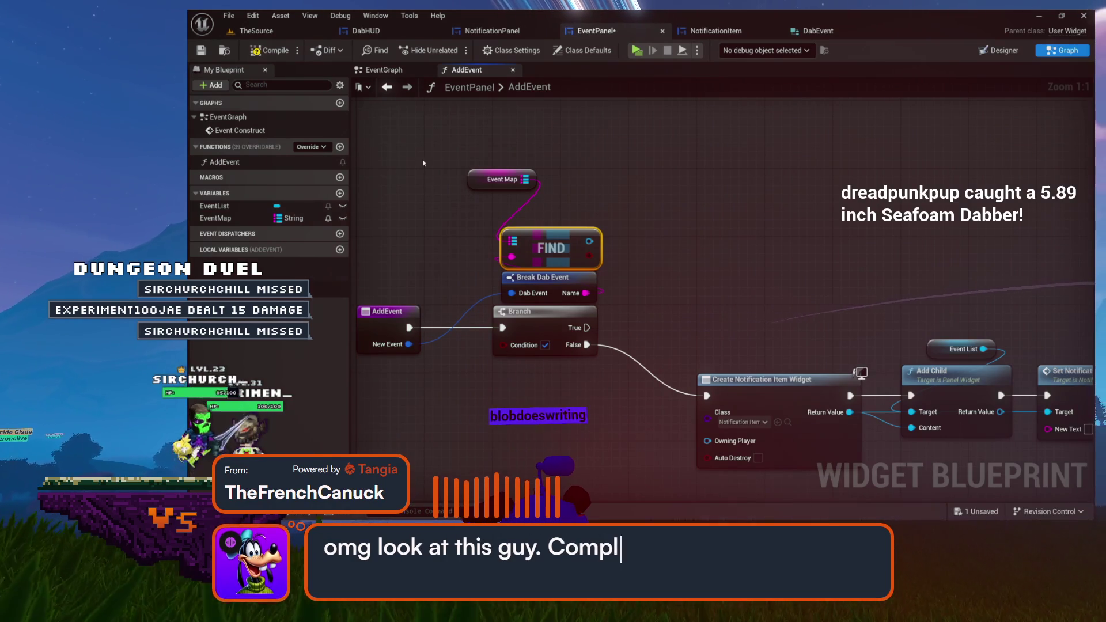
drag(484, 176, 517, 182)
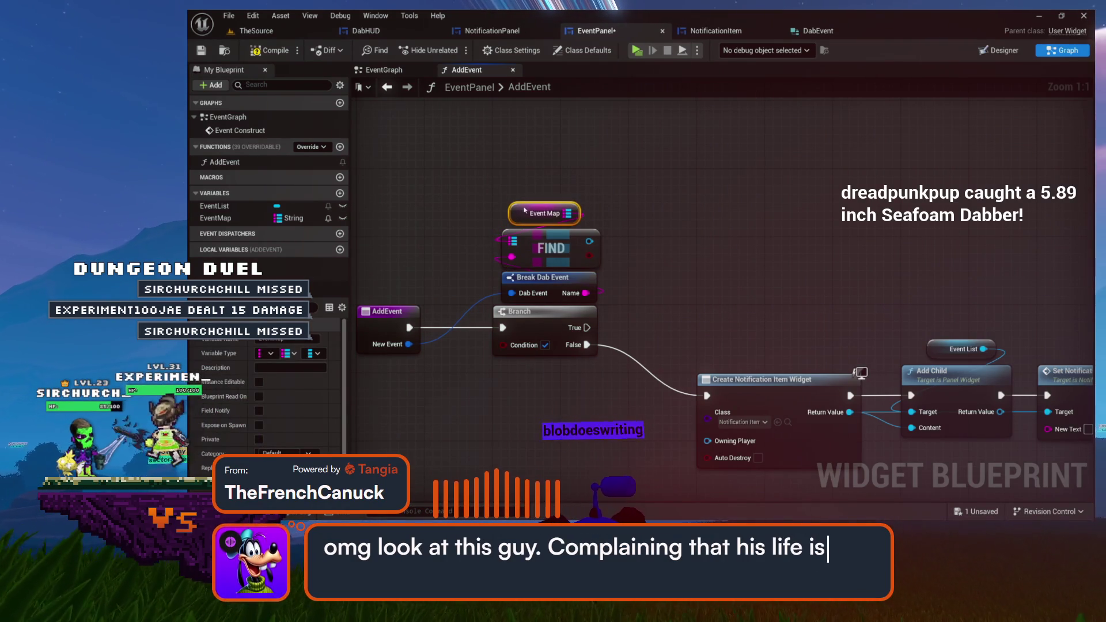
mouse_move(647, 225)
mouse_down()
mouse_move(608, 170)
mouse_move(583, 219)
mouse_up()
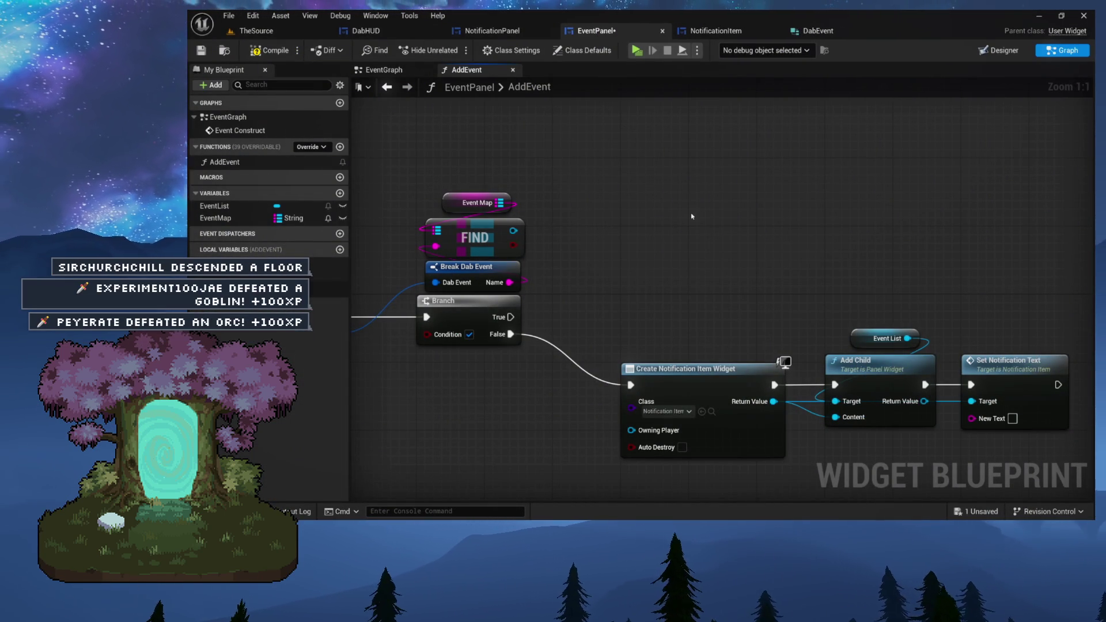
mouse_move(737, 229)
mouse_down()
mouse_move(705, 206)
mouse_move(628, 198)
mouse_move(691, 209)
mouse_up()
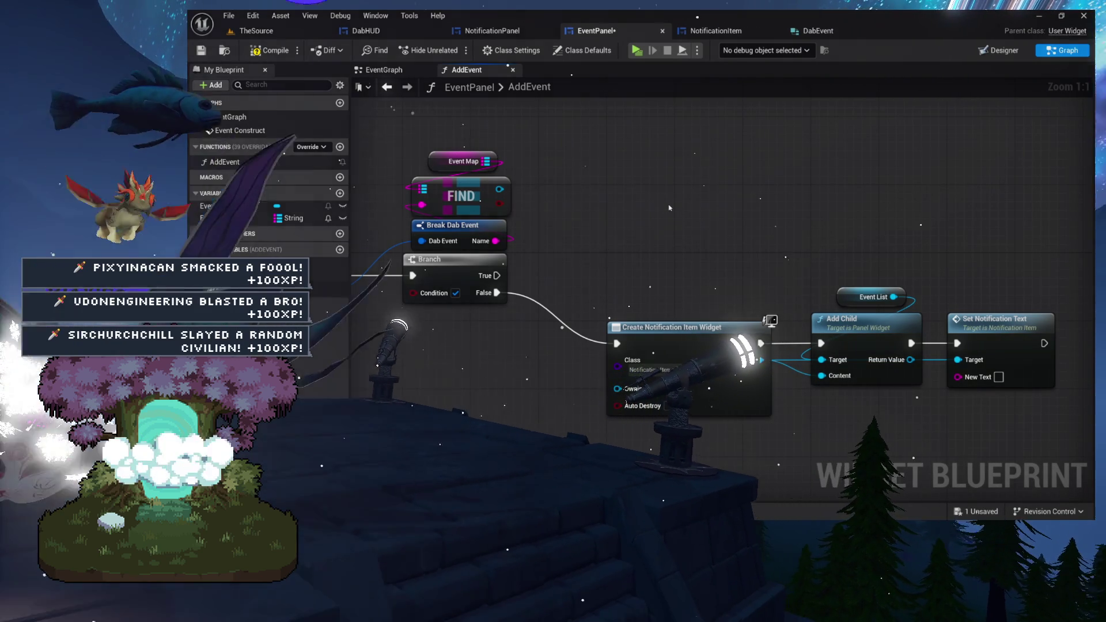
mouse_move(689, 198)
mouse_down()
mouse_move(695, 237)
mouse_move(639, 201)
mouse_move(516, 175)
mouse_up()
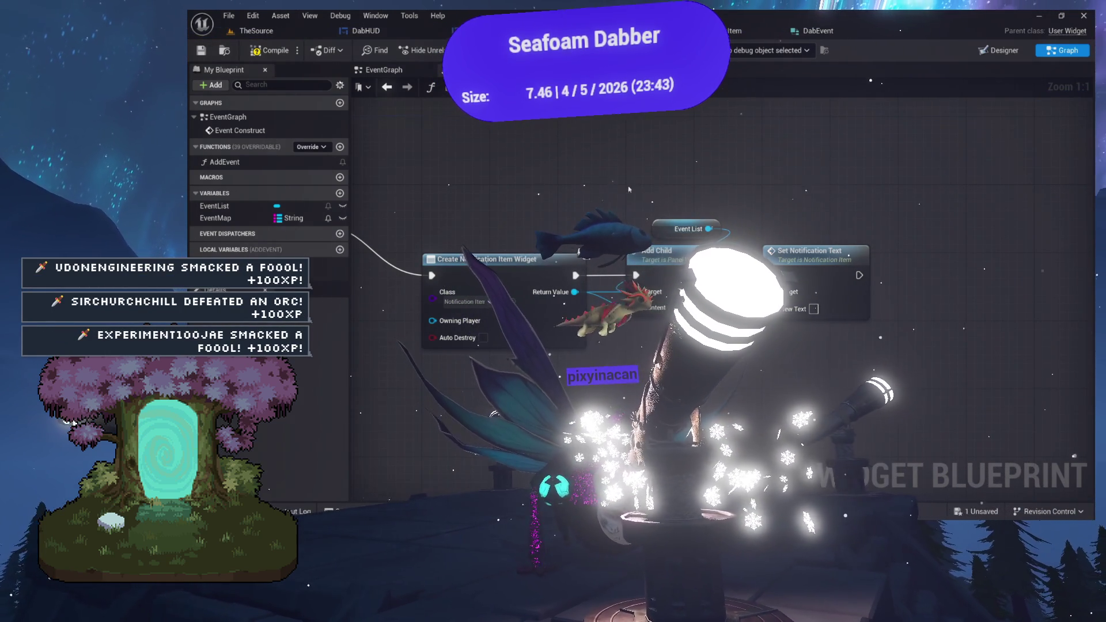
mouse_move(440, 169)
mouse_down()
mouse_move(719, 244)
mouse_move(586, 231)
mouse_up()
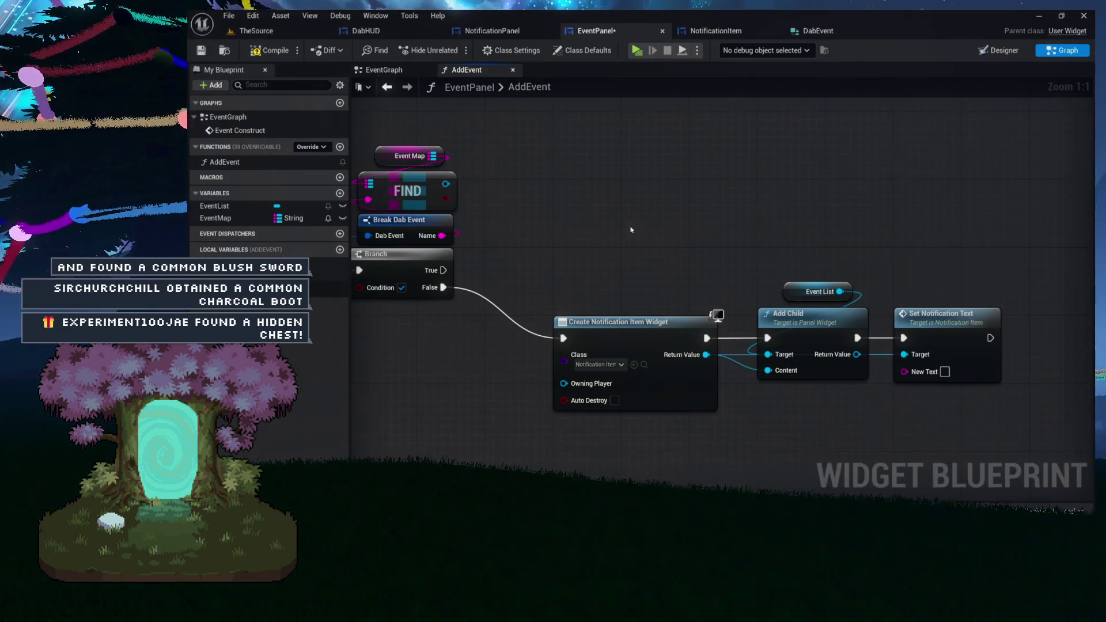
mouse_move(608, 229)
mouse_down()
mouse_move(575, 207)
mouse_move(617, 214)
mouse_move(619, 229)
mouse_move(651, 237)
mouse_move(681, 267)
mouse_up()
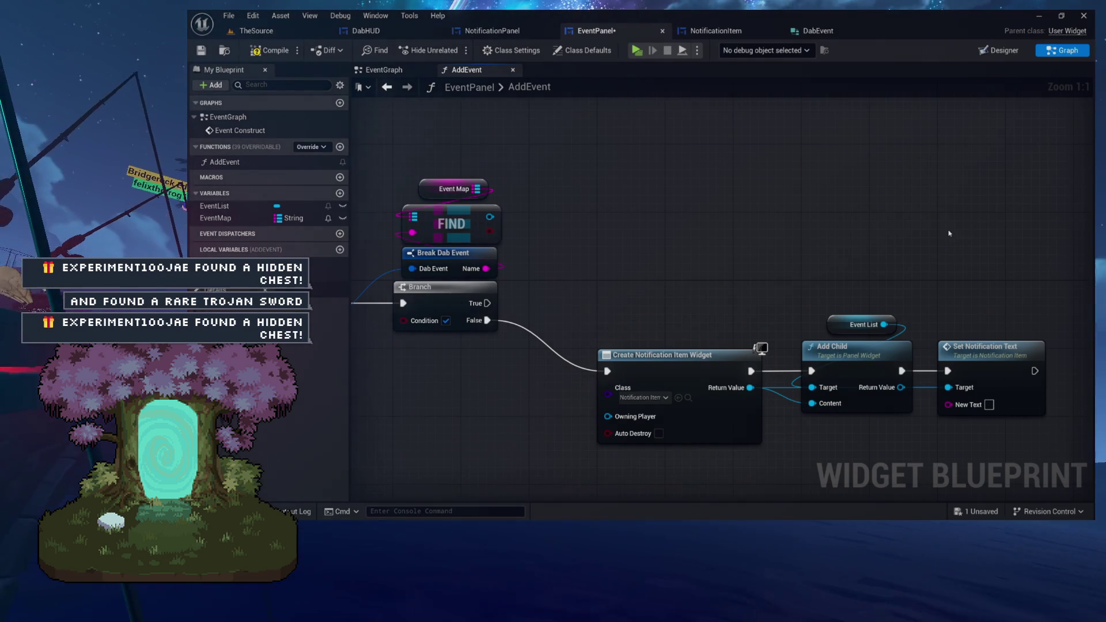
mouse_move(719, 217)
mouse_down()
mouse_move(811, 219)
mouse_move(732, 203)
mouse_up()
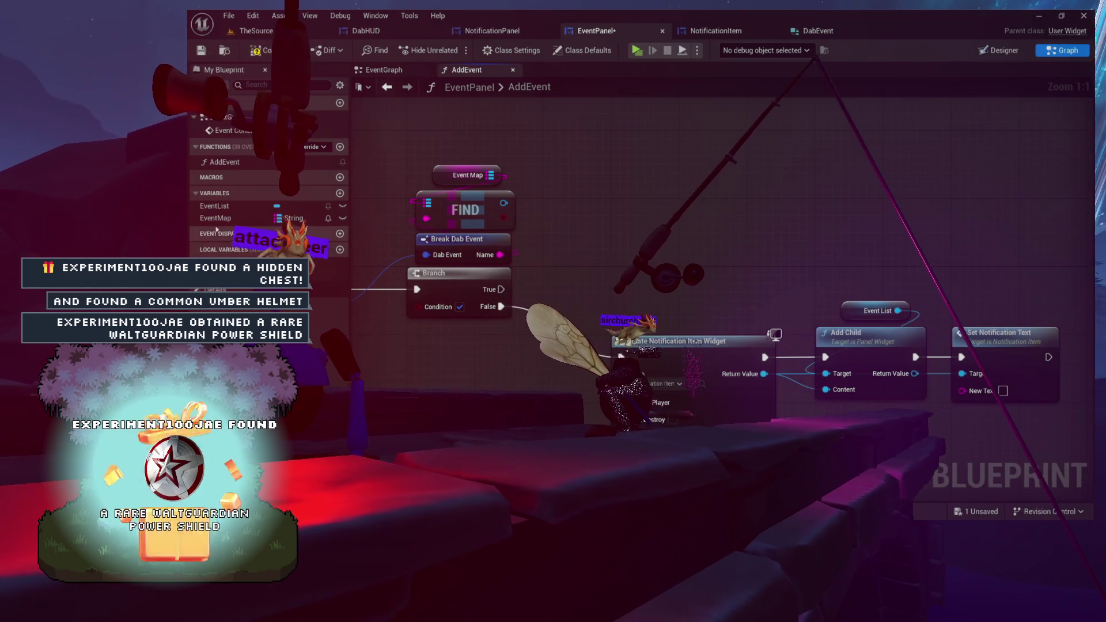
Move Event Map and FIND right and group them above Set Notification Text.
drag(527, 162, 477, 253)
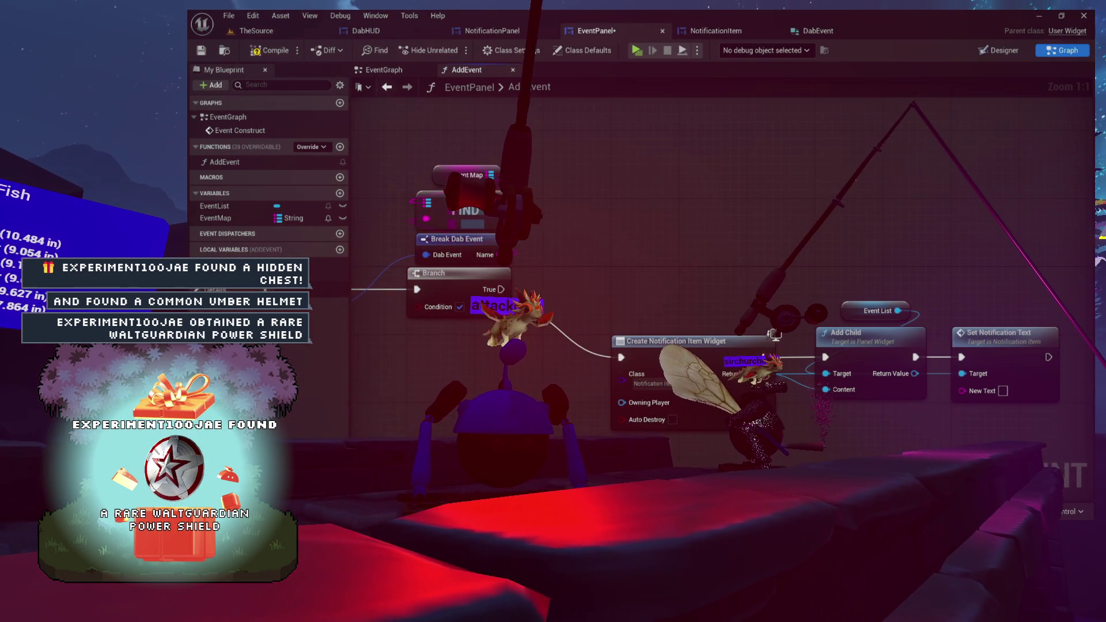
drag(465, 210, 766, 202)
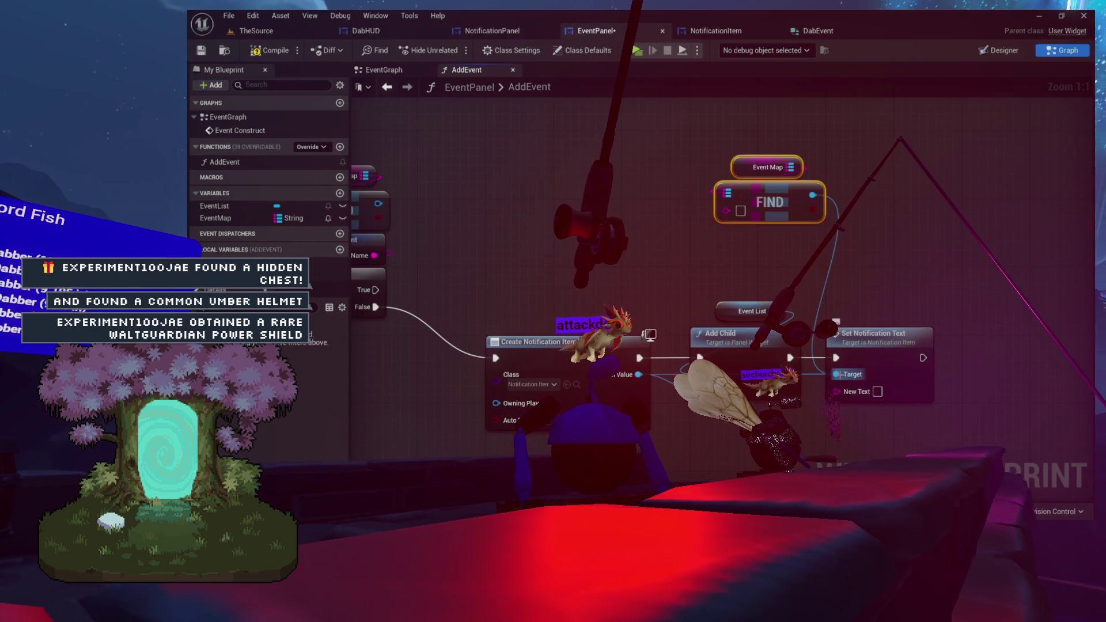
drag(813, 195, 825, 285)
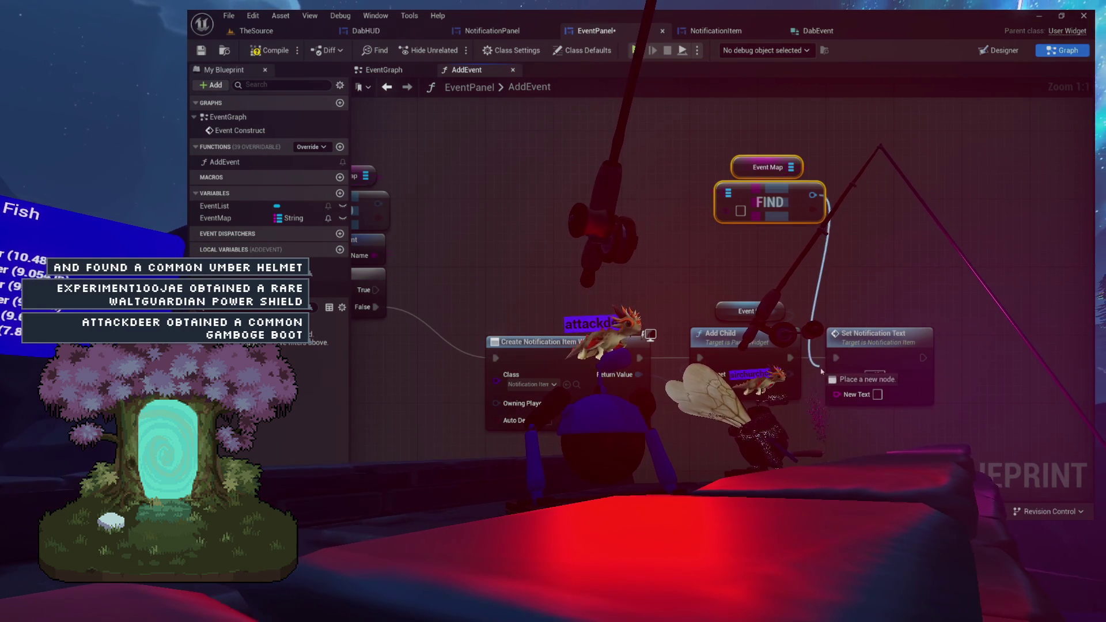
drag(872, 334, 873, 249)
mouse_move(576, 247)
mouse_down()
mouse_move(708, 246)
mouse_move(822, 361)
mouse_move(689, 373)
mouse_move(640, 359)
mouse_move(561, 364)
mouse_up()
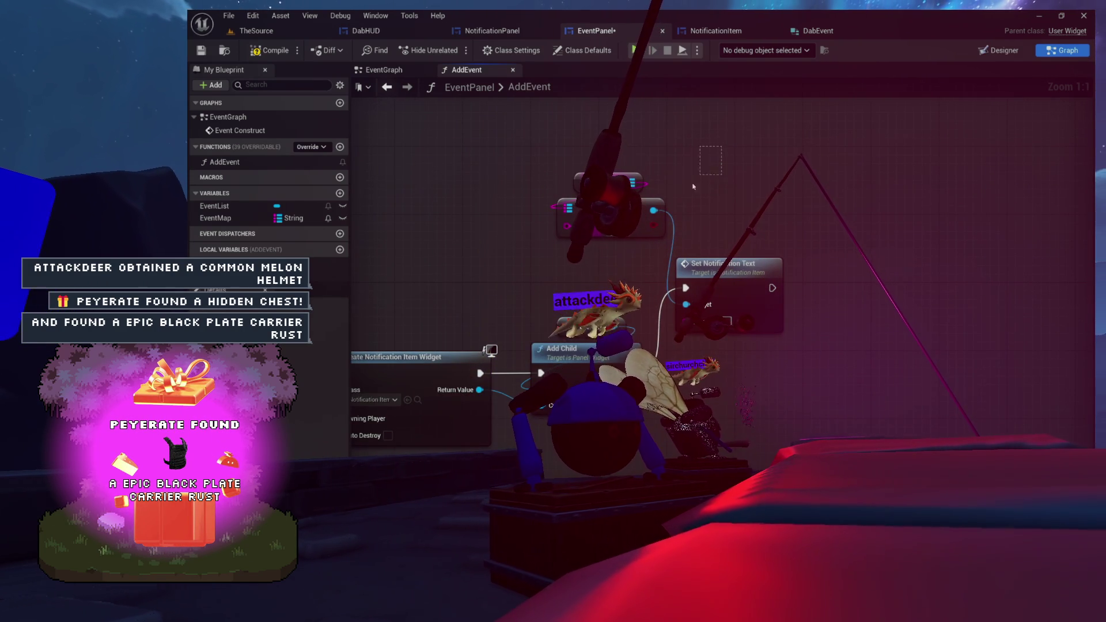
drag(684, 274, 818, 251)
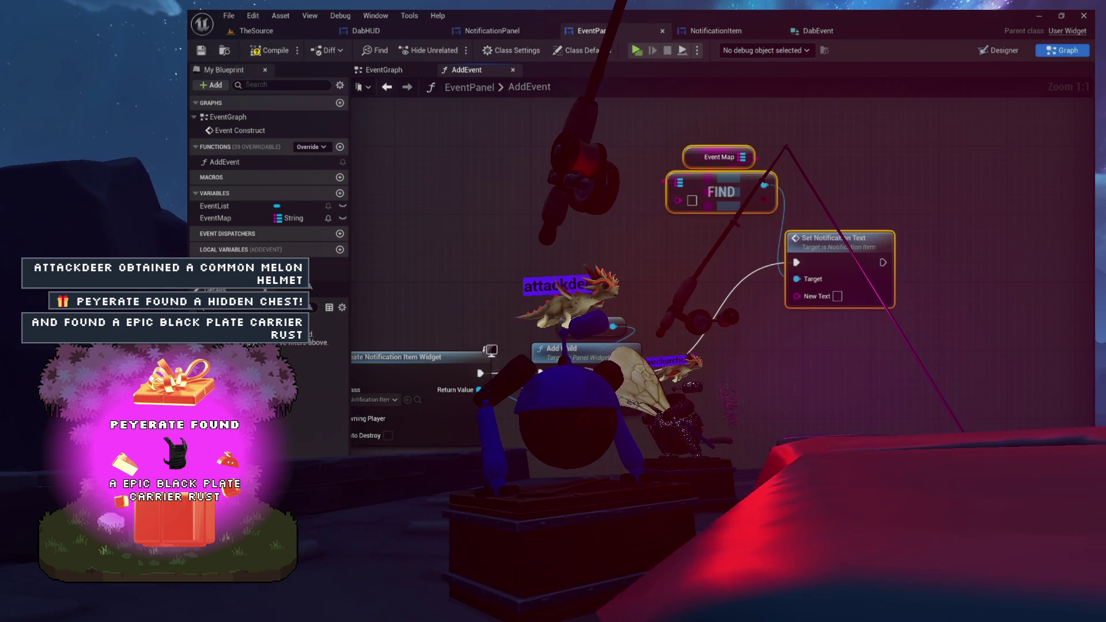
drag(666, 162, 753, 118)
click(804, 112)
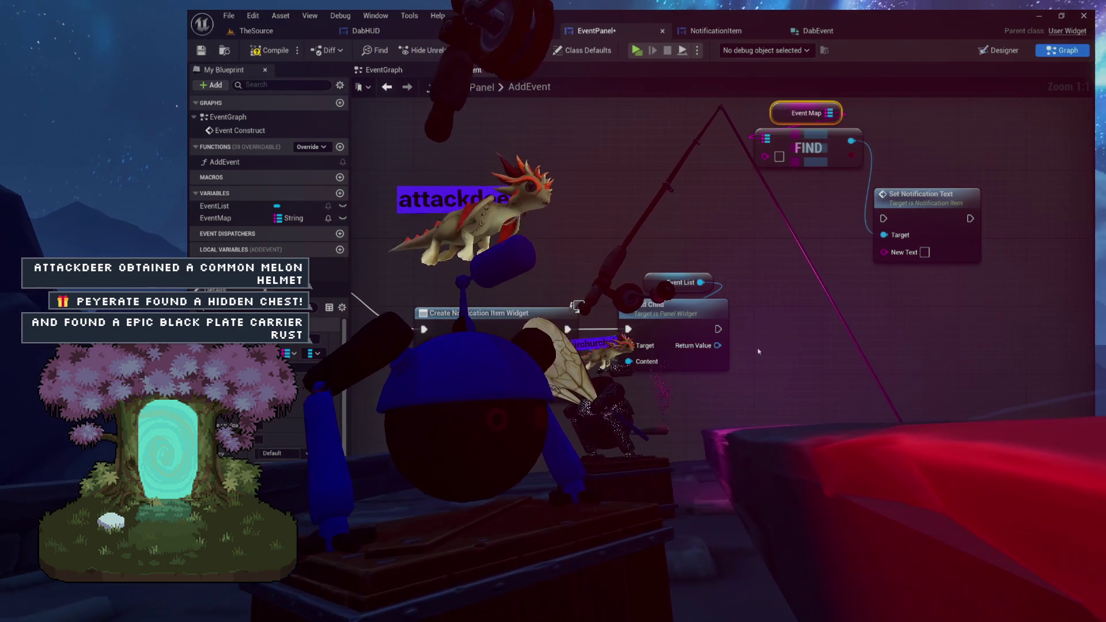
Search Event Map's actions for 'add', then bring Add Child and Event List into view.
drag(829, 112, 772, 185)
text(add)
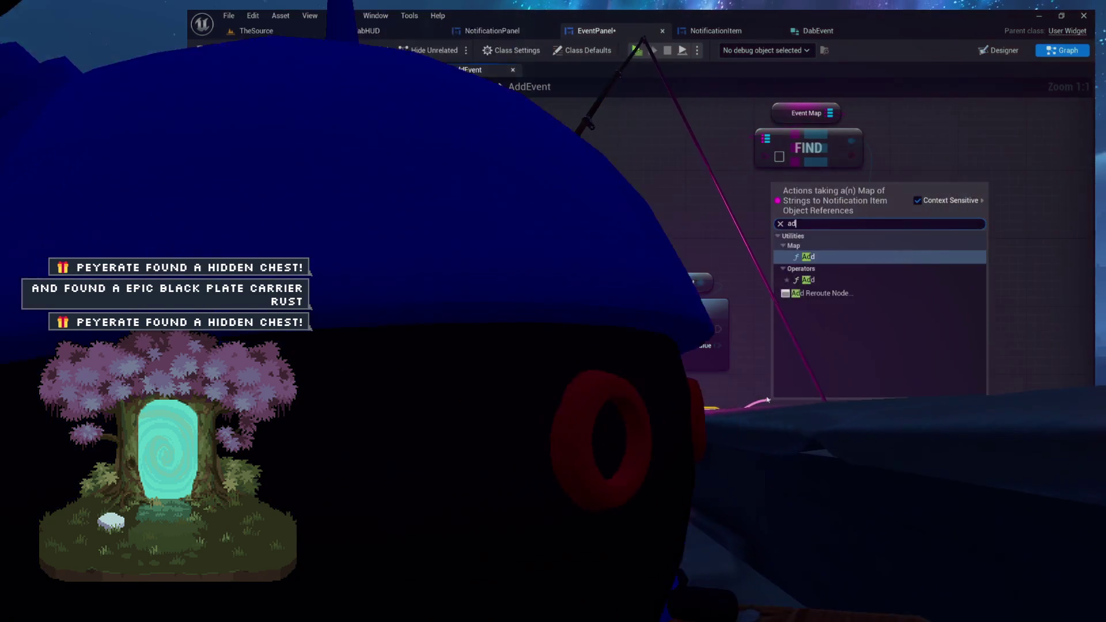
key(Escape)
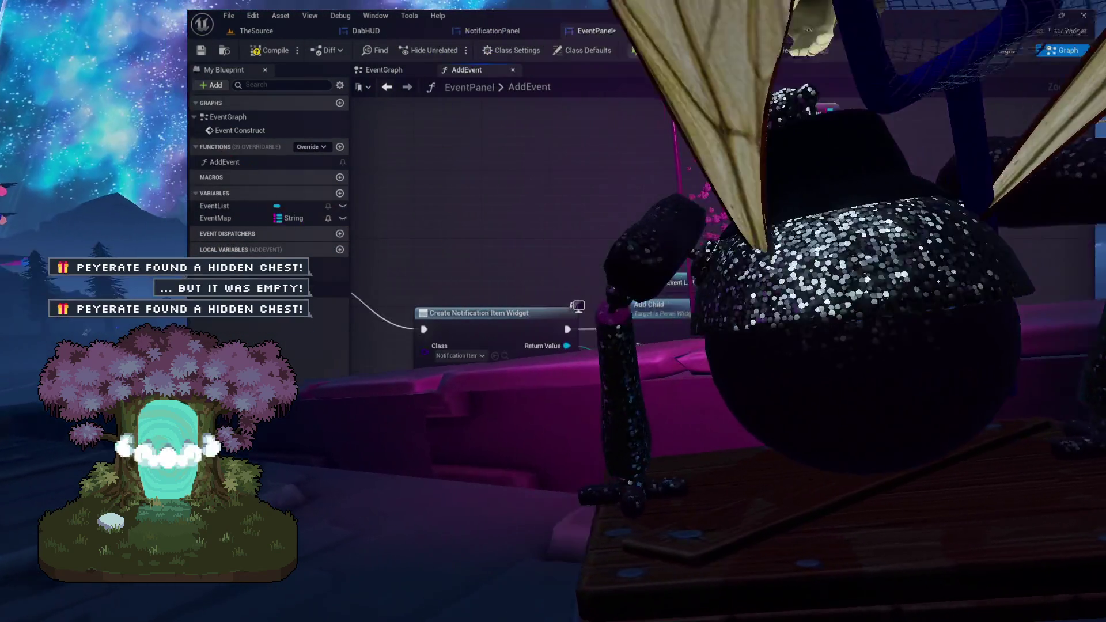
mouse_move(564, 342)
mouse_down()
mouse_move(594, 342)
mouse_move(596, 284)
mouse_move(798, 321)
mouse_up()
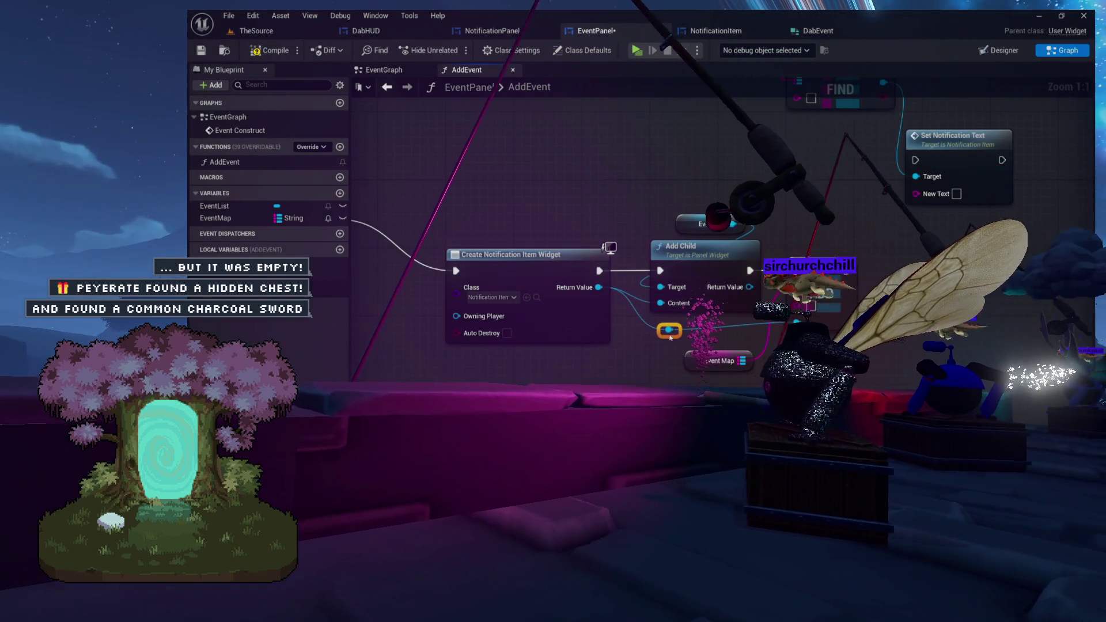
mouse_move(683, 348)
mouse_down()
mouse_move(568, 351)
mouse_move(650, 322)
mouse_up()
drag(527, 315, 732, 310)
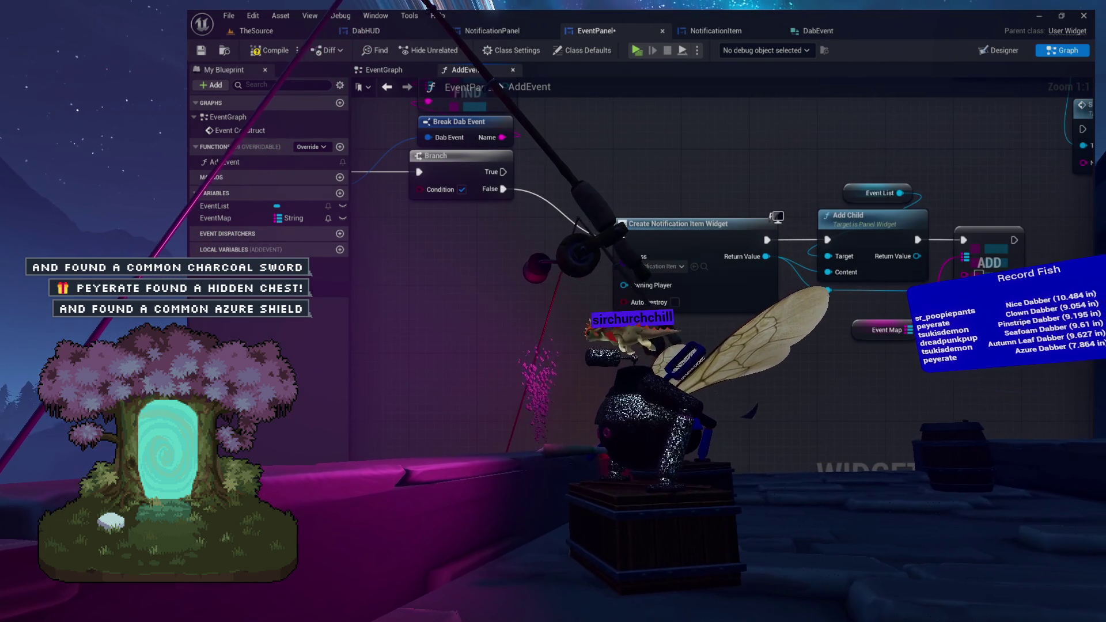
Add a New Event getter node to the AddEvent graph.
right_click(759, 121)
text(get new event)
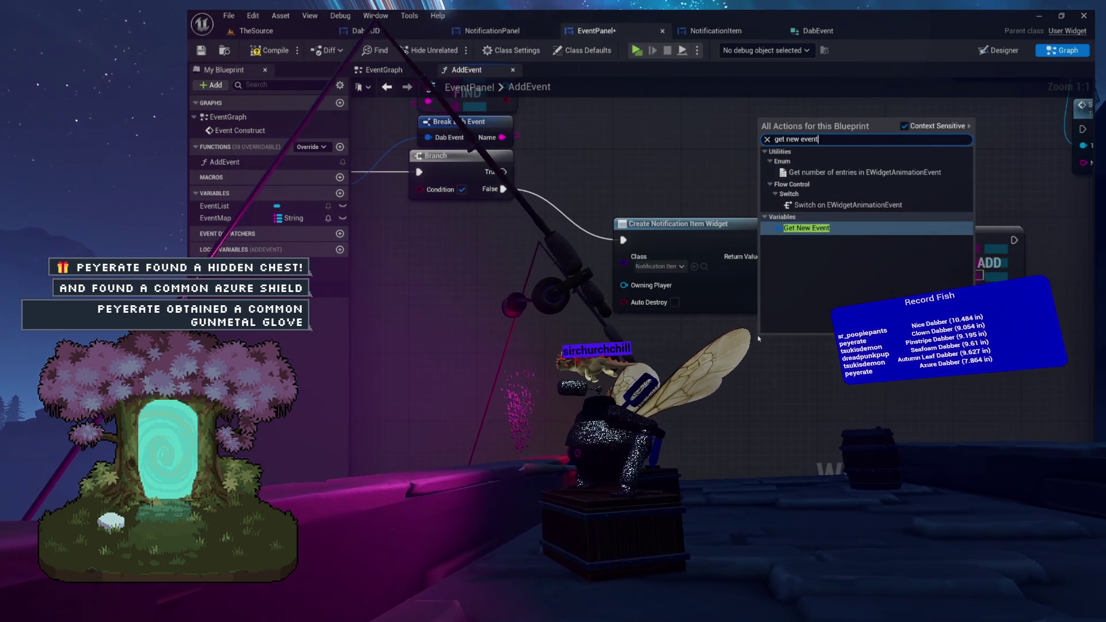
key(Return)
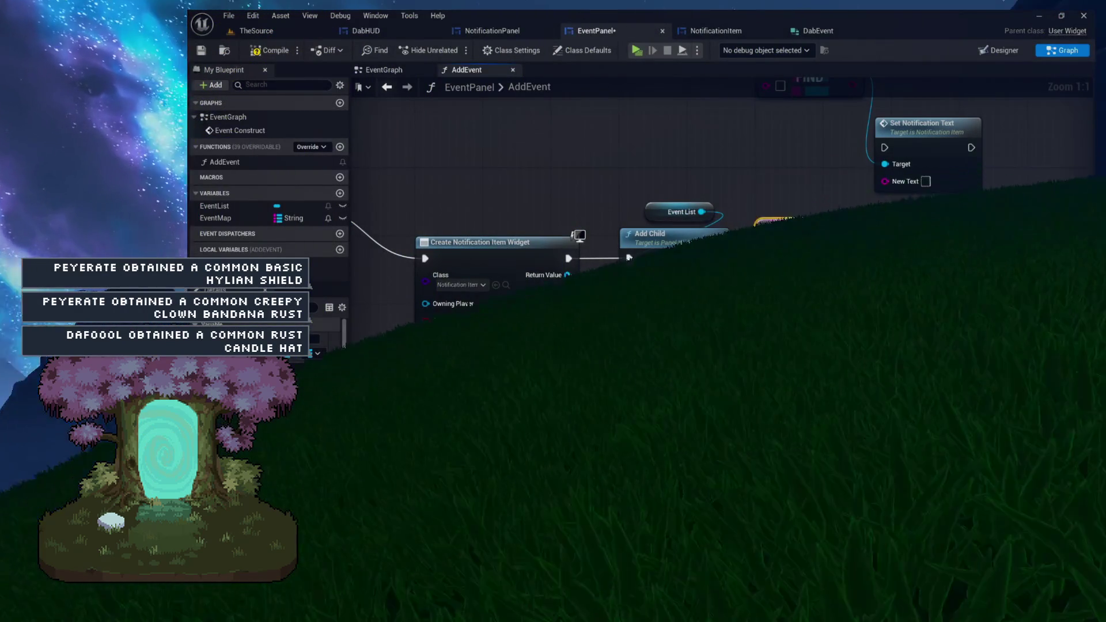
click(658, 347)
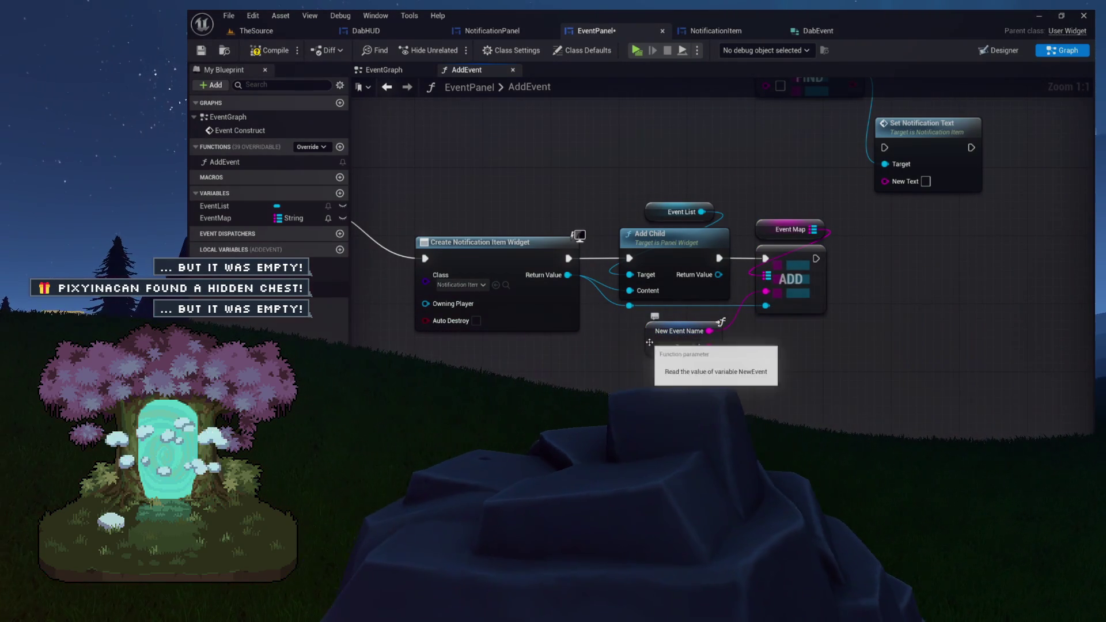
Connect FIND's output to Set Notification Text's Target pin and check the graph.
drag(687, 203, 631, 196)
mouse_move(810, 281)
mouse_down()
mouse_move(830, 320)
mouse_move(847, 328)
mouse_up()
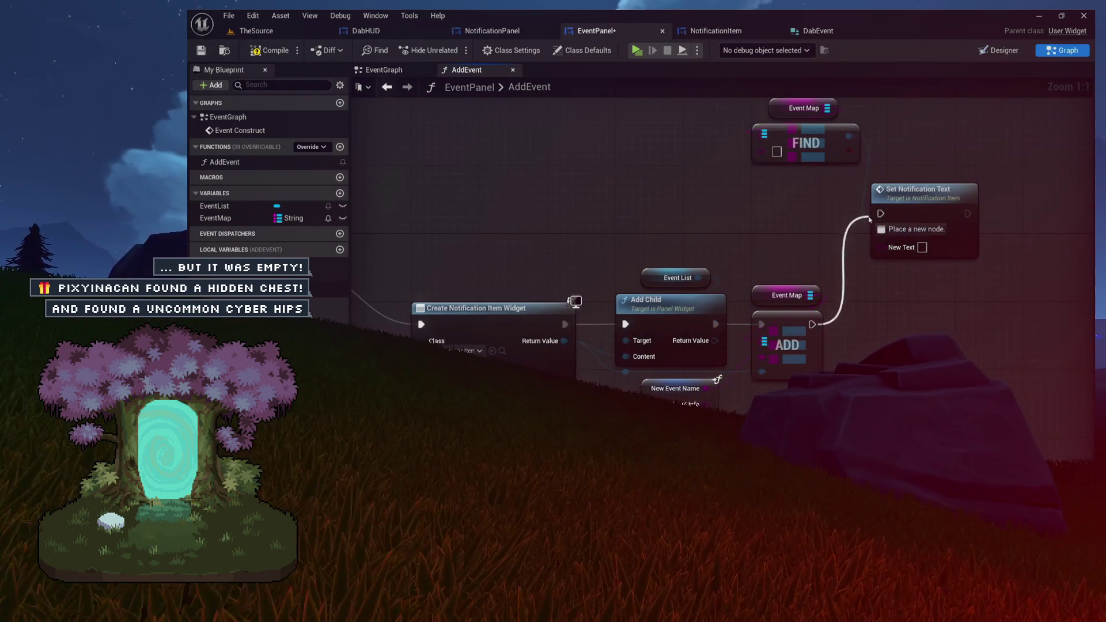
drag(880, 214, 880, 215)
scroll(879, 214, down, 3)
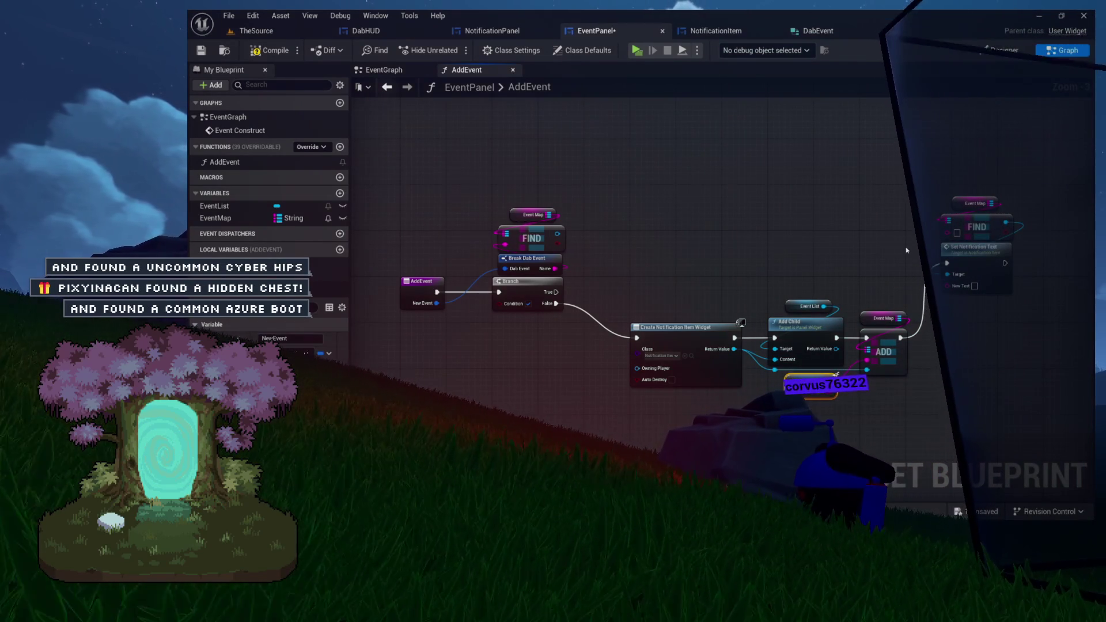
scroll(933, 232, up, 3)
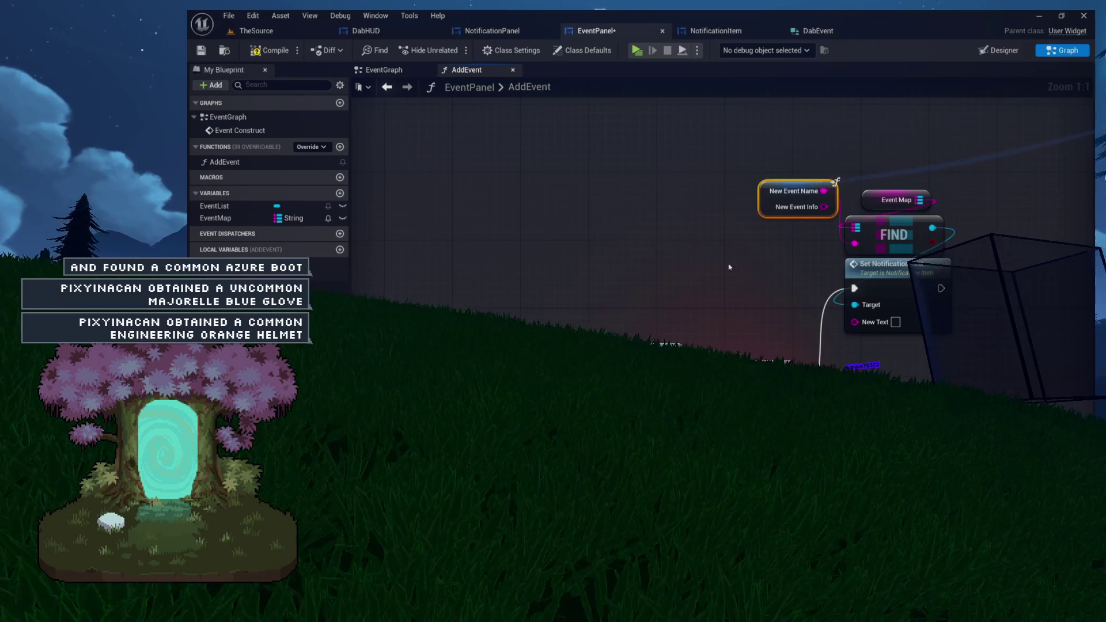
Regroup New Event Name, Event Map and FIND, lifting Event Map and FIND upward.
drag(693, 250, 739, 235)
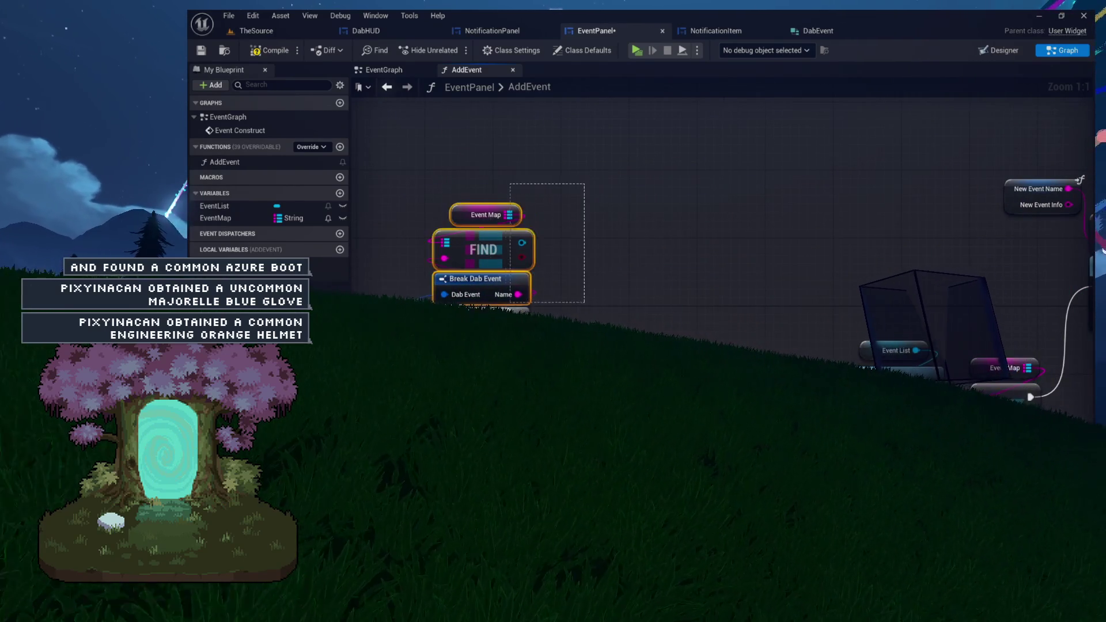
drag(519, 219, 277, 231)
mouse_move(626, 219)
mouse_down()
mouse_move(694, 229)
mouse_move(583, 264)
mouse_move(489, 259)
mouse_move(550, 261)
mouse_up()
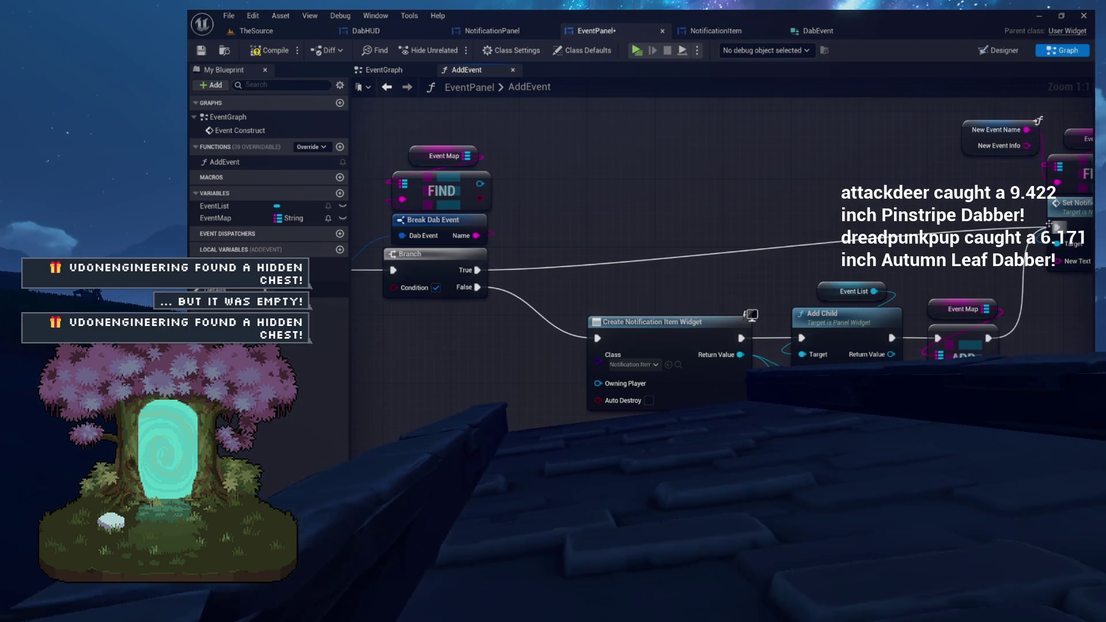
drag(749, 201, 533, 234)
mouse_move(944, 154)
mouse_down()
mouse_move(748, 230)
mouse_move(687, 233)
mouse_up()
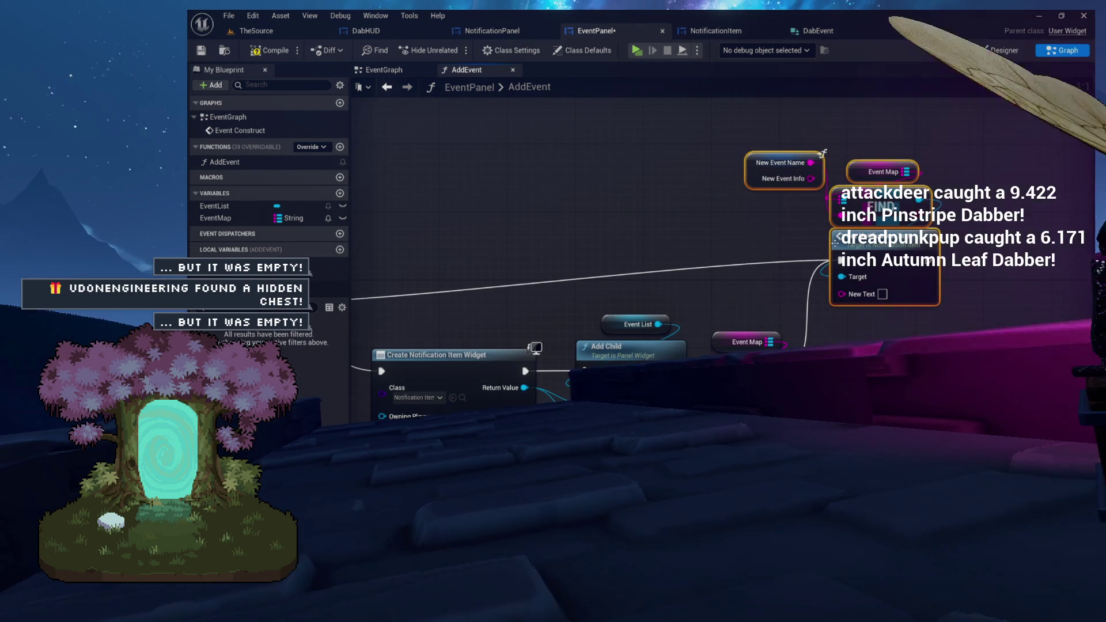
drag(897, 315, 920, 350)
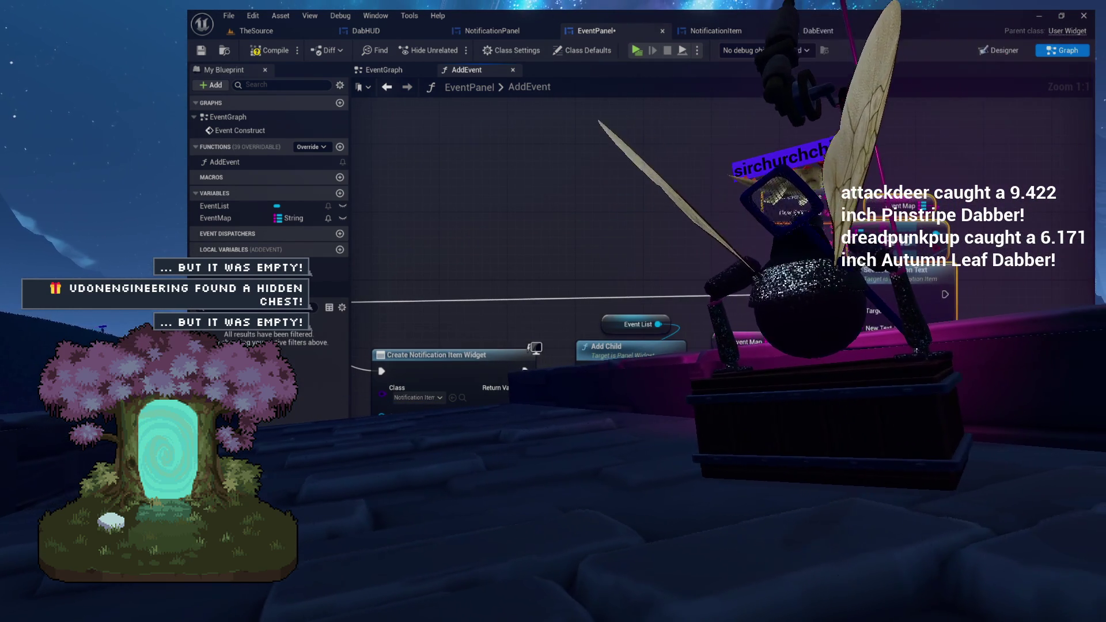
mouse_move(879, 254)
mouse_down()
mouse_move(988, 237)
mouse_move(929, 235)
mouse_up()
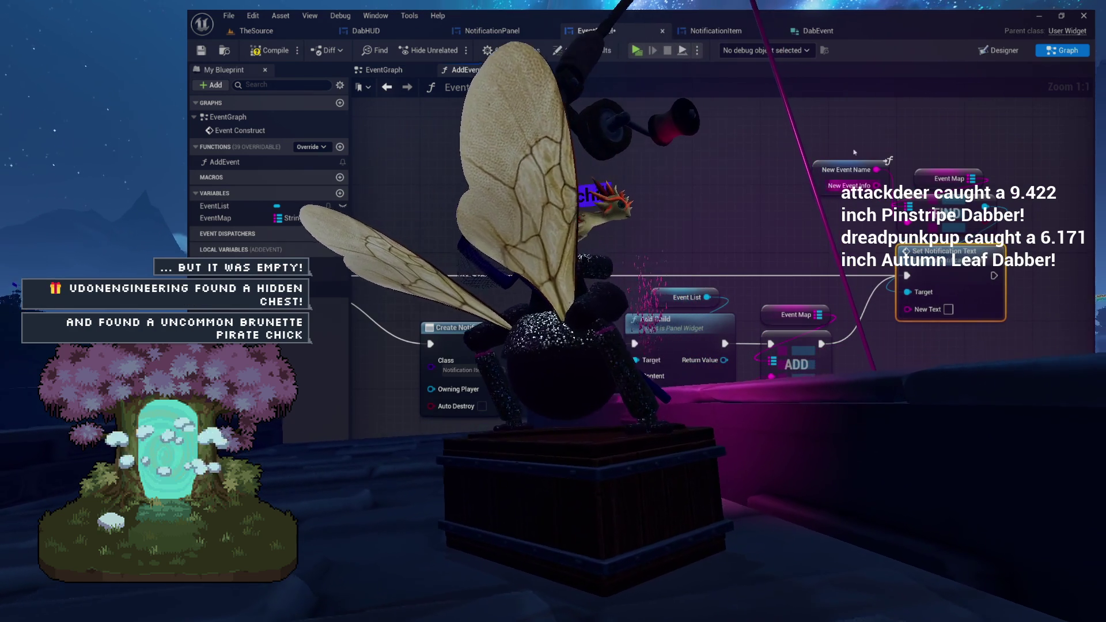
drag(929, 235, 966, 123)
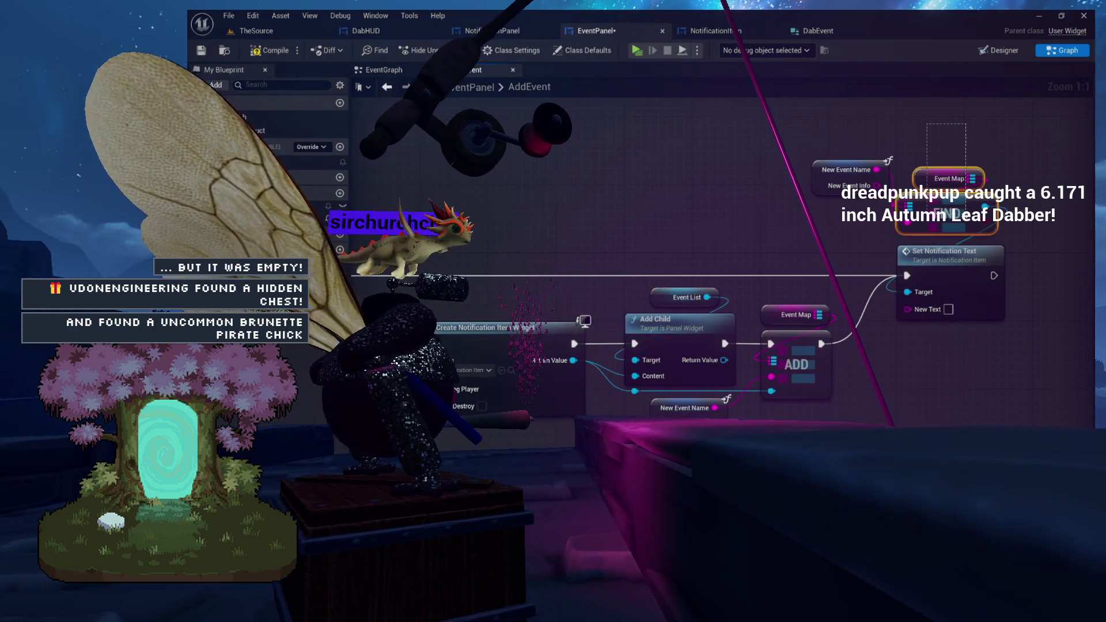
drag(949, 179, 933, 110)
click(874, 194)
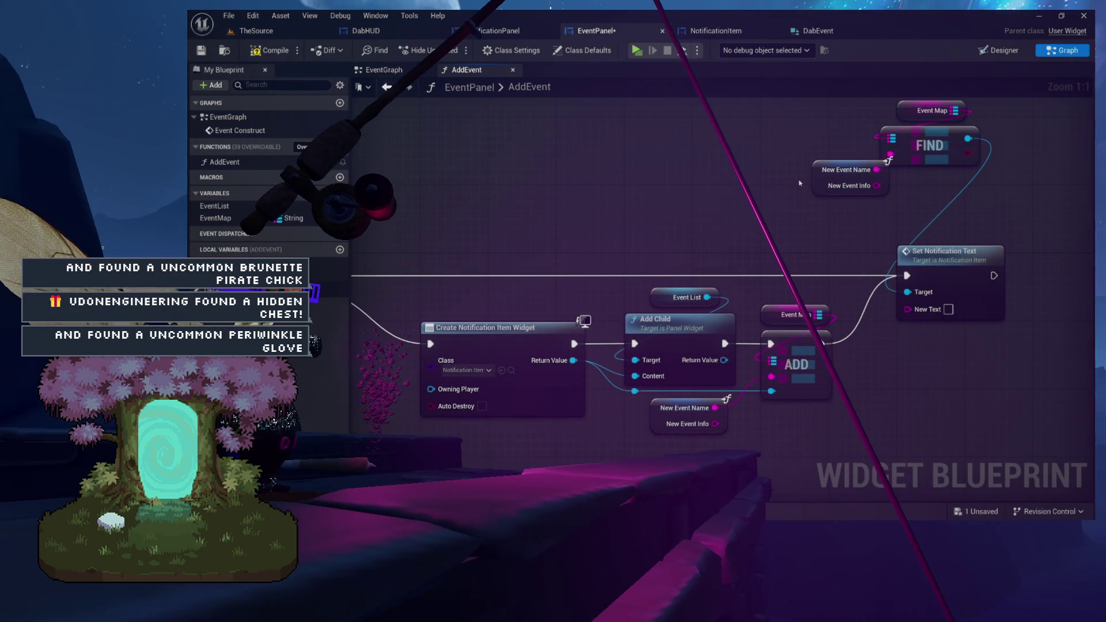
mouse_move(889, 212)
mouse_down()
mouse_move(919, 226)
mouse_move(805, 249)
mouse_up()
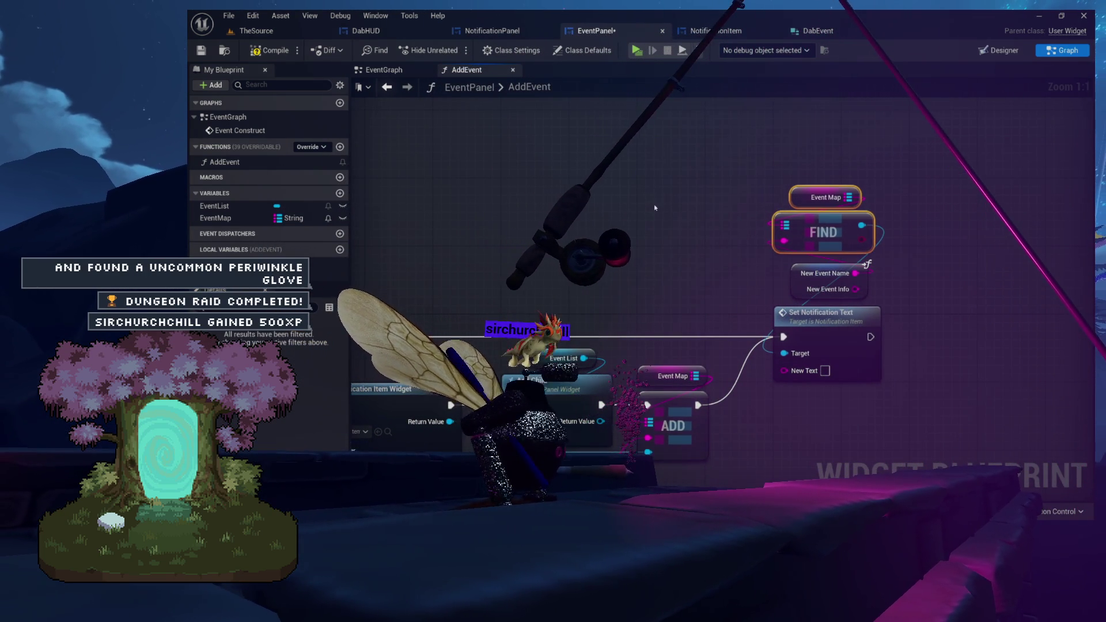
Shift the Create Notification chain left and align Event Map, FIND and Set Notification Text.
drag(654, 207, 789, 196)
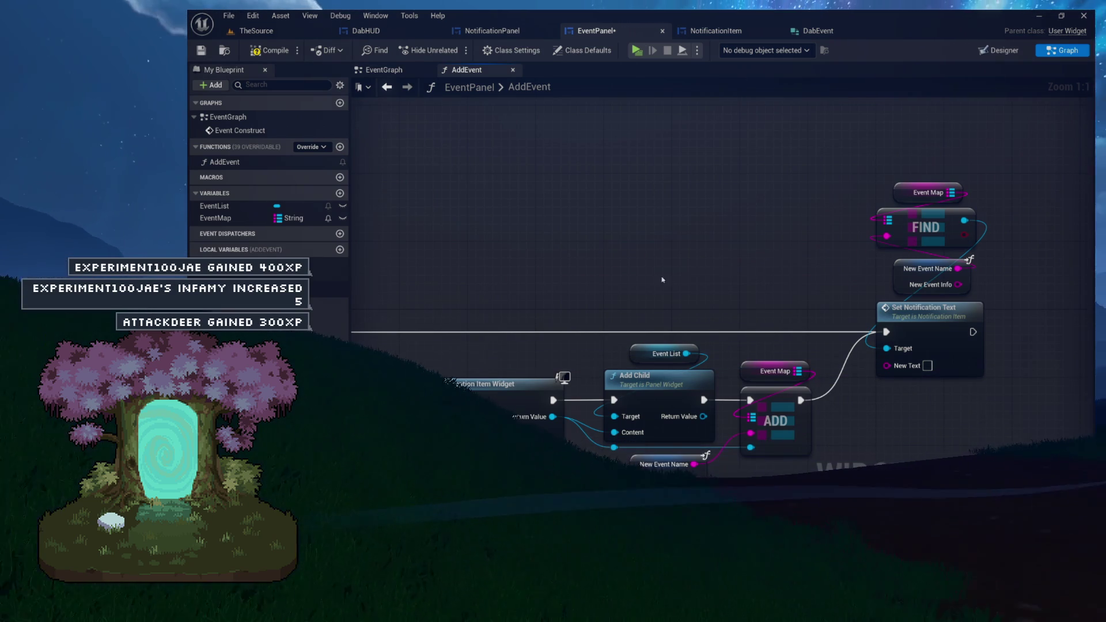
mouse_move(724, 251)
mouse_down()
mouse_move(791, 247)
mouse_move(694, 240)
mouse_move(664, 223)
mouse_up()
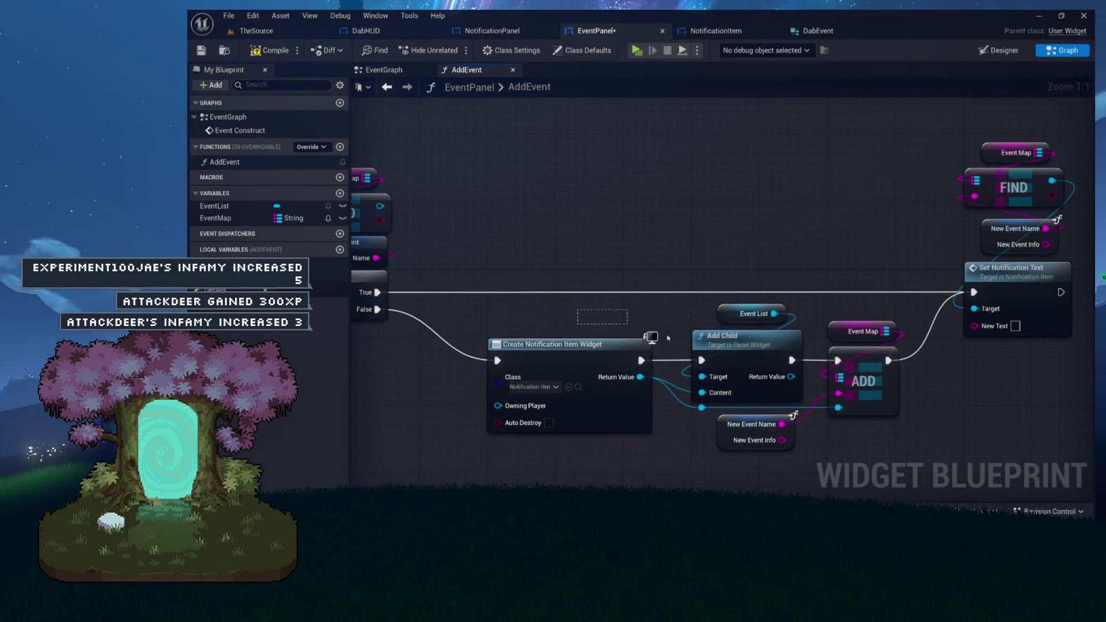
drag(602, 319, 898, 438)
drag(575, 347, 508, 346)
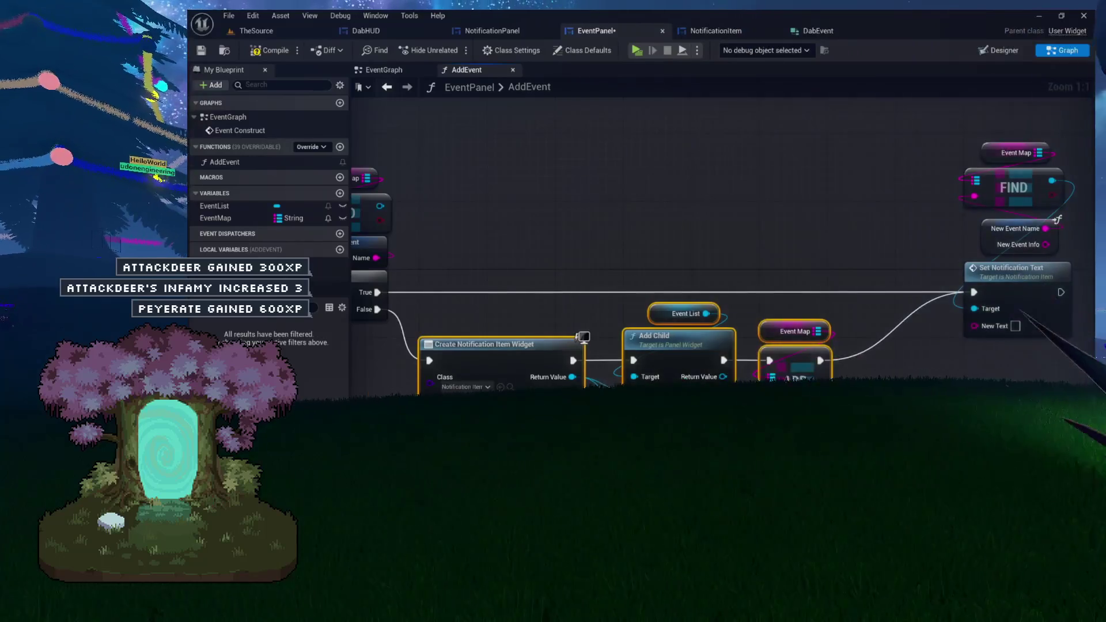
drag(737, 345, 531, 311)
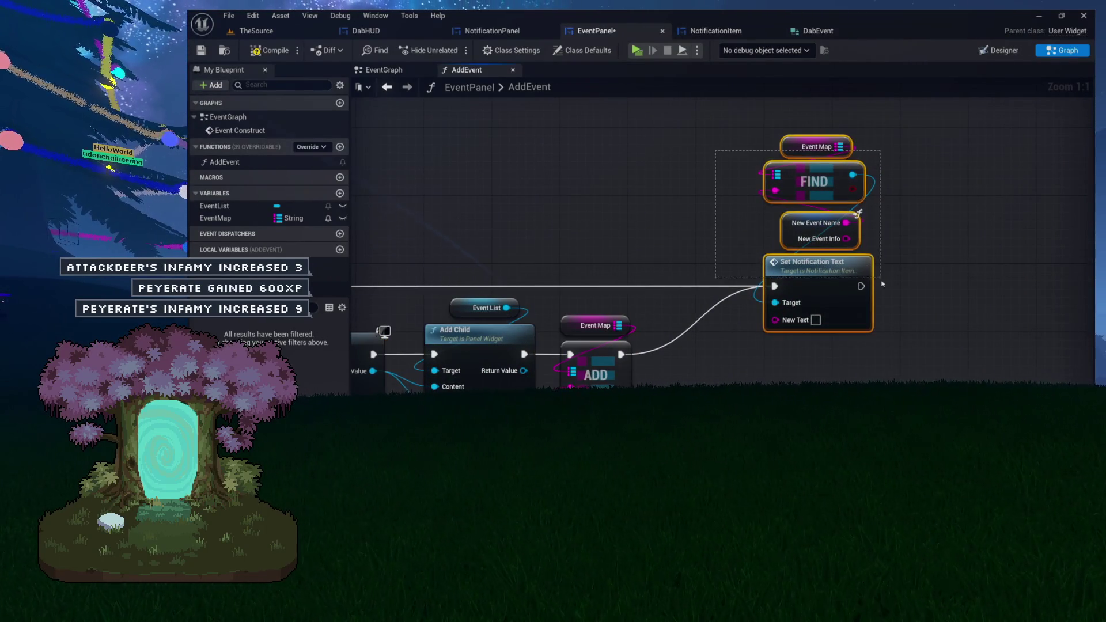
mouse_move(821, 267)
mouse_down()
mouse_move(755, 267)
mouse_move(684, 240)
mouse_move(783, 235)
mouse_move(851, 269)
mouse_up()
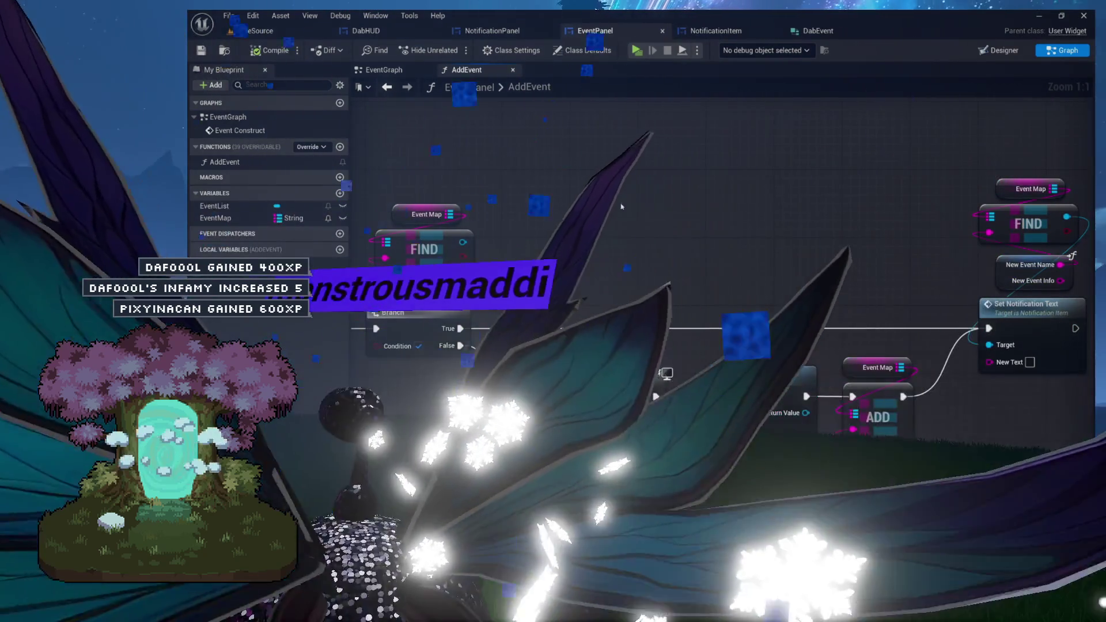
Wire the break node's New Event Info output into Set Notification Text's New Text input.
scroll(693, 195, down, 1)
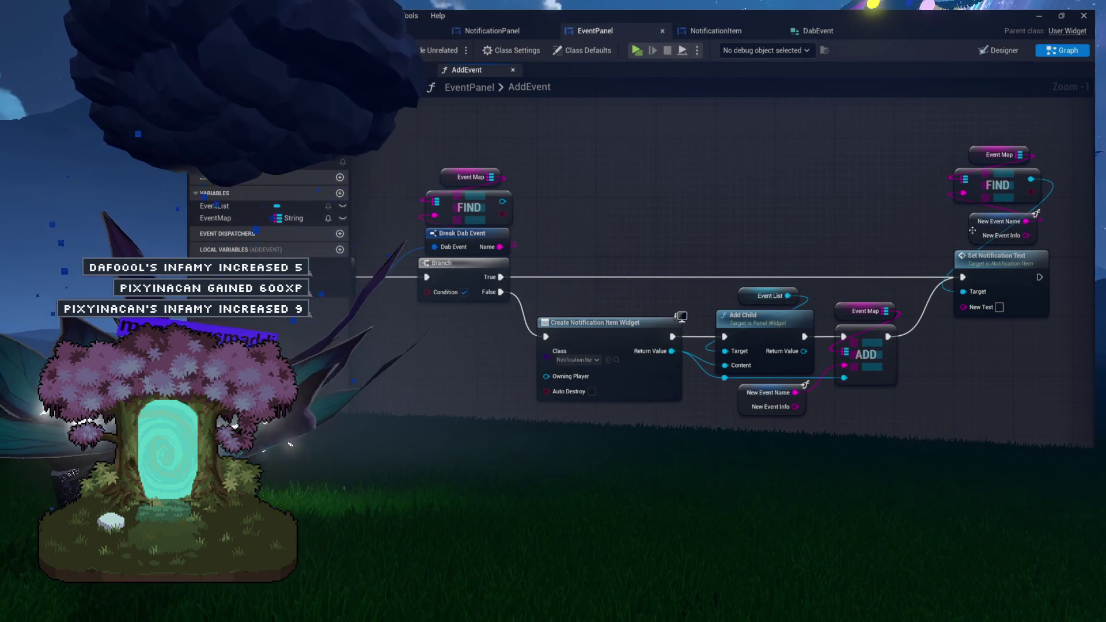
drag(969, 234, 868, 236)
scroll(585, 238, up, 8)
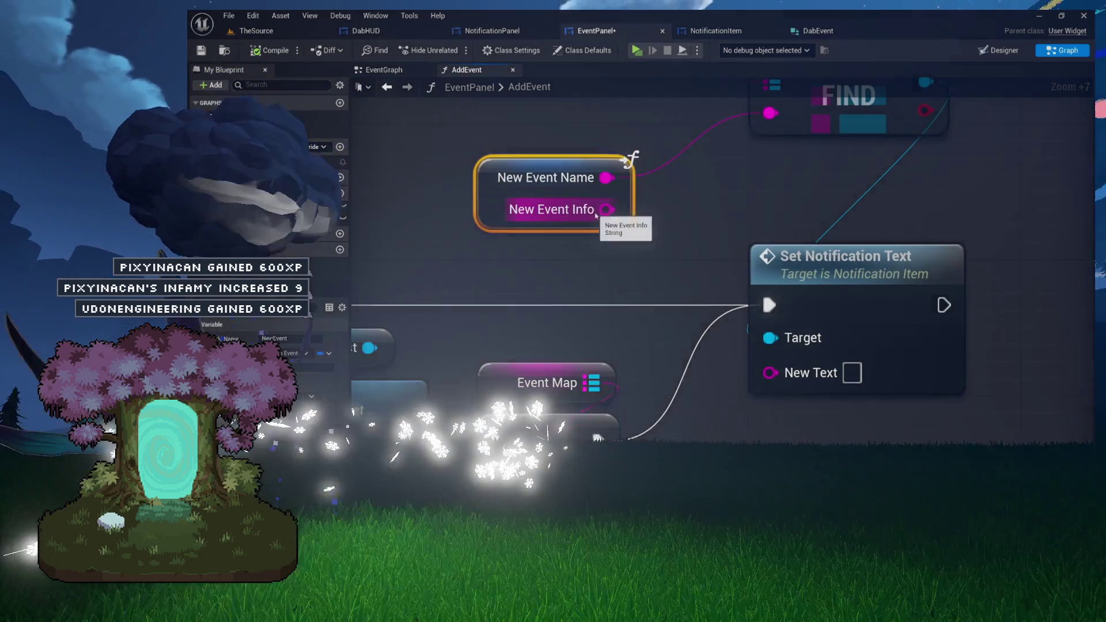
mouse_move(606, 209)
mouse_down()
mouse_move(731, 379)
mouse_move(770, 372)
mouse_up()
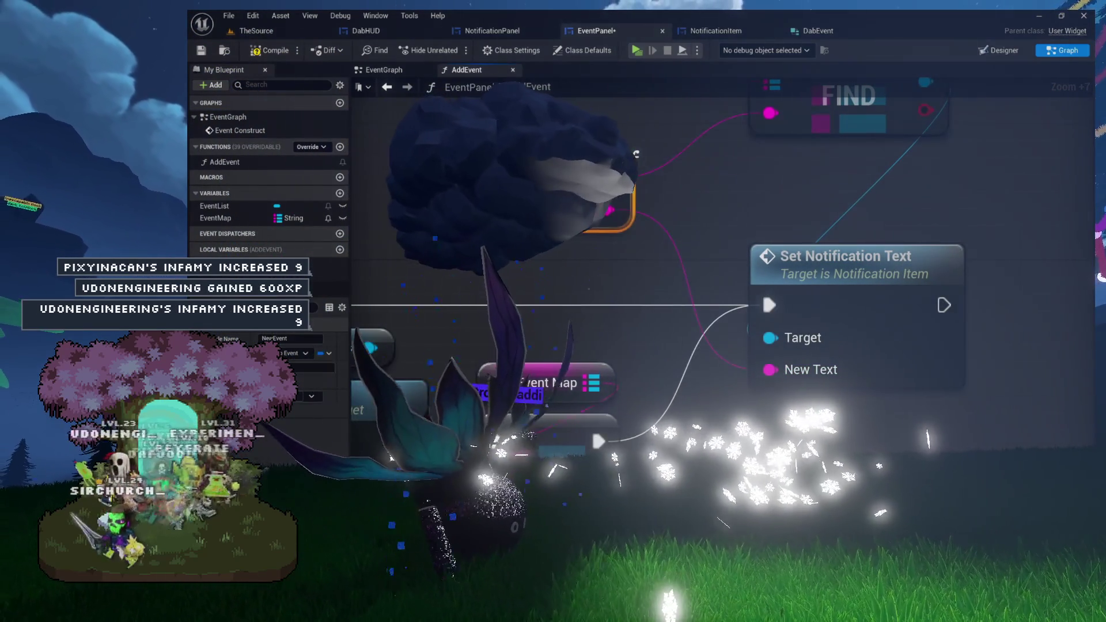
scroll(700, 218, down, 8)
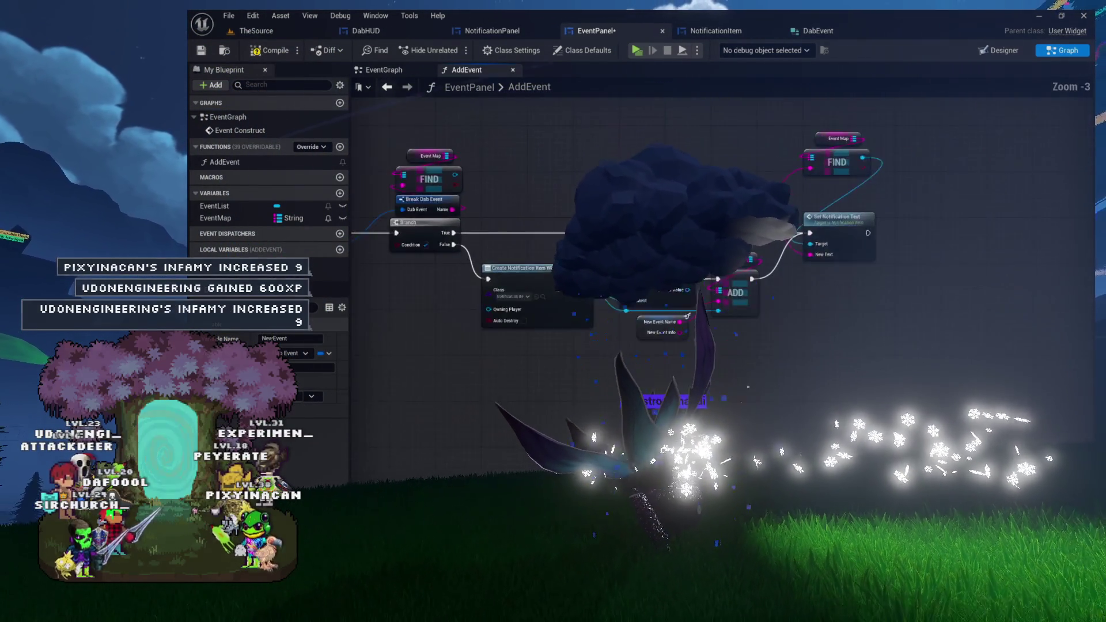
scroll(567, 198, up, 1)
click(679, 225)
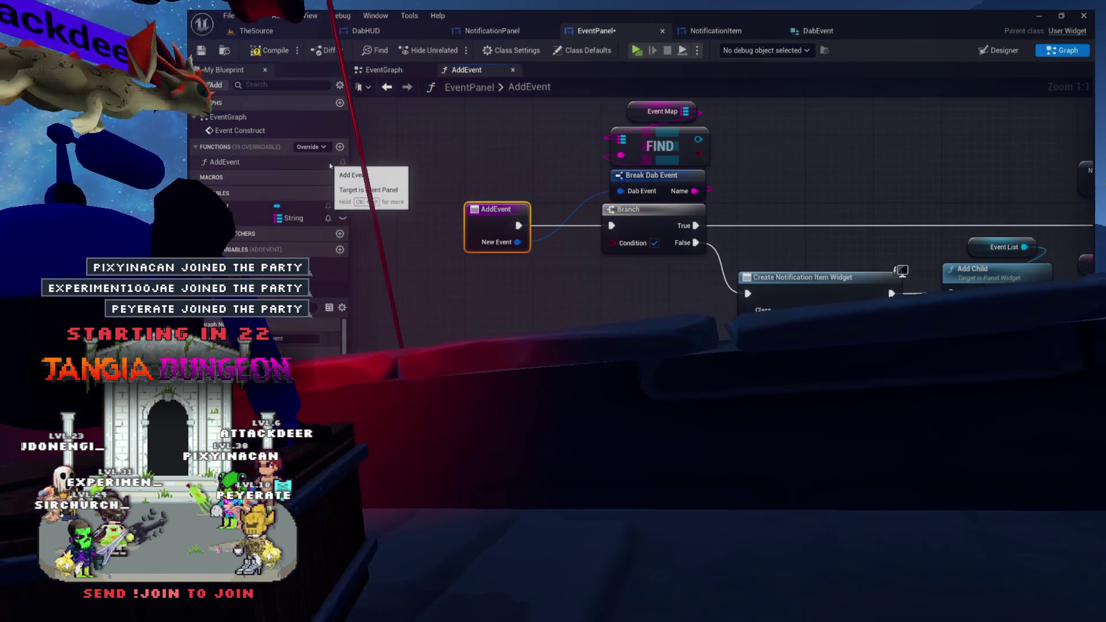
Review the AddEvent graph's Event Map, Find, Break Dab Event, Branch and Set Notification node groups.
mouse_move(733, 222)
mouse_down()
mouse_move(585, 225)
mouse_move(587, 188)
mouse_move(533, 199)
mouse_move(701, 184)
mouse_up()
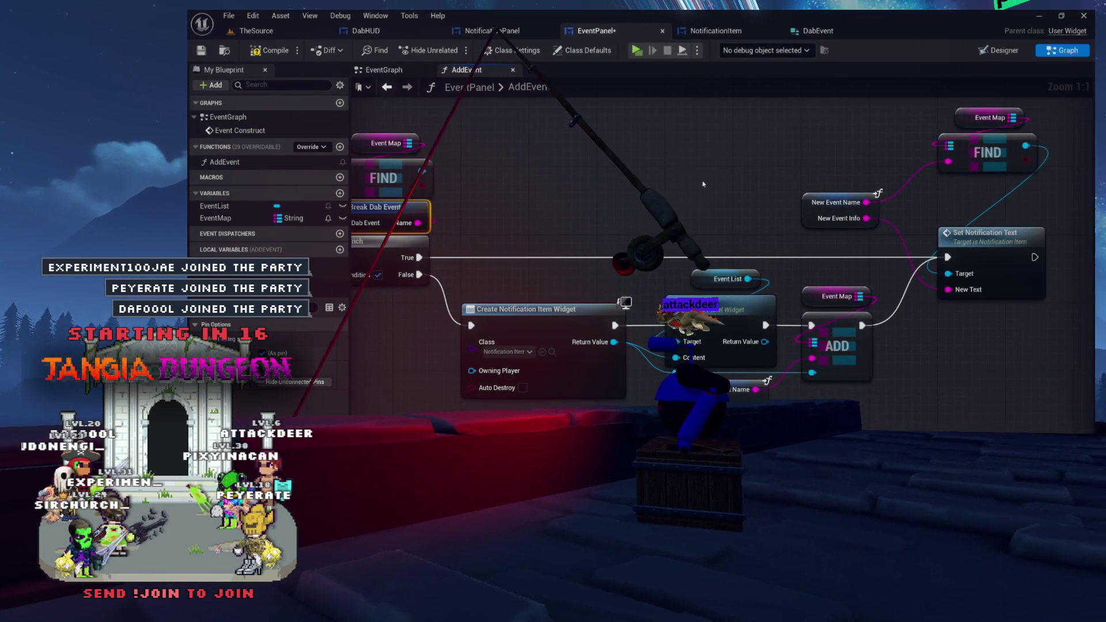
drag(661, 182, 712, 186)
scroll(712, 187, down, 2)
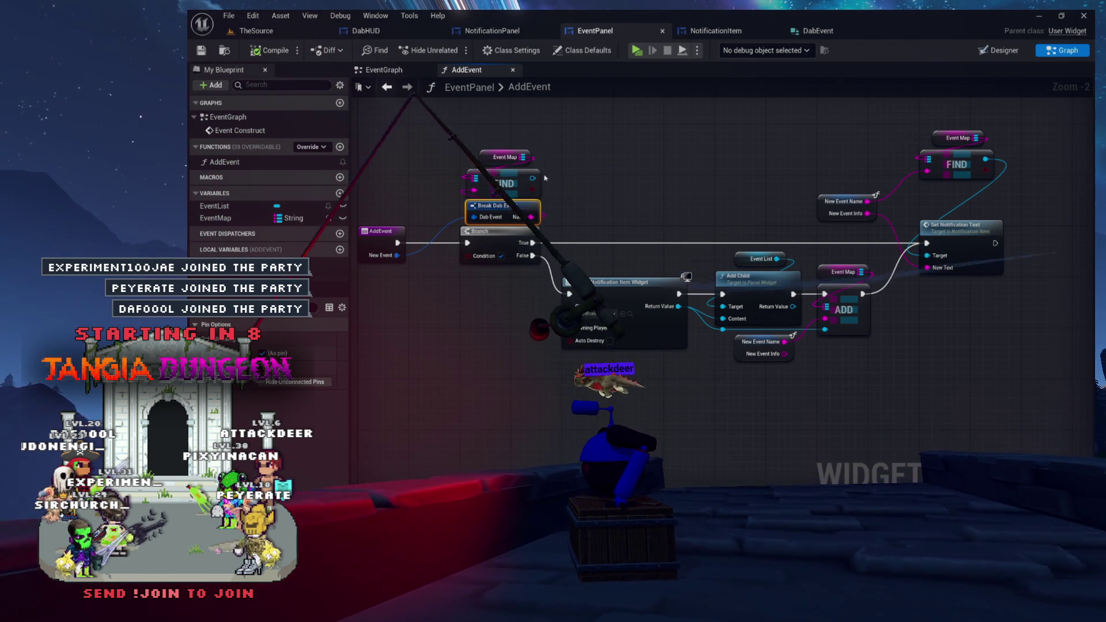
drag(452, 144, 550, 267)
mouse_move(870, 125)
mouse_down()
mouse_move(993, 215)
mouse_move(1001, 242)
mouse_up()
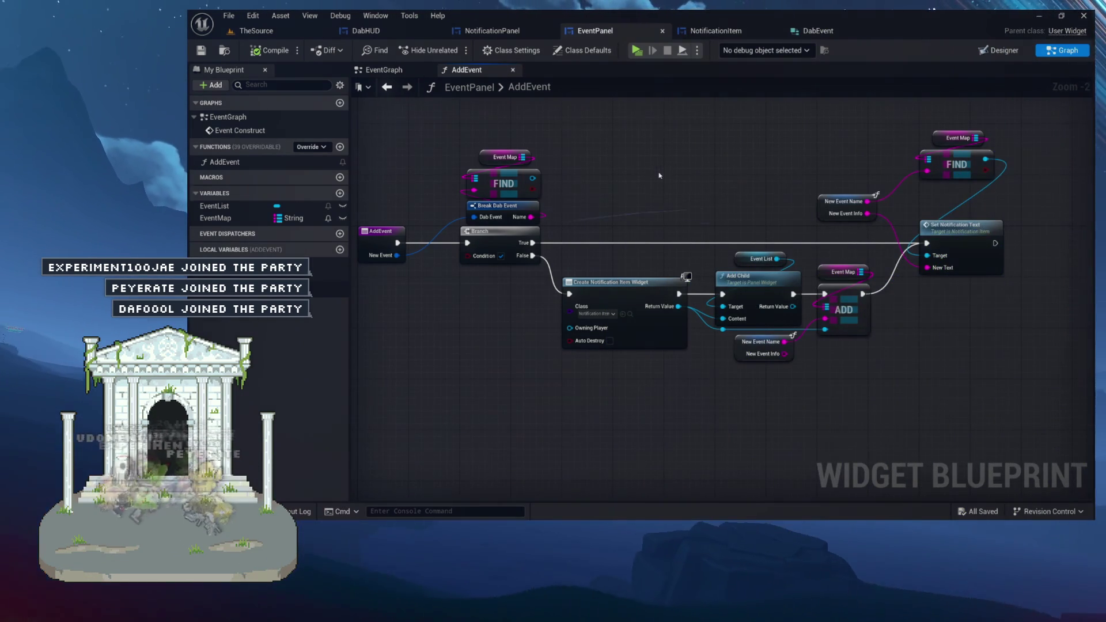
drag(662, 175, 650, 189)
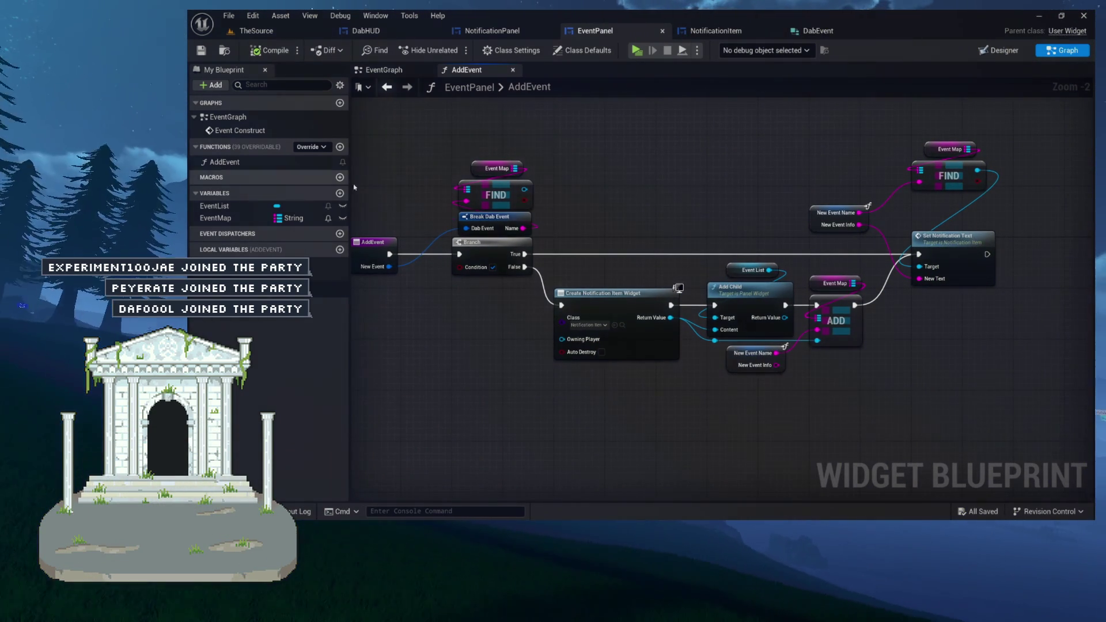
drag(400, 206, 452, 197)
drag(552, 284, 550, 156)
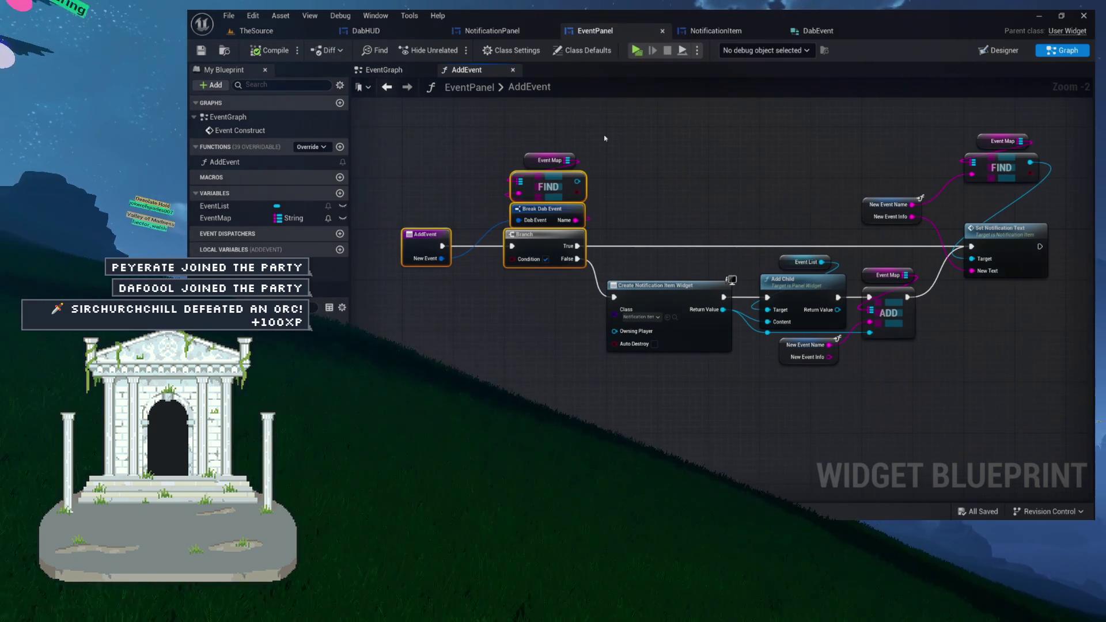
scroll(424, 248, up, 8)
click(453, 282)
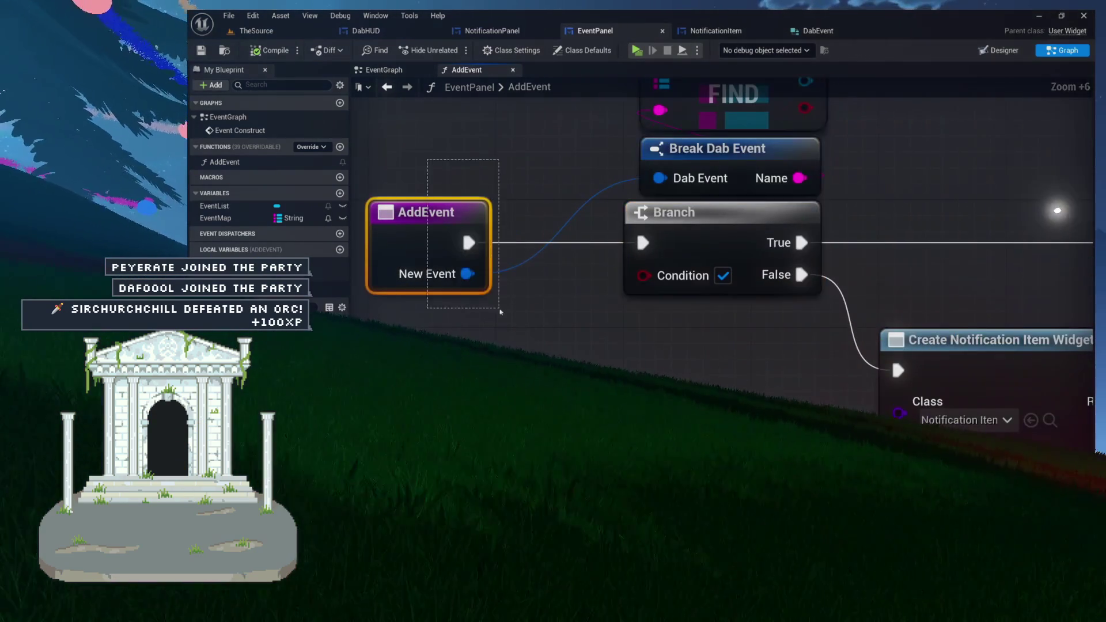
Zoom and pan across the AddEvent graph to inspect the finished wiring.
scroll(436, 271, down, 4)
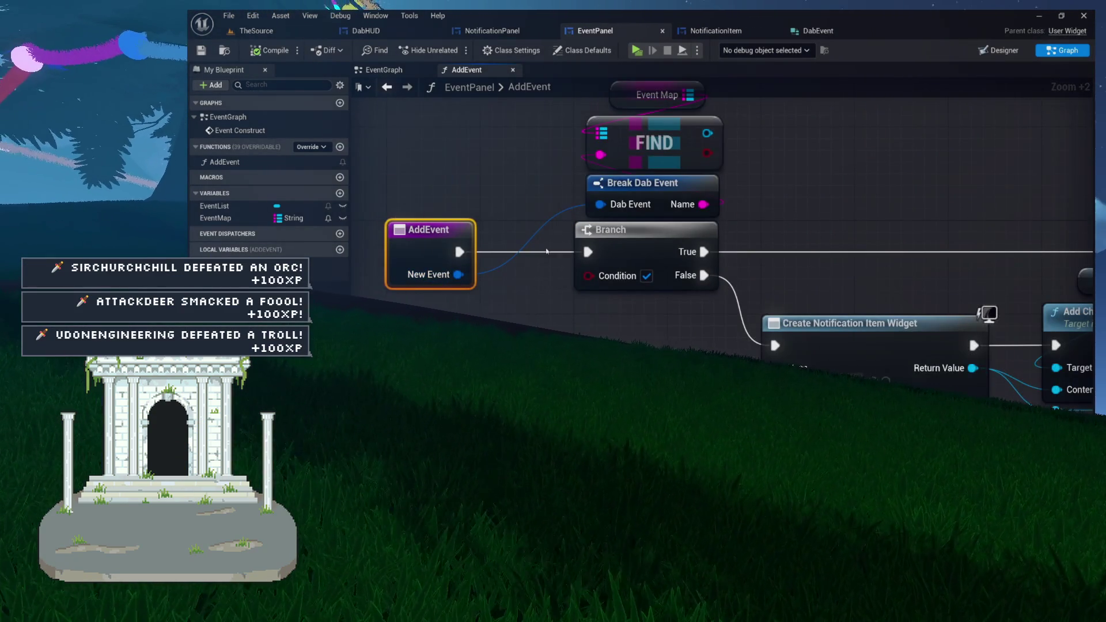
scroll(558, 248, down, 4)
scroll(749, 216, up, 2)
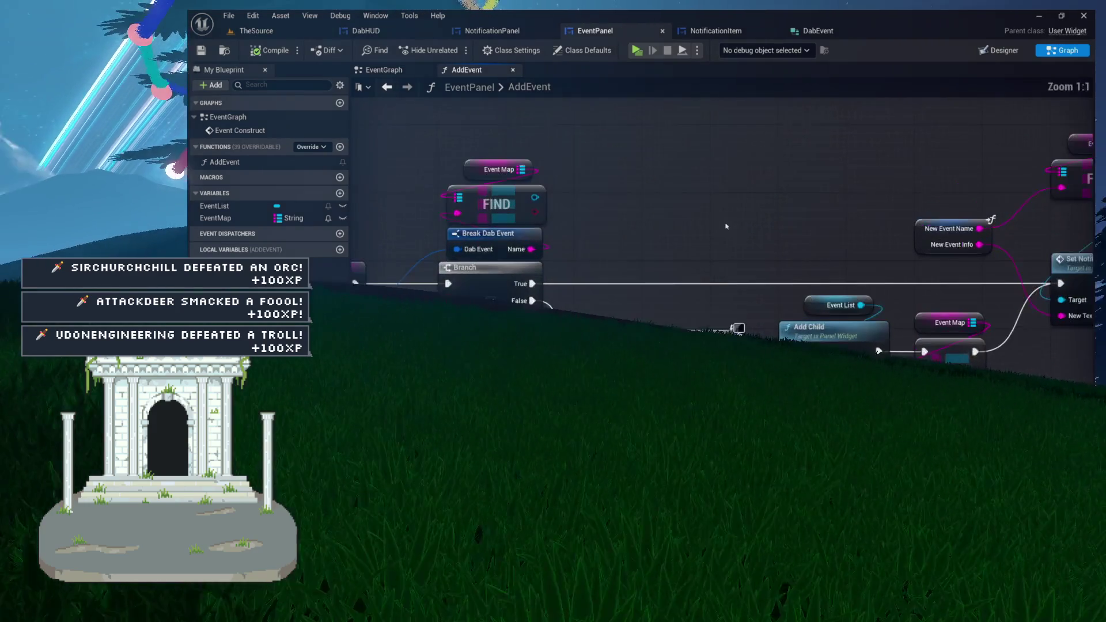
scroll(754, 224, down, 2)
scroll(651, 227, up, 2)
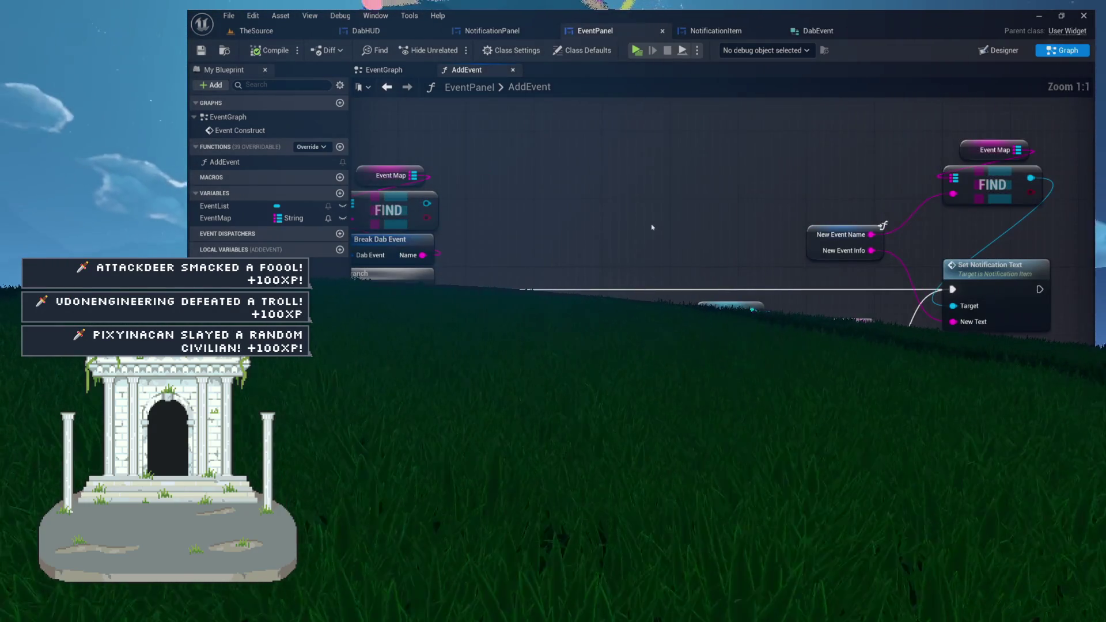
scroll(651, 227, down, 1)
drag(651, 227, 758, 208)
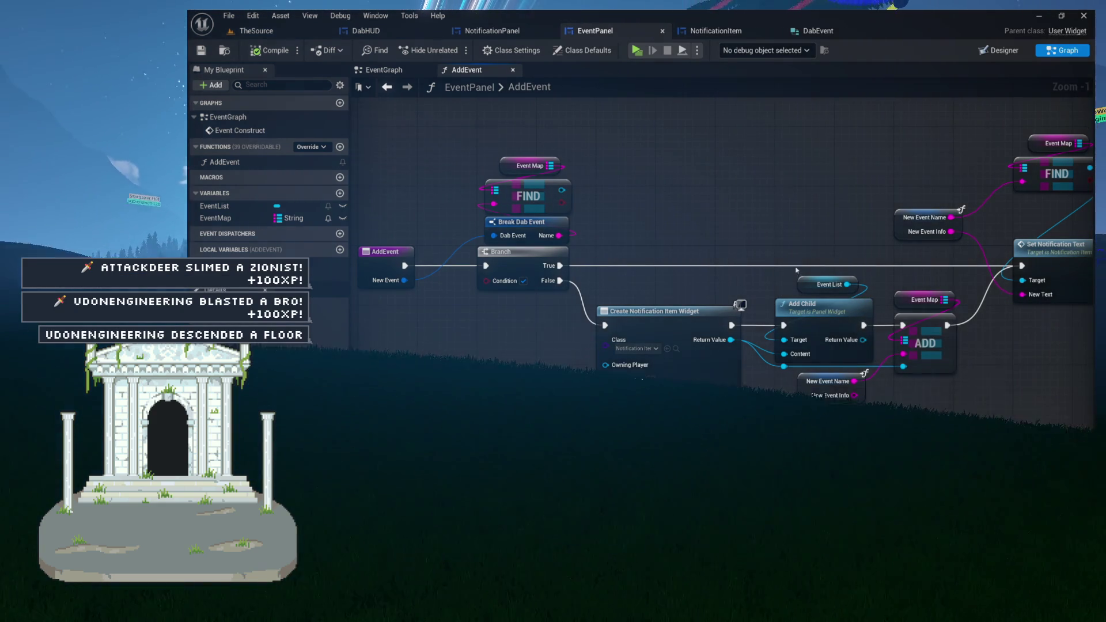
drag(801, 224, 688, 237)
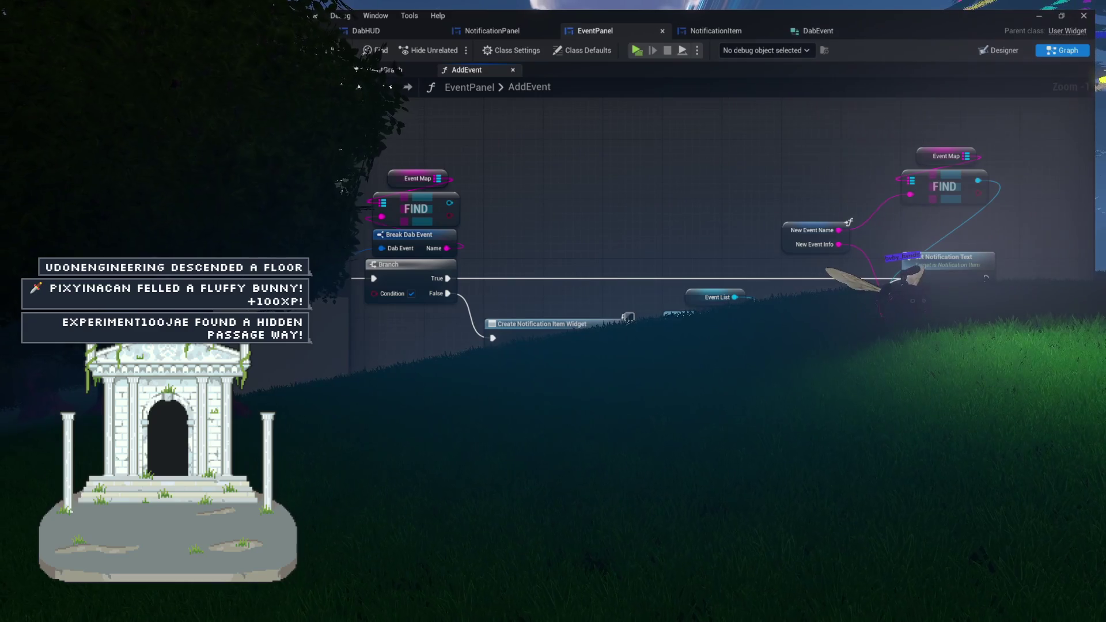
scroll(657, 209, down, 2)
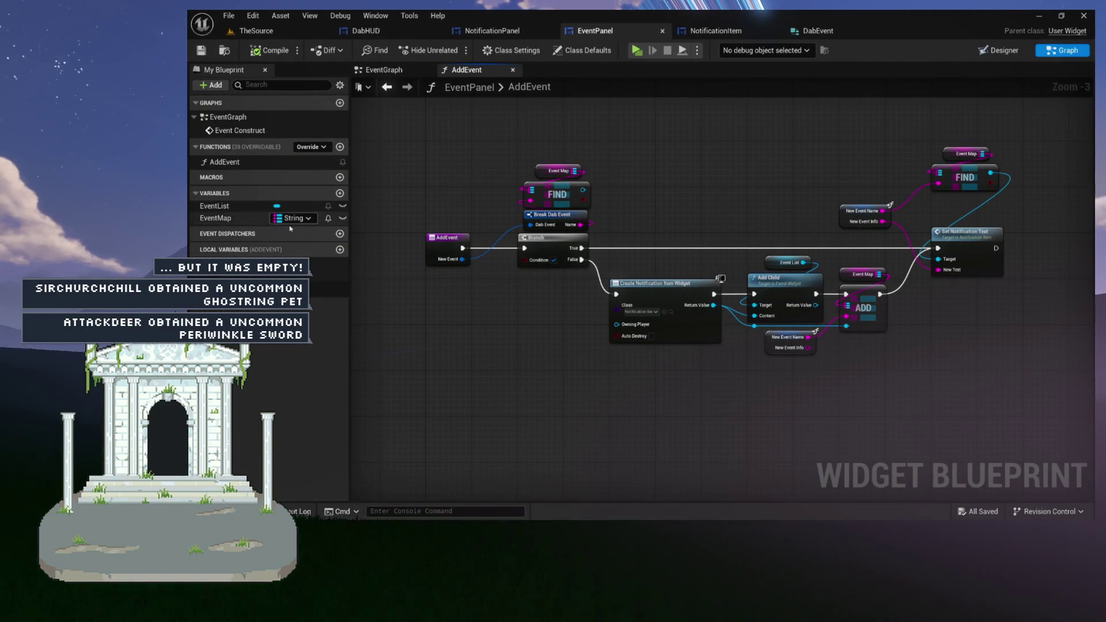
Add a new function named RemoveEvent to the widget blueprint.
click(340, 147)
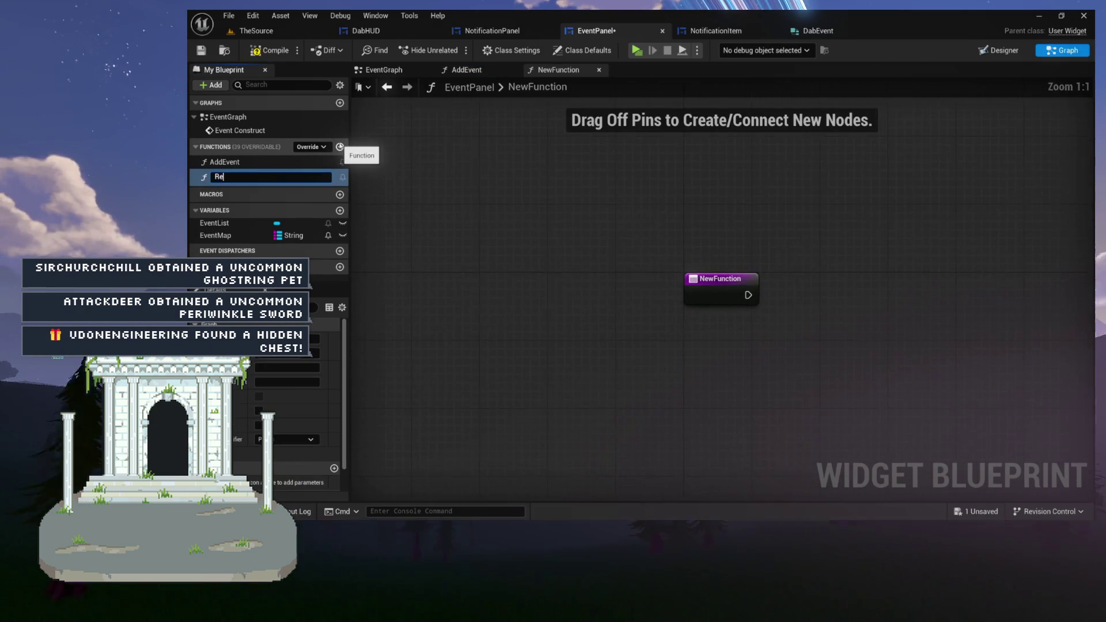
text(moveEvent)
key(Return)
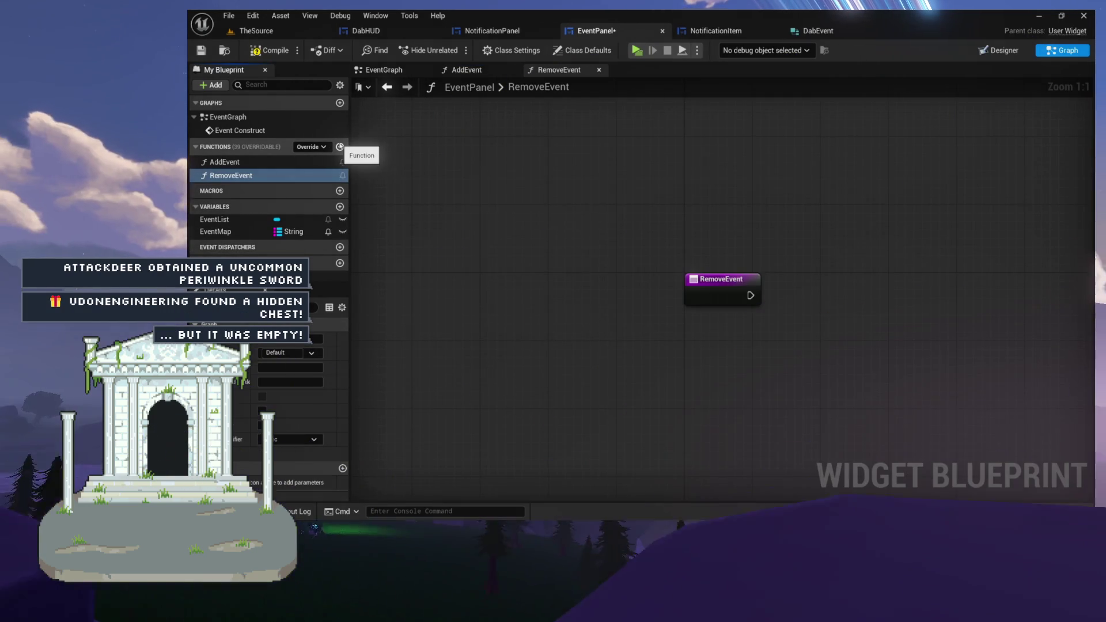
click(439, 235)
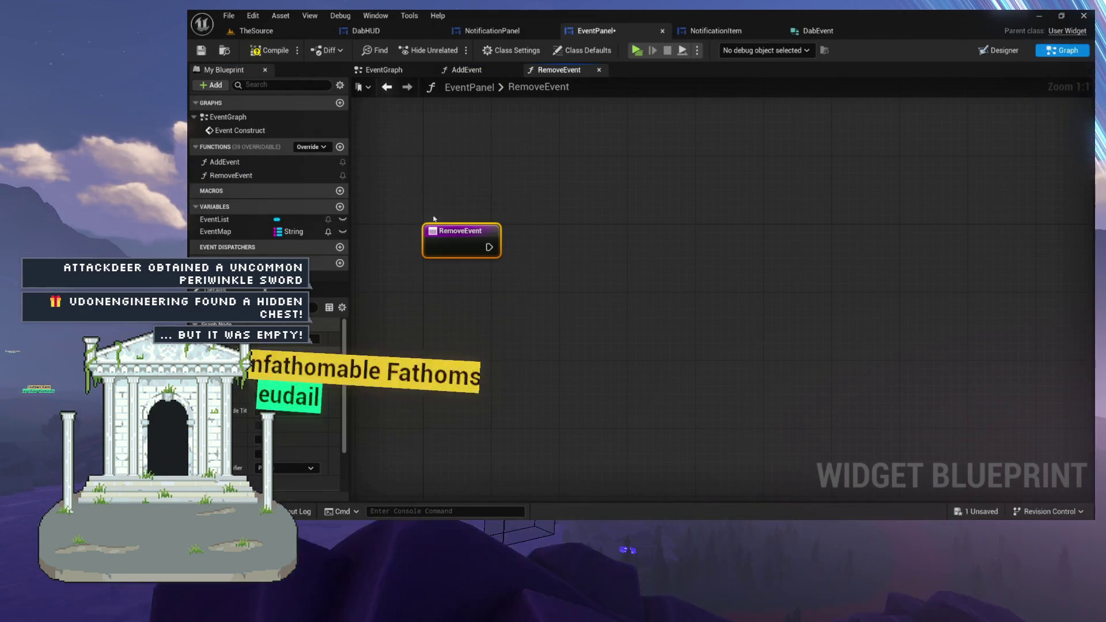
Check AddEvent's input, then return to RemoveEvent and save and compile the blueprint.
click(473, 71)
scroll(442, 262, up, 10)
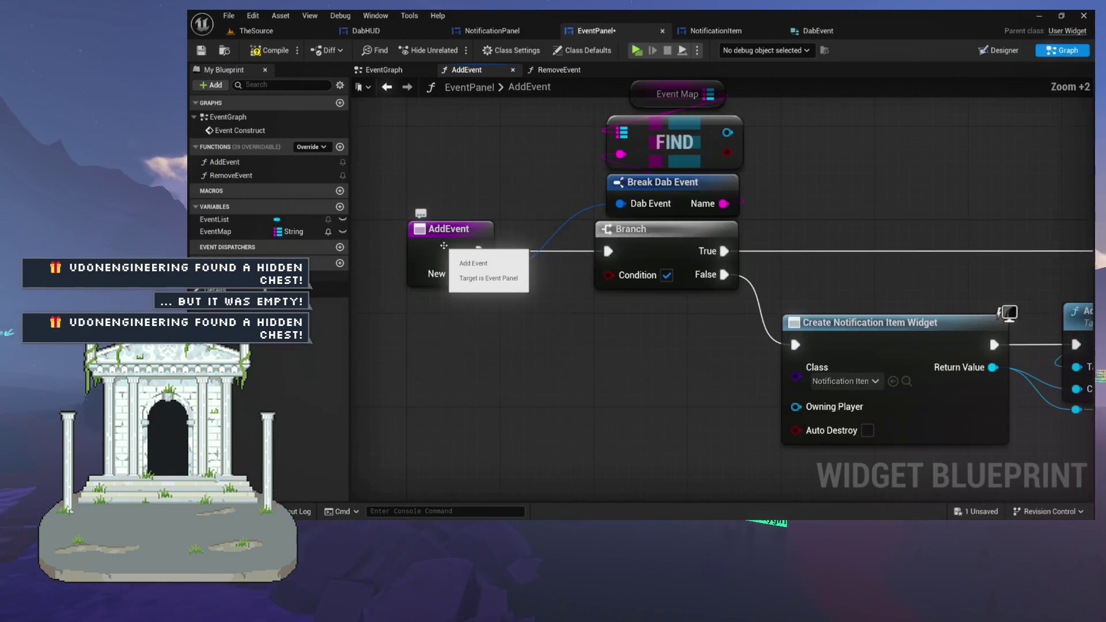
click(486, 311)
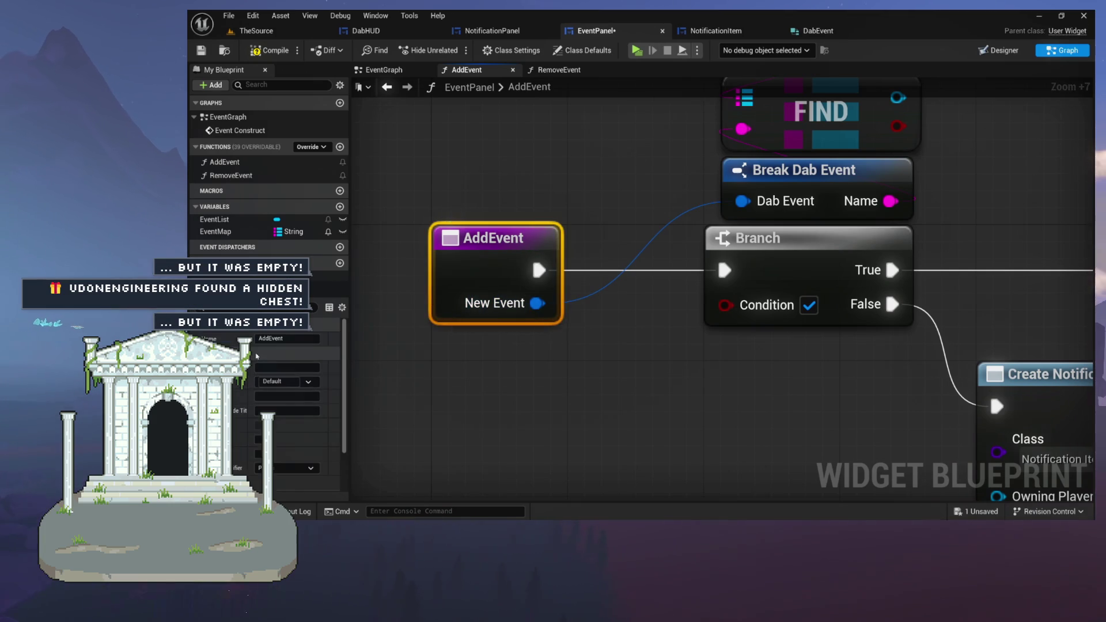
scroll(285, 434, down, 3)
click(564, 73)
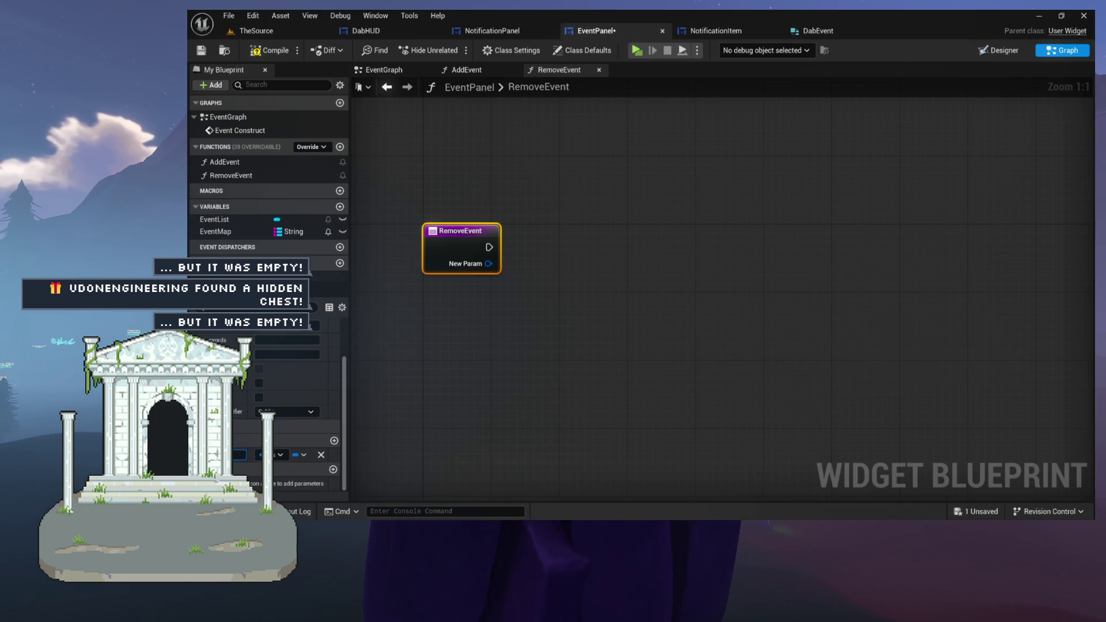
key(ctrl+s)
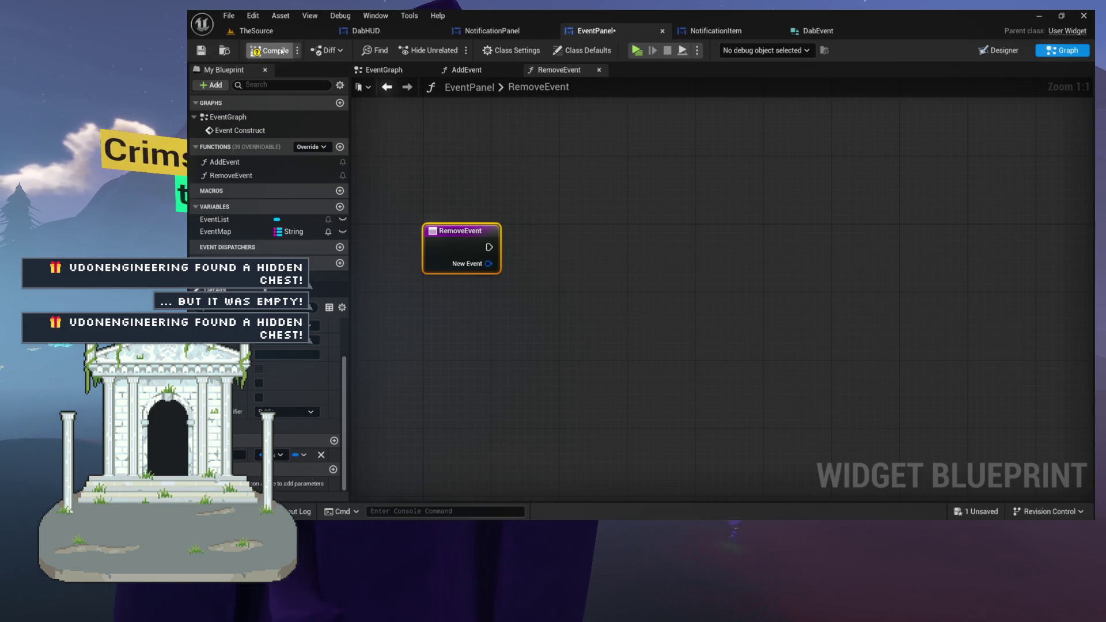
click(511, 150)
Add an Event Map getter, Break Dab Event on New Event, and Find keyed by Name.
drag(530, 174, 642, 271)
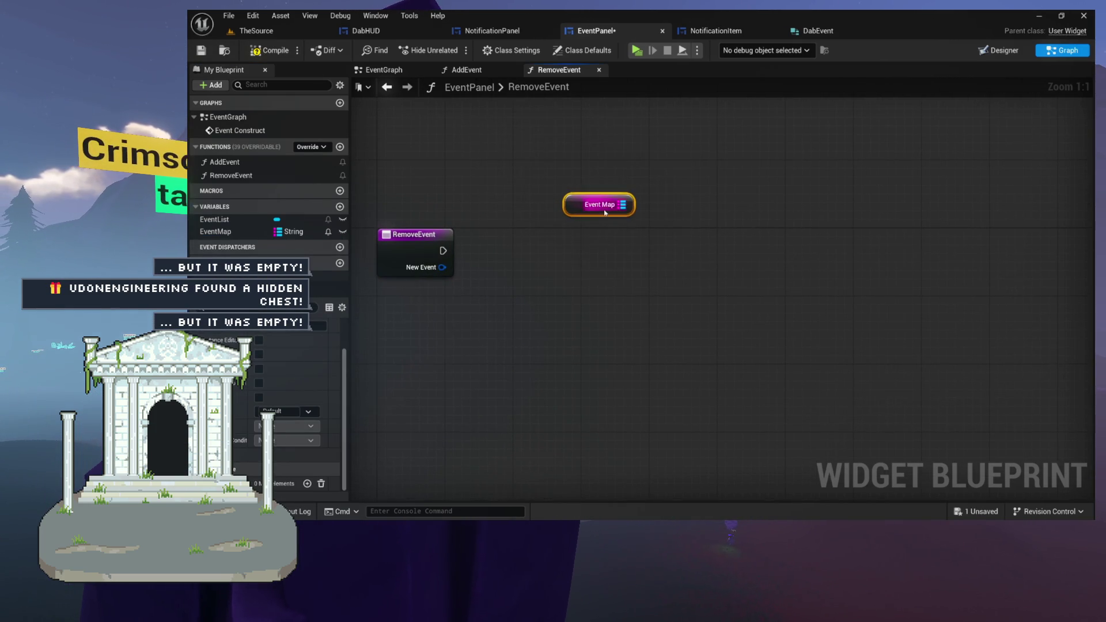
drag(575, 203, 496, 203)
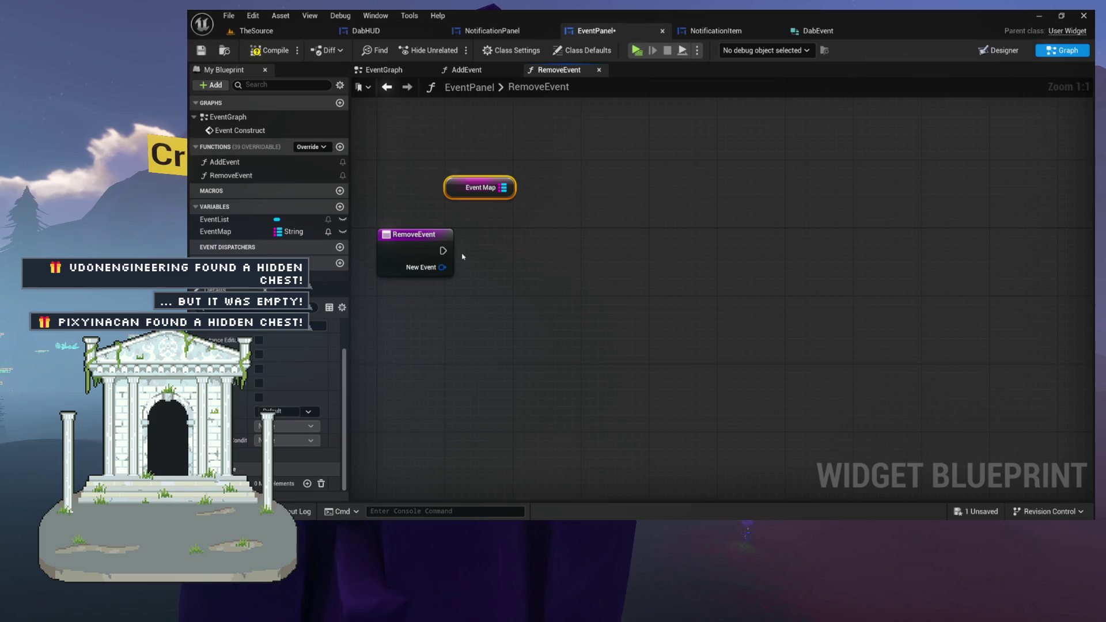
drag(462, 300, 465, 296)
text(break)
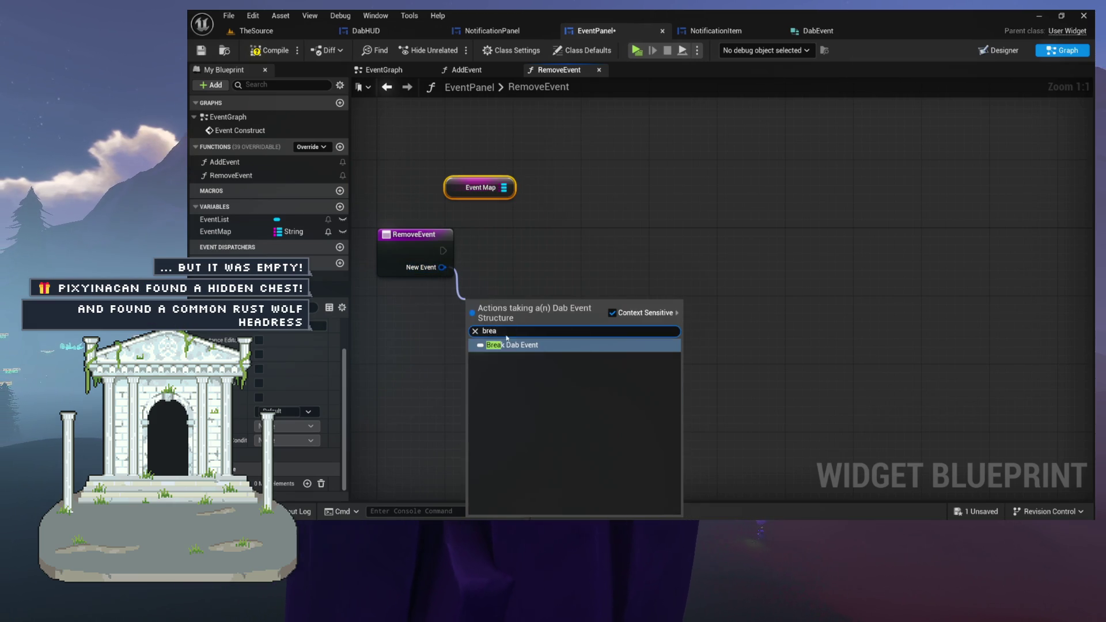
click(495, 343)
drag(584, 198, 592, 197)
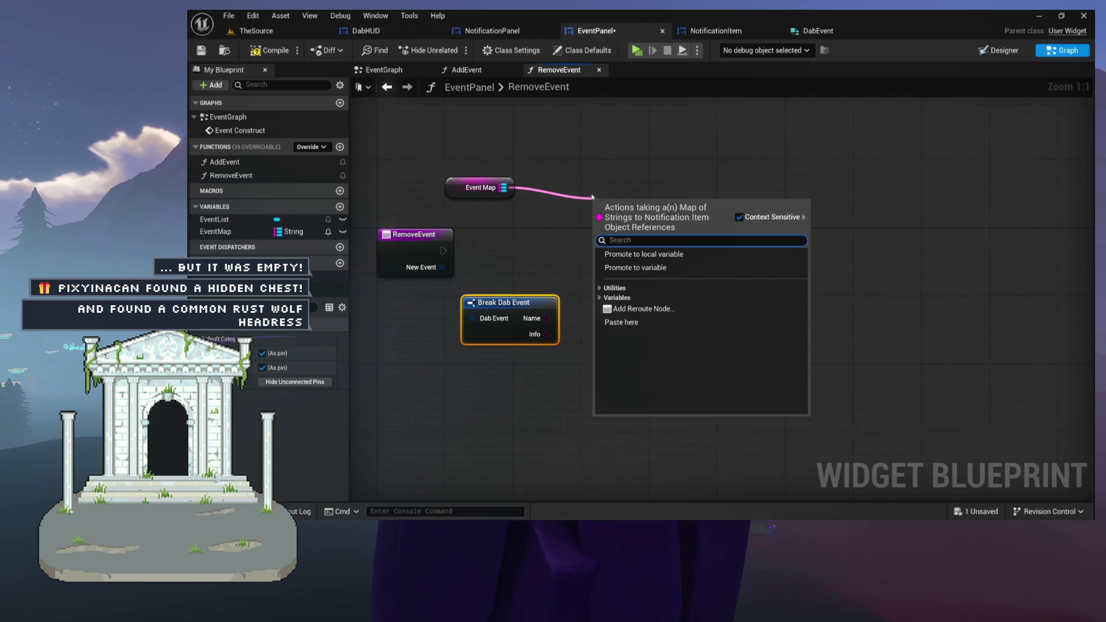
text(find)
click(633, 273)
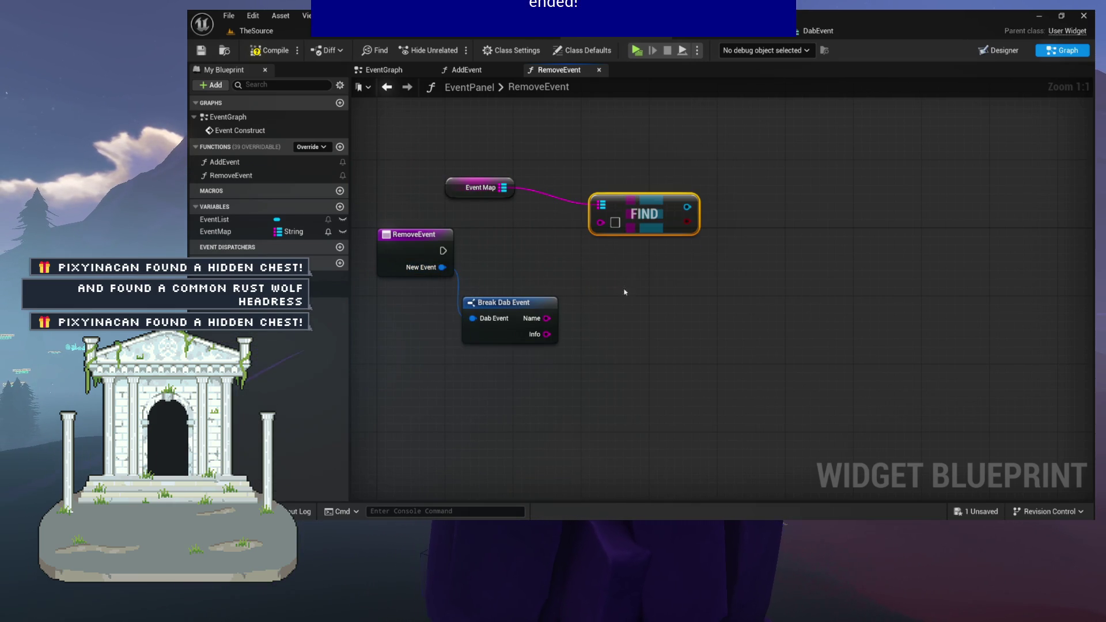
drag(546, 317, 604, 256)
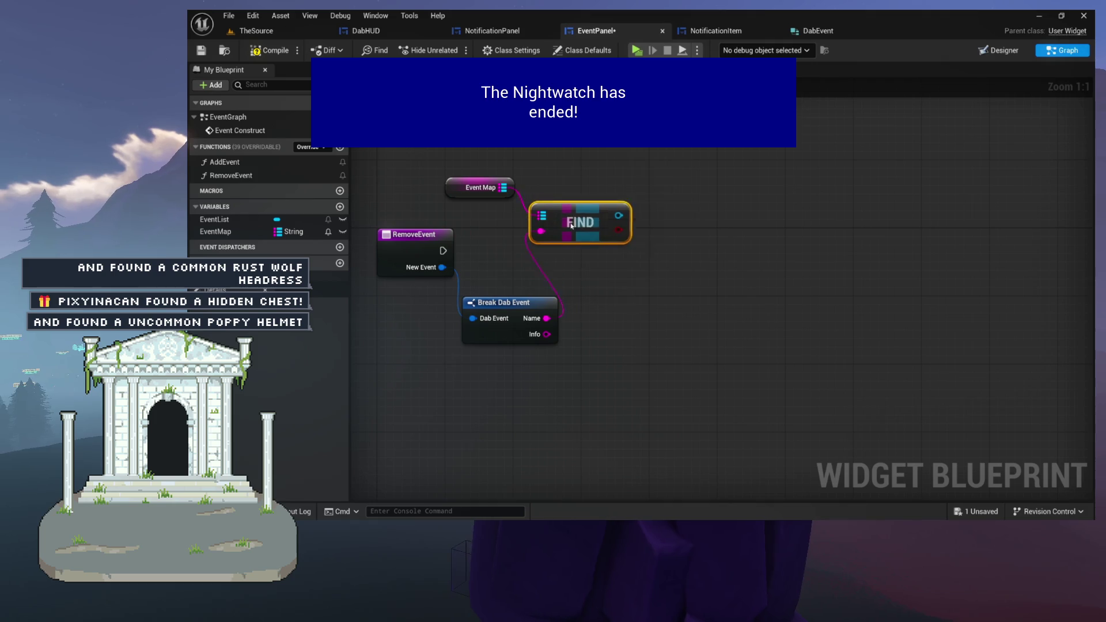
drag(448, 191, 499, 195)
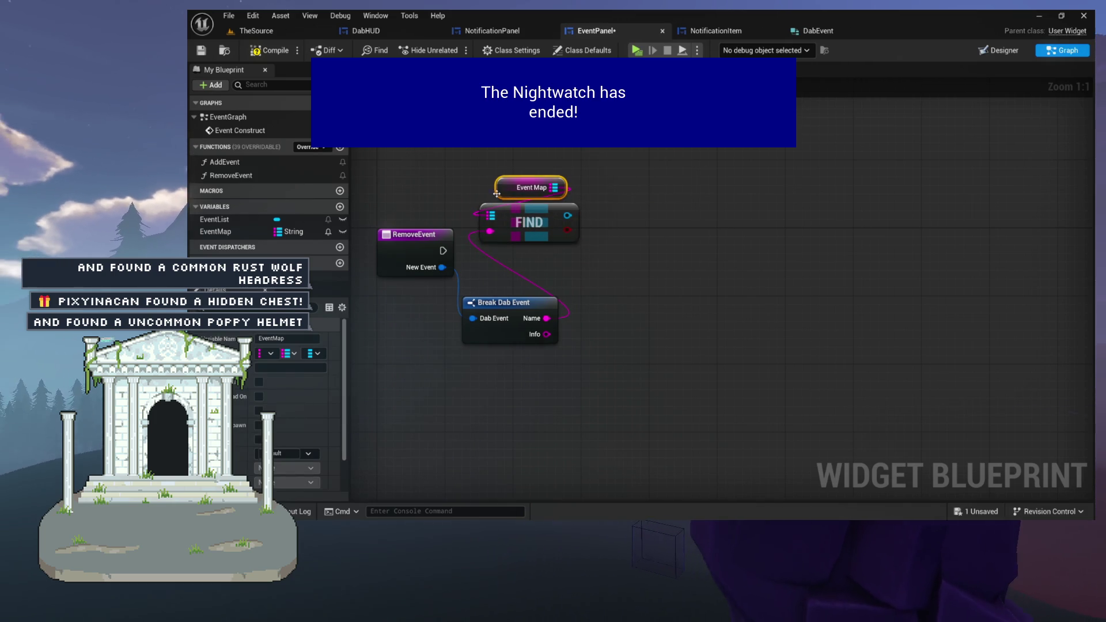
Call Remove from Parent on Find's result and run it when RemoveEvent fires.
mouse_move(567, 215)
mouse_down()
mouse_move(688, 201)
mouse_move(536, 154)
mouse_move(630, 185)
mouse_move(810, 156)
mouse_move(720, 230)
mouse_move(638, 227)
mouse_up()
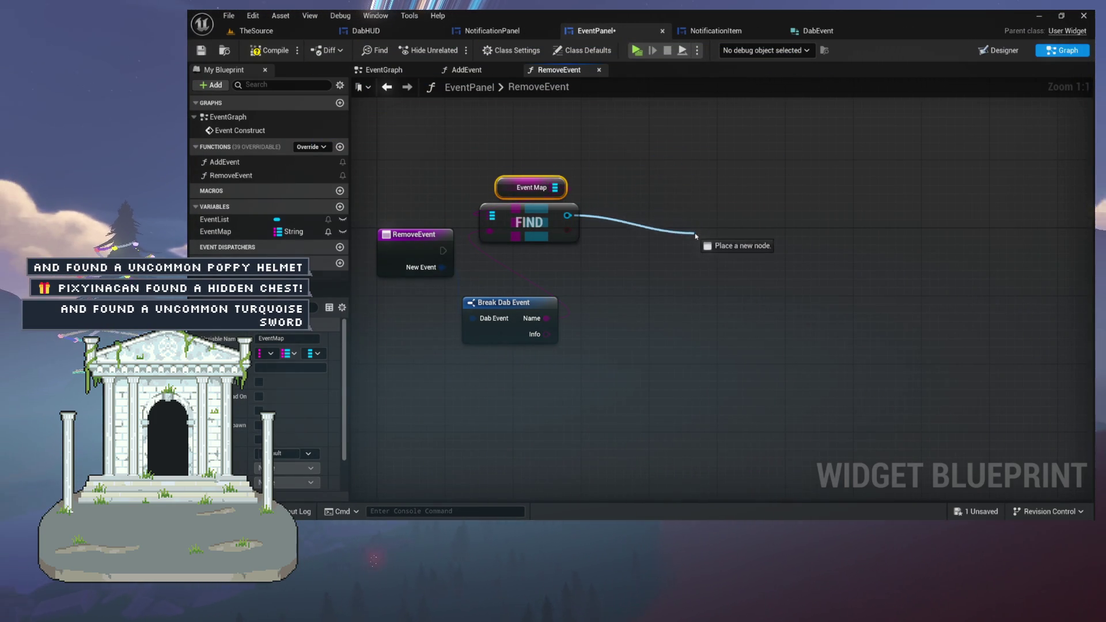
drag(661, 268, 661, 268)
text(remove)
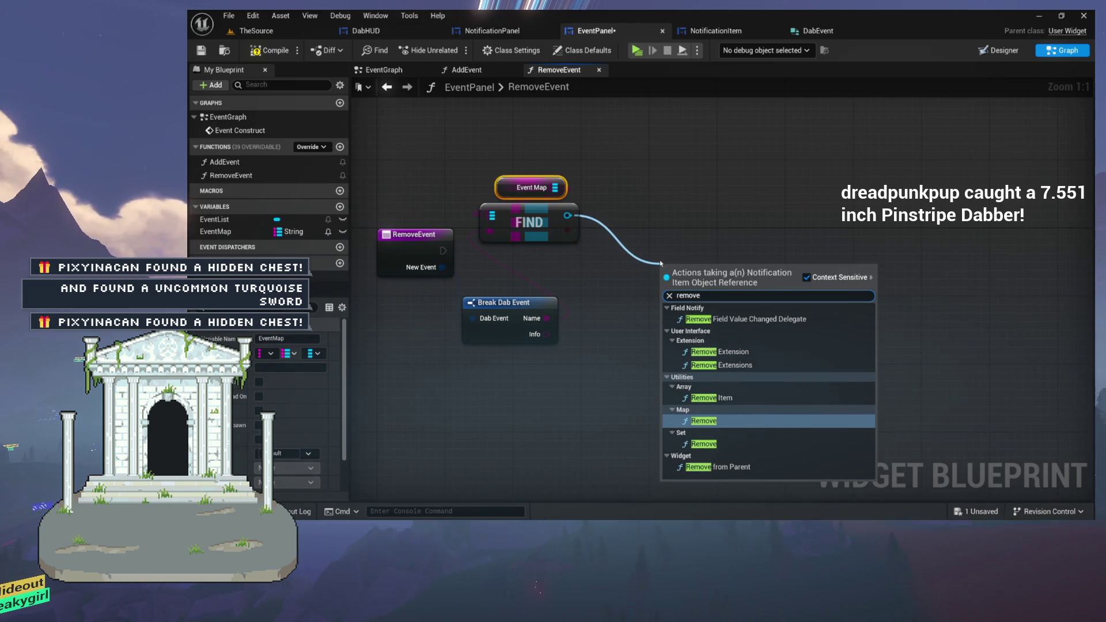
click(719, 466)
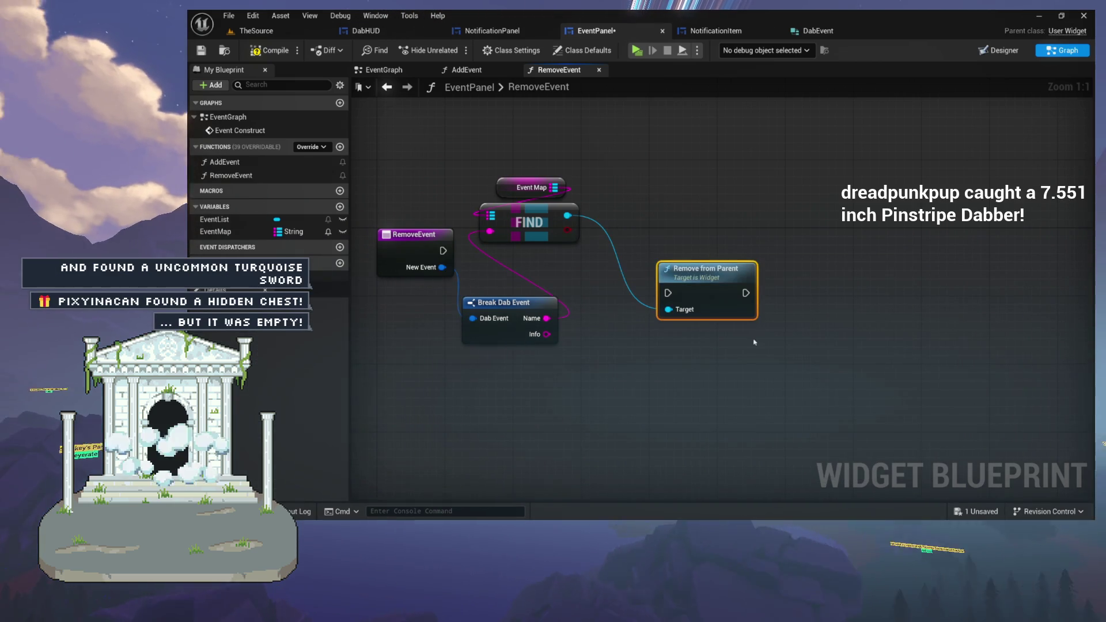
mouse_move(700, 247)
mouse_down()
mouse_move(676, 238)
mouse_move(698, 246)
mouse_move(705, 232)
mouse_up()
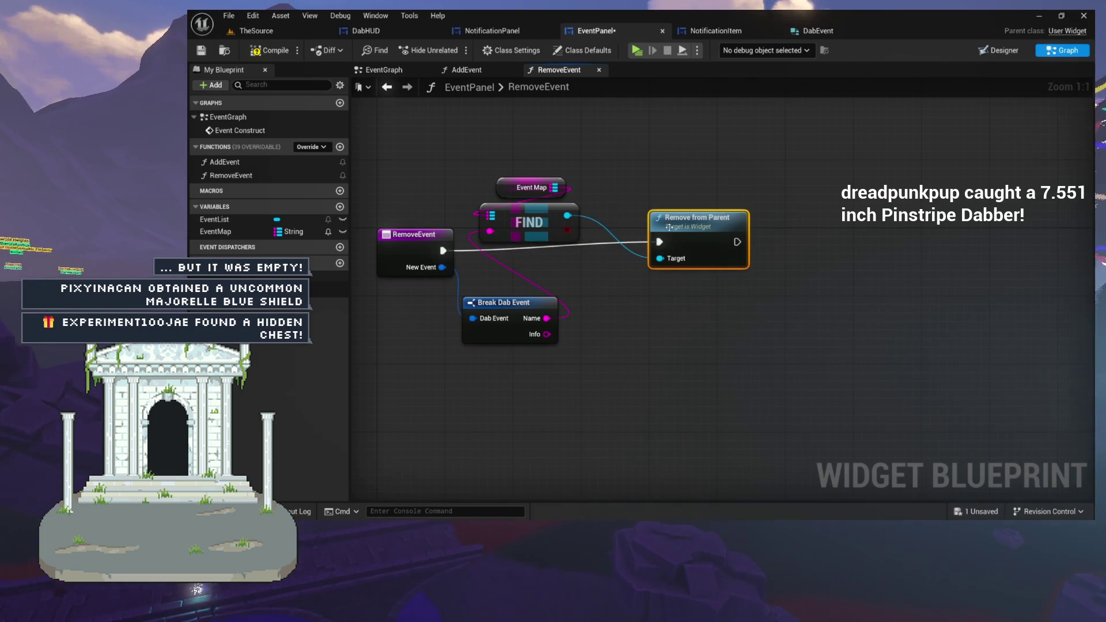
drag(669, 244, 668, 253)
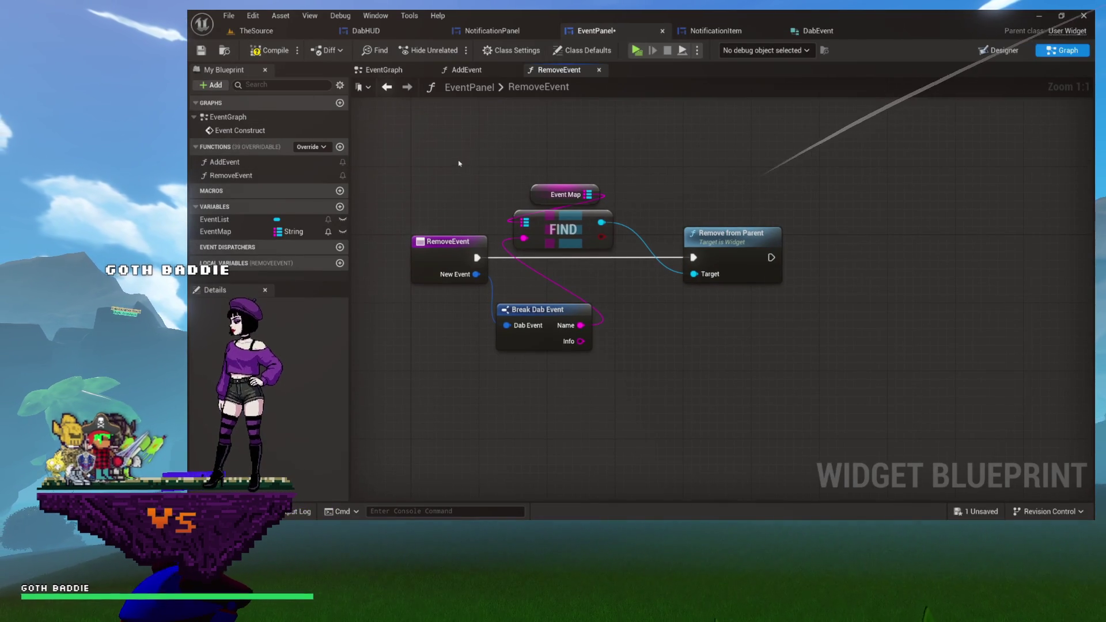
Rearrange Event Map, Find and Remove from Parent to make room on the right.
drag(474, 137, 860, 376)
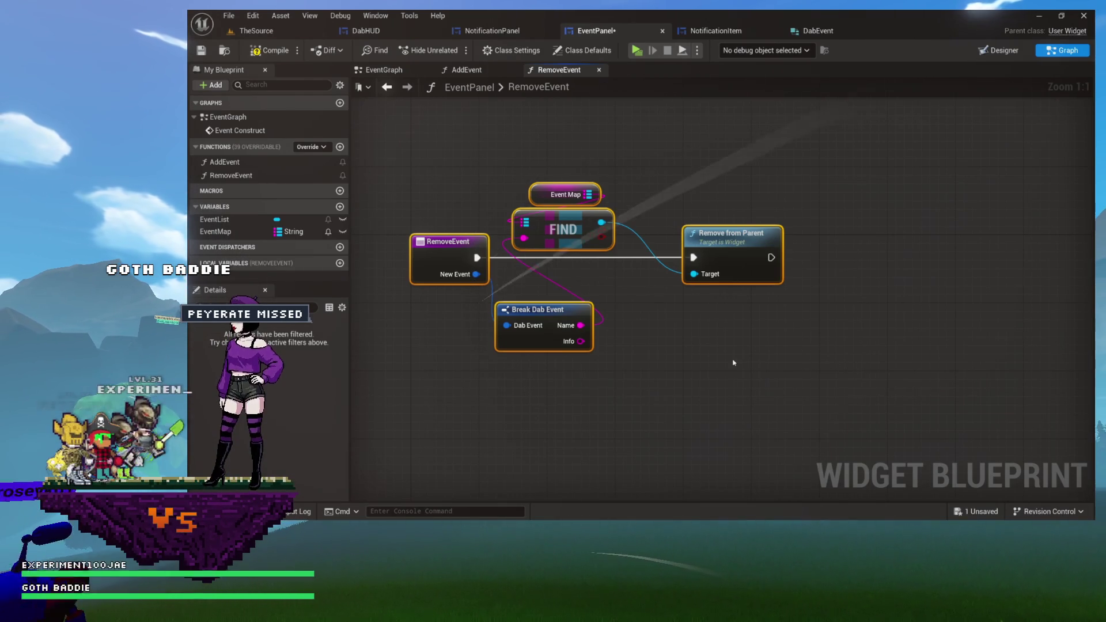
drag(733, 365, 657, 385)
mouse_move(465, 185)
mouse_down()
mouse_move(757, 322)
mouse_move(839, 302)
mouse_up()
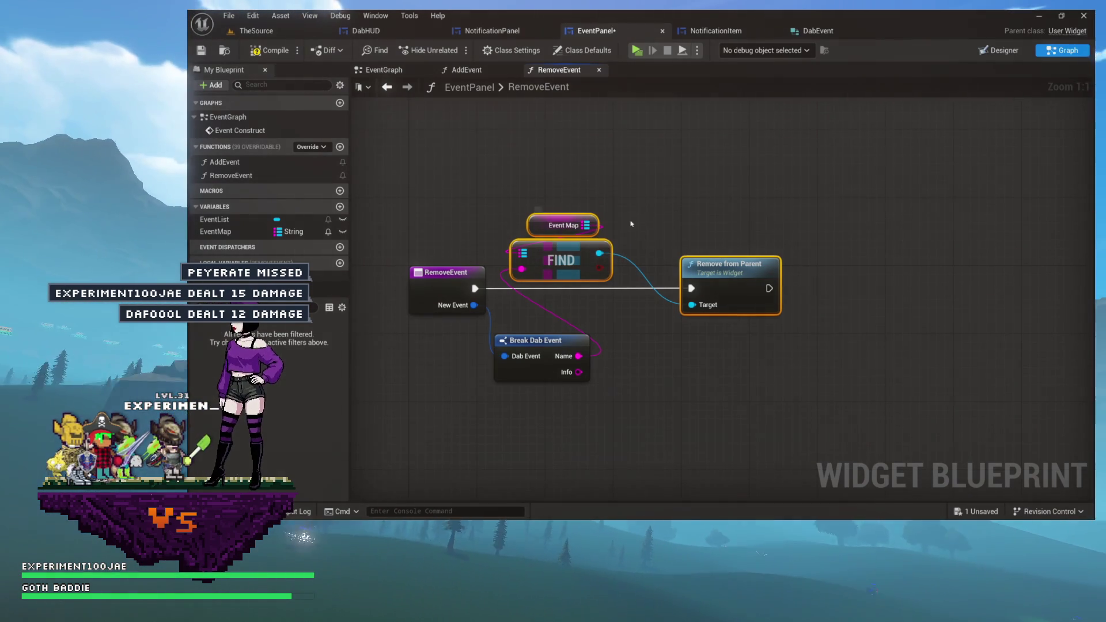
mouse_move(563, 253)
mouse_down()
mouse_move(707, 175)
mouse_move(740, 200)
mouse_move(732, 227)
mouse_up()
click(712, 164)
drag(712, 164, 789, 322)
drag(731, 265, 664, 265)
drag(759, 228, 613, 239)
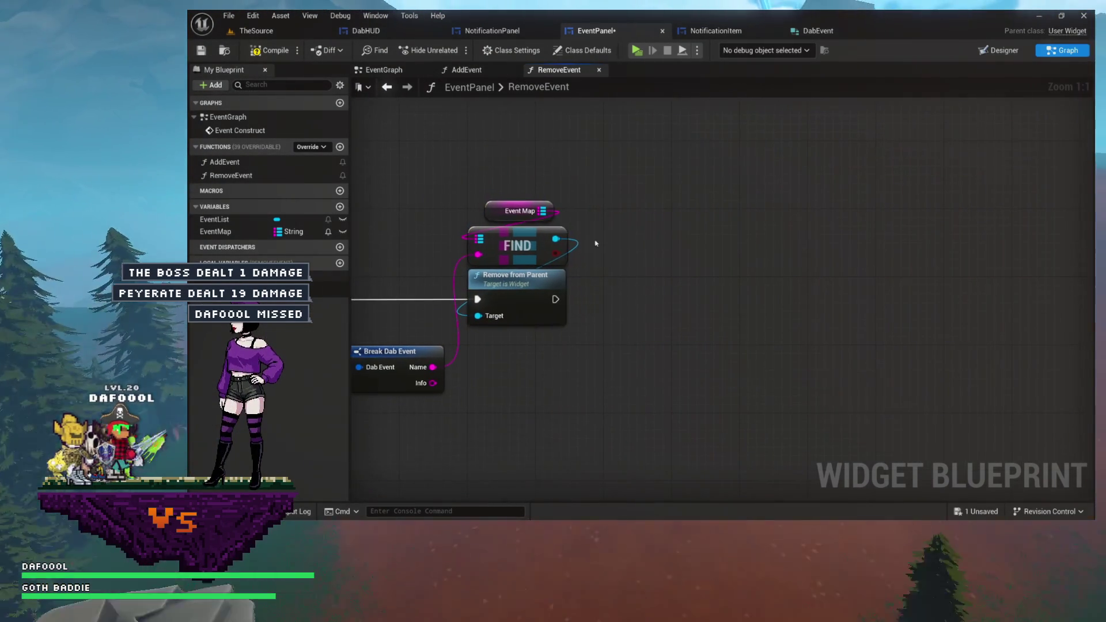
Add a Map Remove on Event Map, chained after Remove from Parent with Name as key.
mouse_move(553, 211)
mouse_down()
mouse_move(688, 259)
mouse_move(675, 246)
mouse_up()
text(remove)
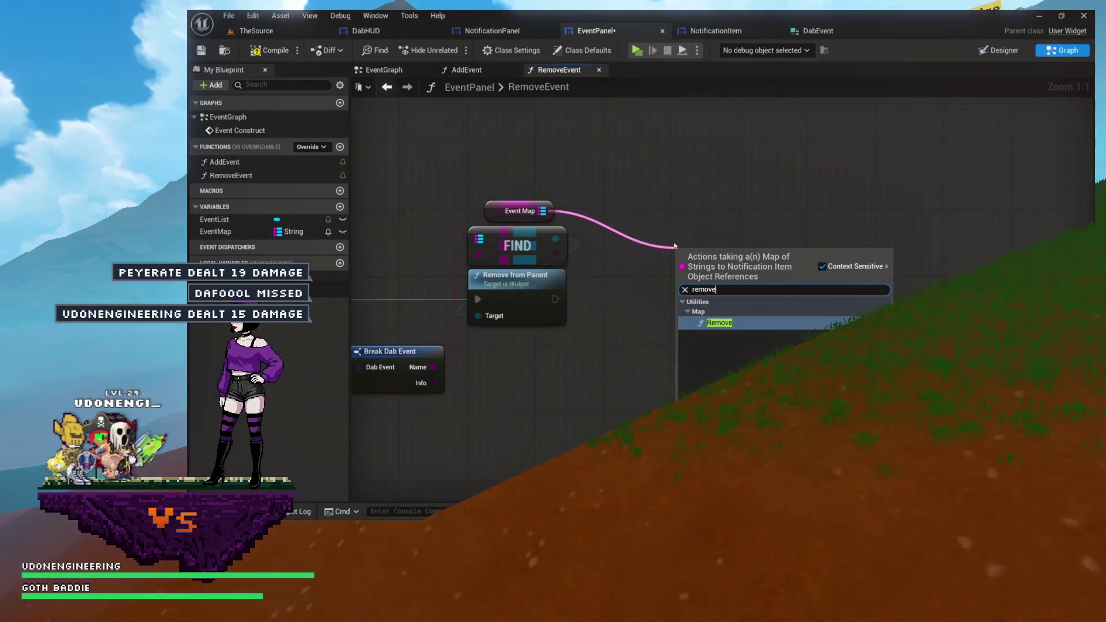
click(714, 323)
mouse_move(719, 272)
mouse_down()
mouse_move(701, 298)
mouse_move(582, 314)
mouse_move(556, 299)
mouse_move(696, 299)
mouse_up()
drag(618, 319, 657, 290)
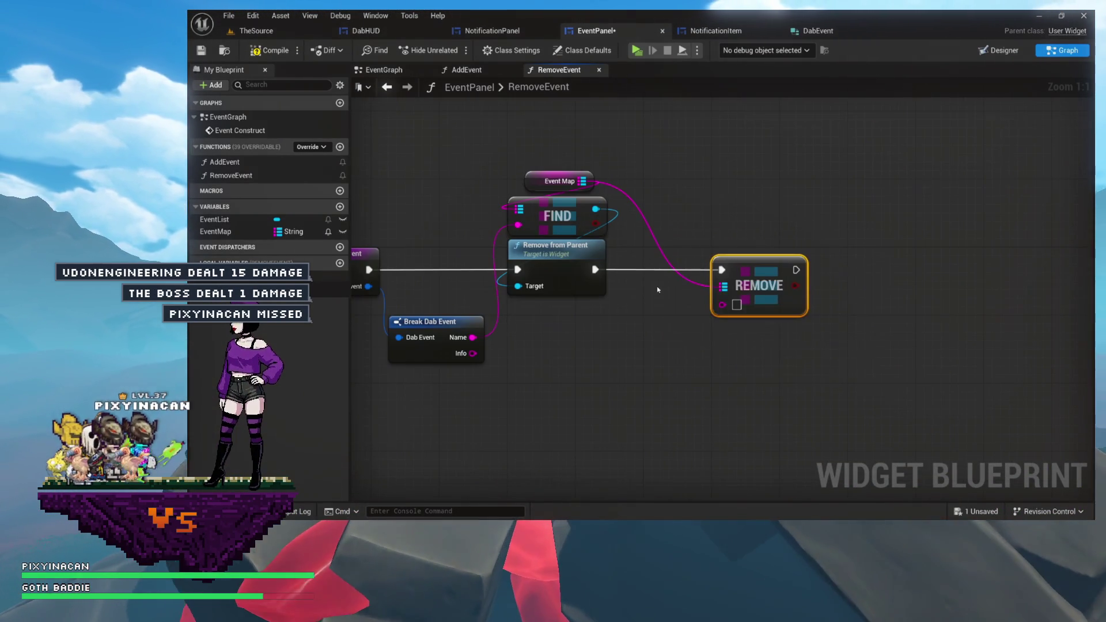
mouse_move(553, 189)
mouse_down()
mouse_move(559, 144)
mouse_move(633, 137)
mouse_up()
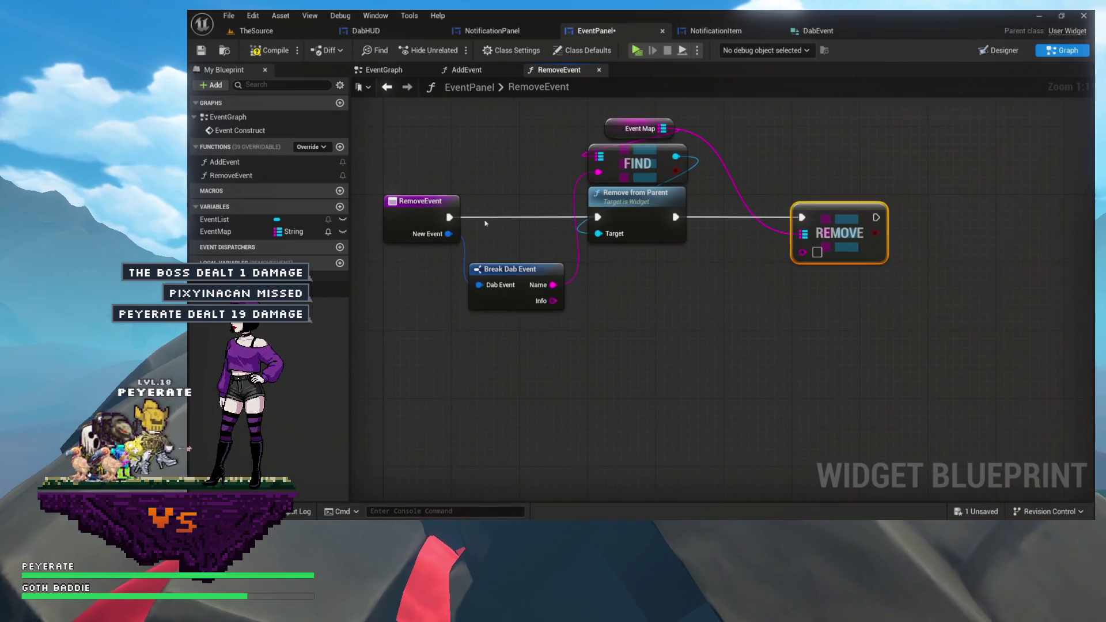
mouse_move(795, 259)
mouse_down()
mouse_move(802, 252)
mouse_move(671, 291)
mouse_move(690, 291)
mouse_move(666, 335)
mouse_up()
Tidy the five nodes, raising Break Dab Event and shifting Find, Remove from Parent and REMOVE right.
drag(525, 308, 528, 274)
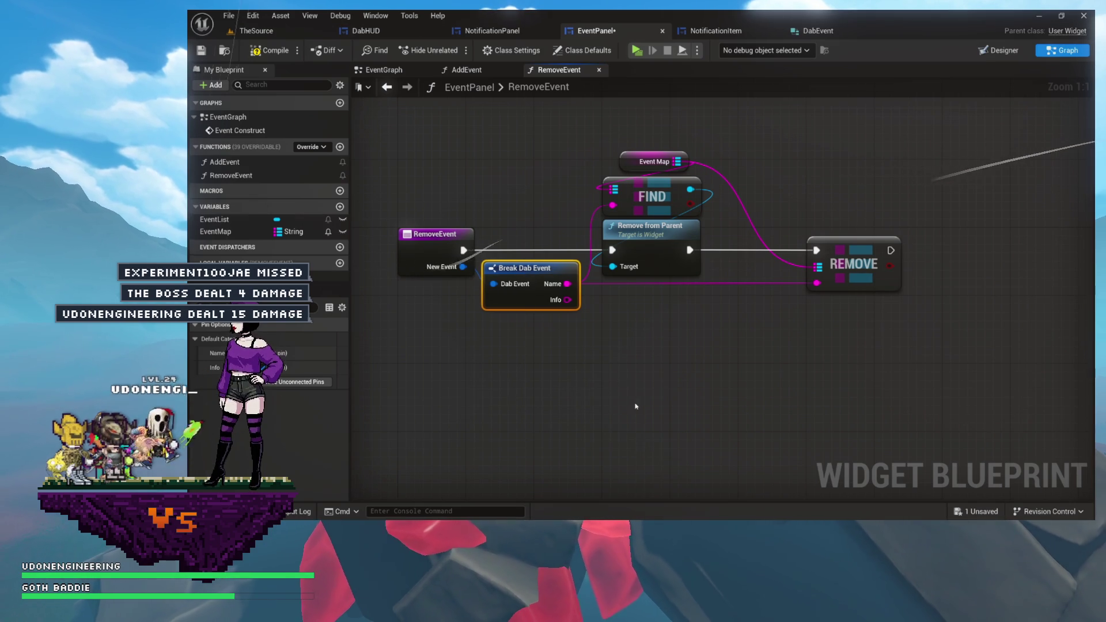
drag(637, 370, 585, 404)
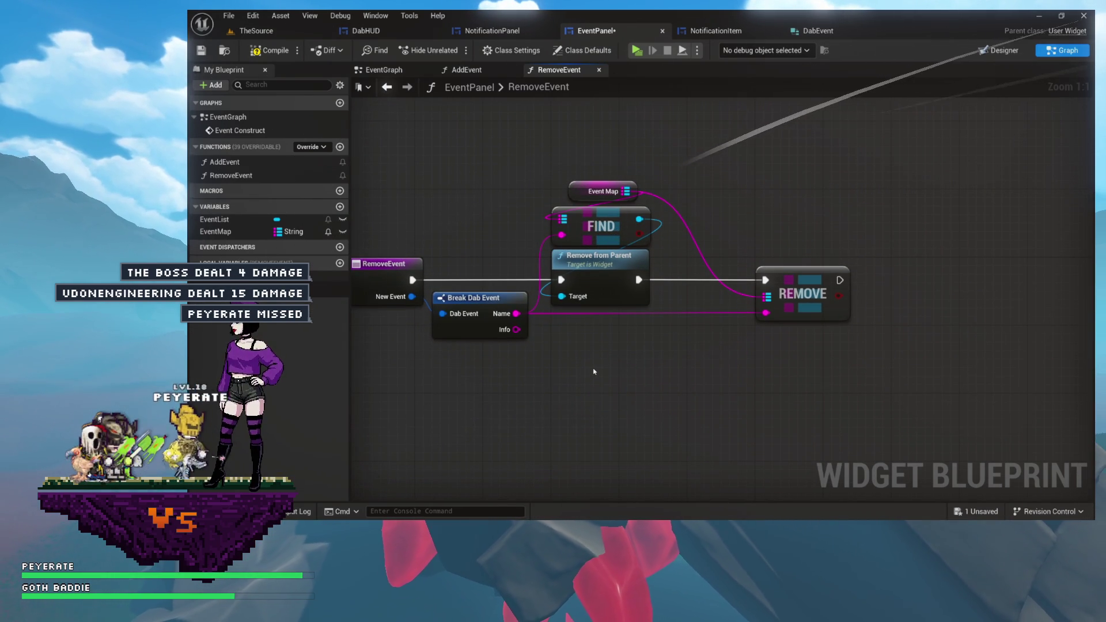
drag(787, 227, 843, 201)
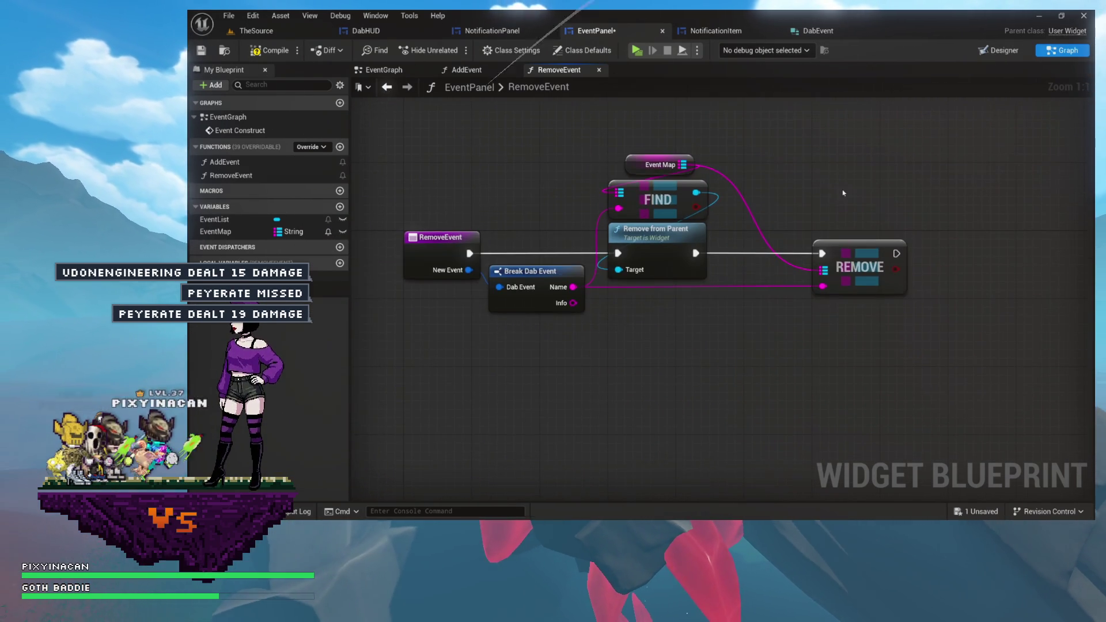
mouse_move(383, 130)
mouse_down()
mouse_move(720, 317)
mouse_move(885, 348)
mouse_up()
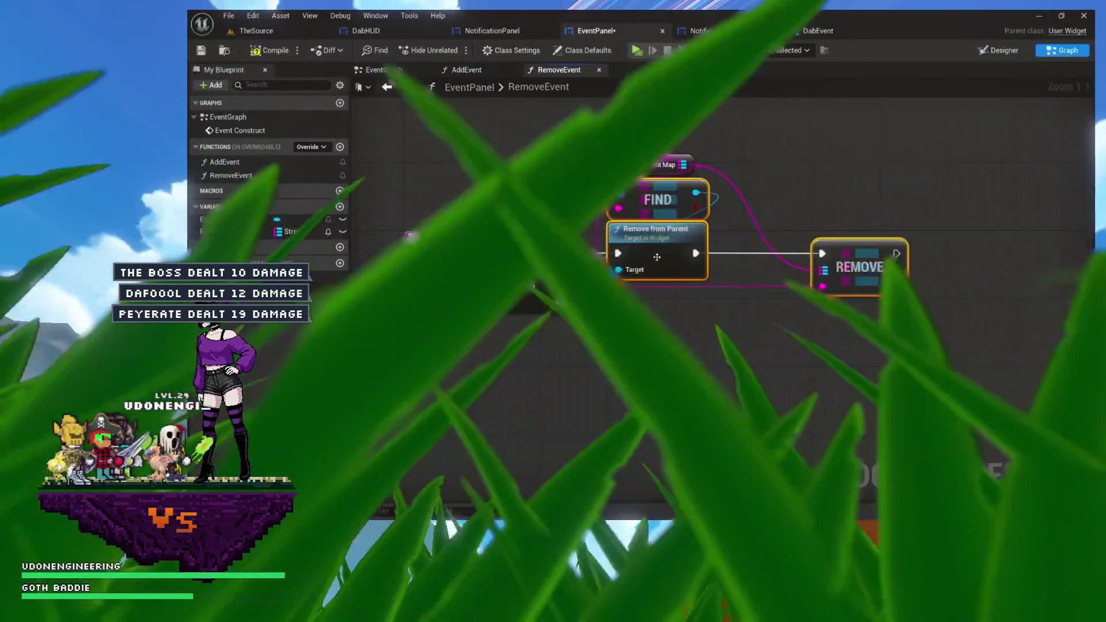
drag(657, 256, 758, 258)
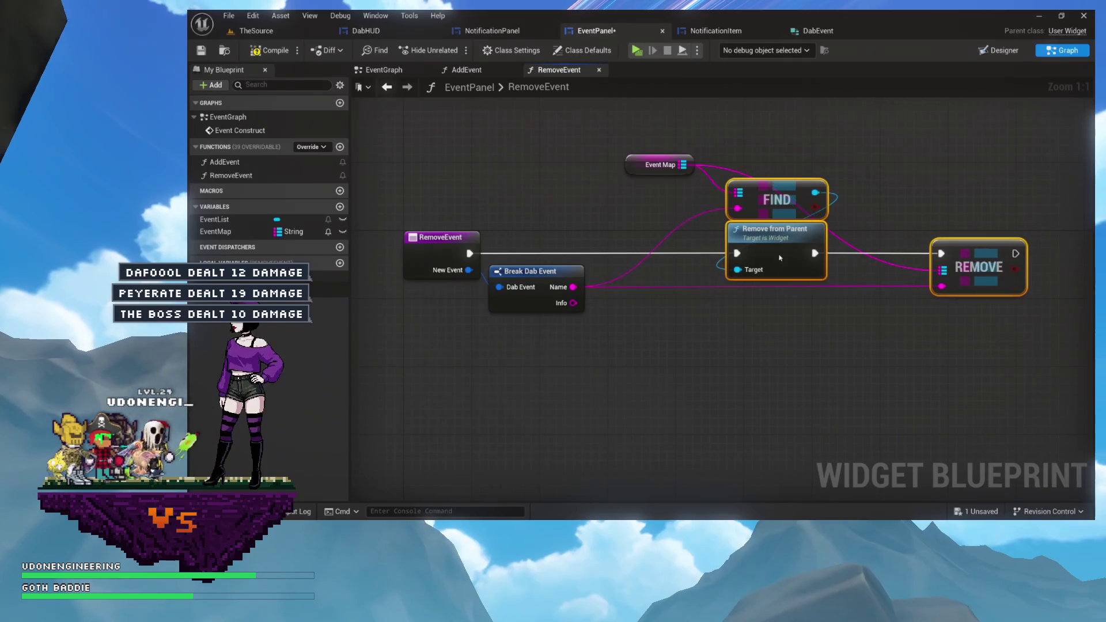
Add a Branch on Find's result between RemoveEvent and Remove from Parent, True running the removal.
click(679, 227)
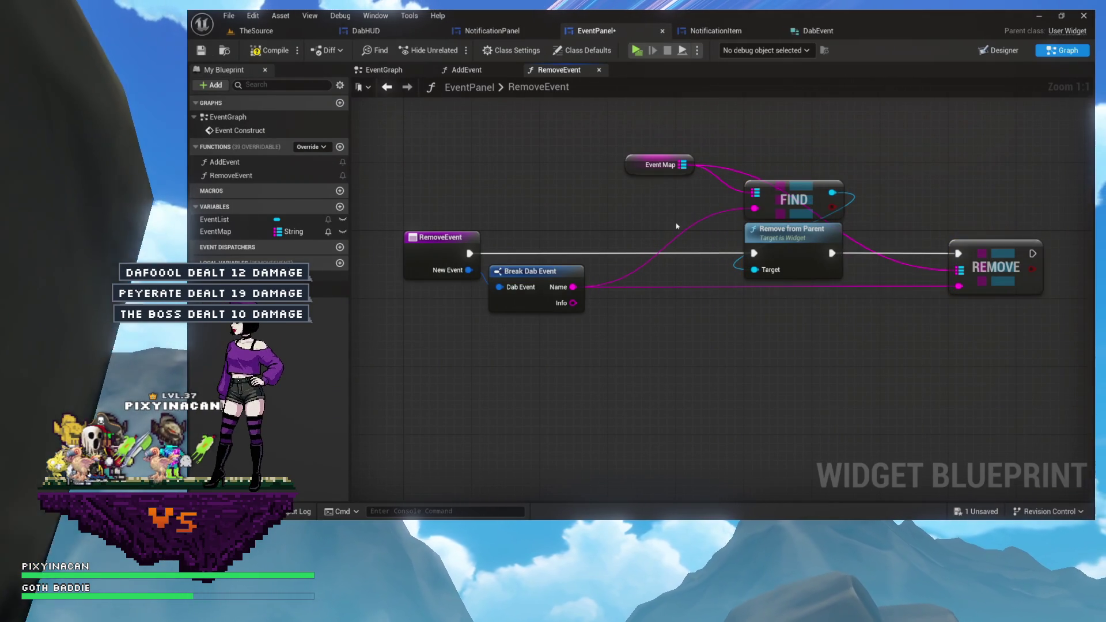
drag(795, 199, 666, 199)
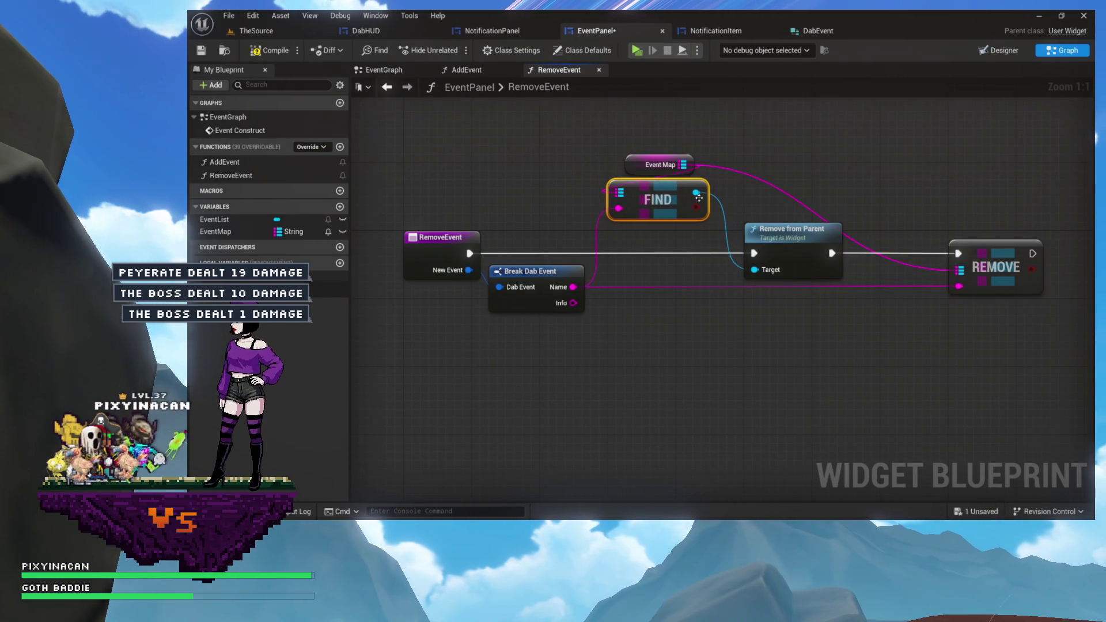
drag(622, 256, 620, 256)
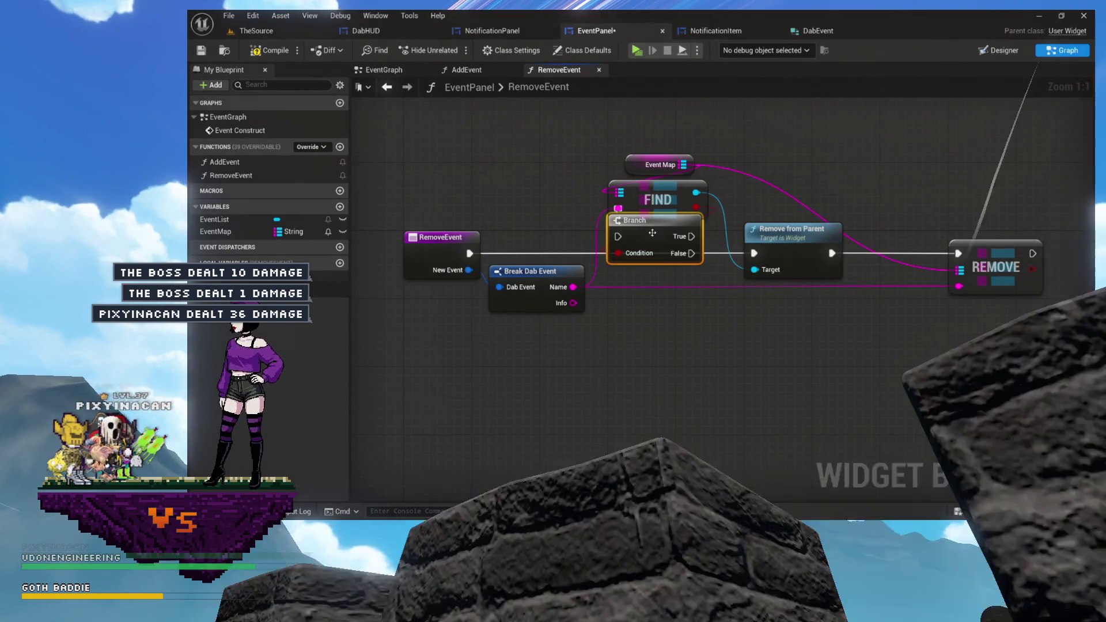
drag(469, 253, 619, 253)
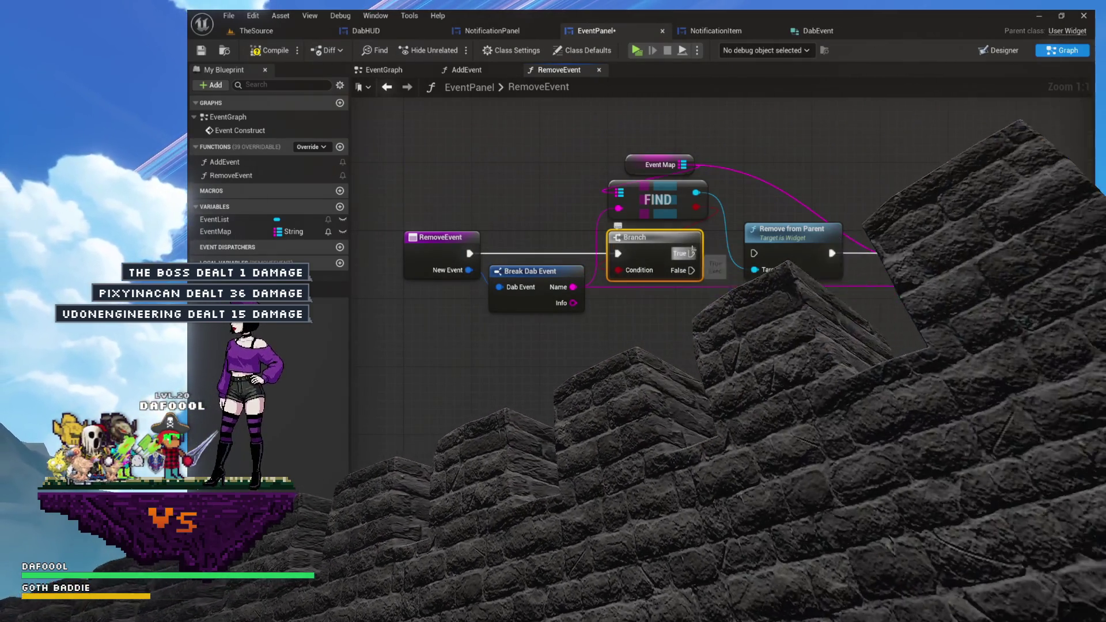
drag(691, 253, 754, 253)
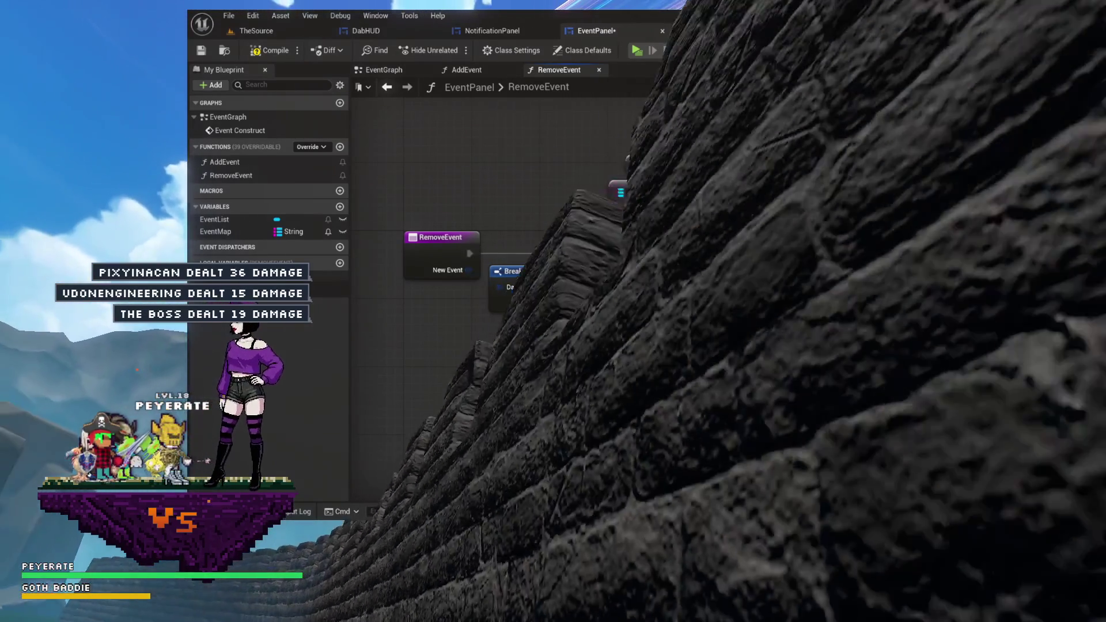
Add a Print Two Things node on the Branch's False output.
mouse_move(691, 270)
mouse_down()
mouse_move(718, 300)
mouse_move(768, 316)
mouse_up()
text(print)
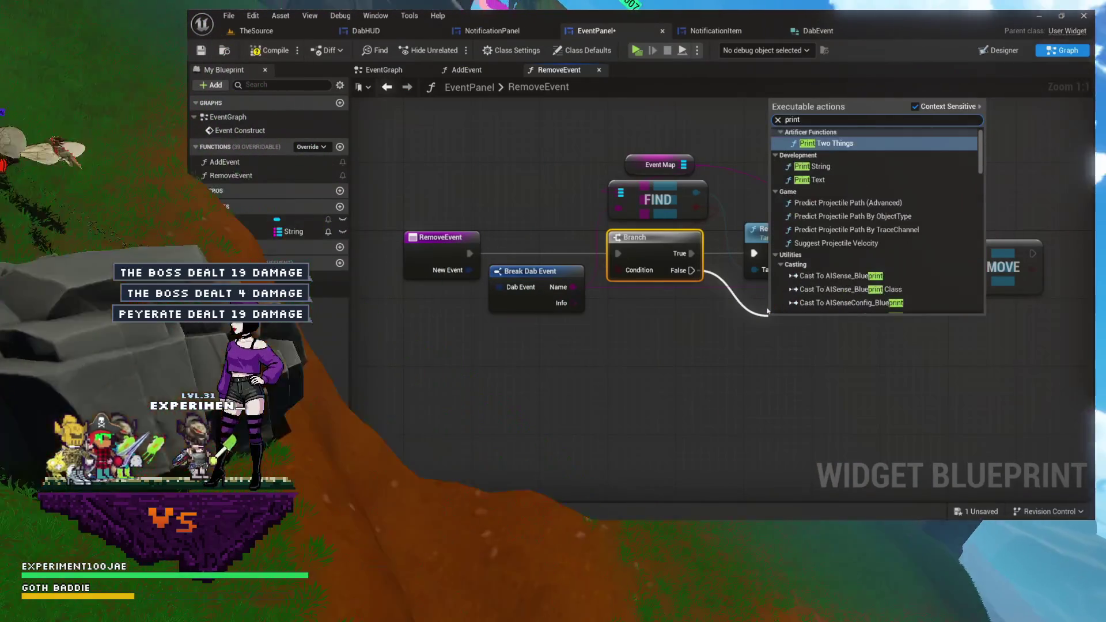
click(869, 149)
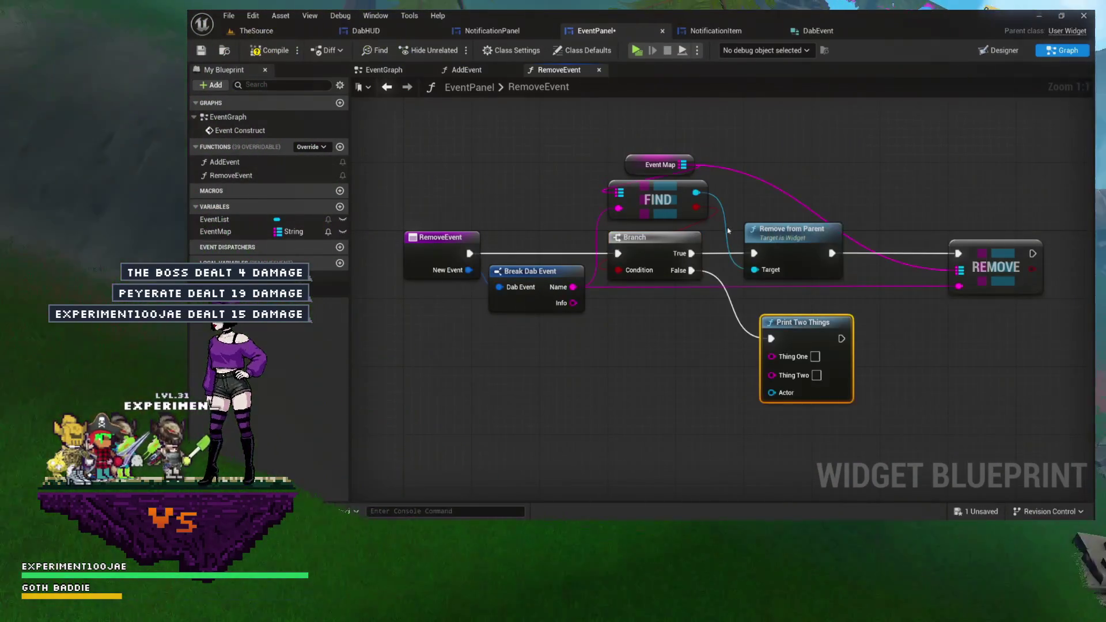
Feed Get Owning Player into Print Two Things' Actor and set Thing Two to 'NOT A VALID EVENT FOR REMOVAL!'.
drag(779, 316, 787, 316)
mouse_move(740, 357)
mouse_down()
mouse_move(639, 330)
mouse_move(737, 330)
mouse_move(589, 333)
mouse_move(538, 310)
mouse_up()
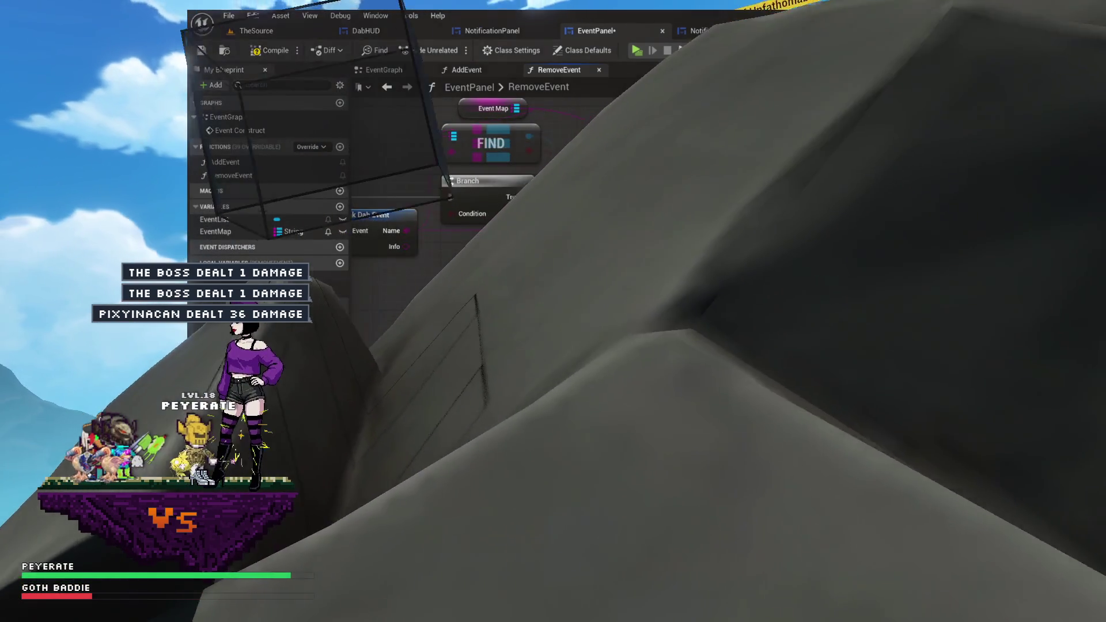
drag(528, 136, 466, 115)
text(own)
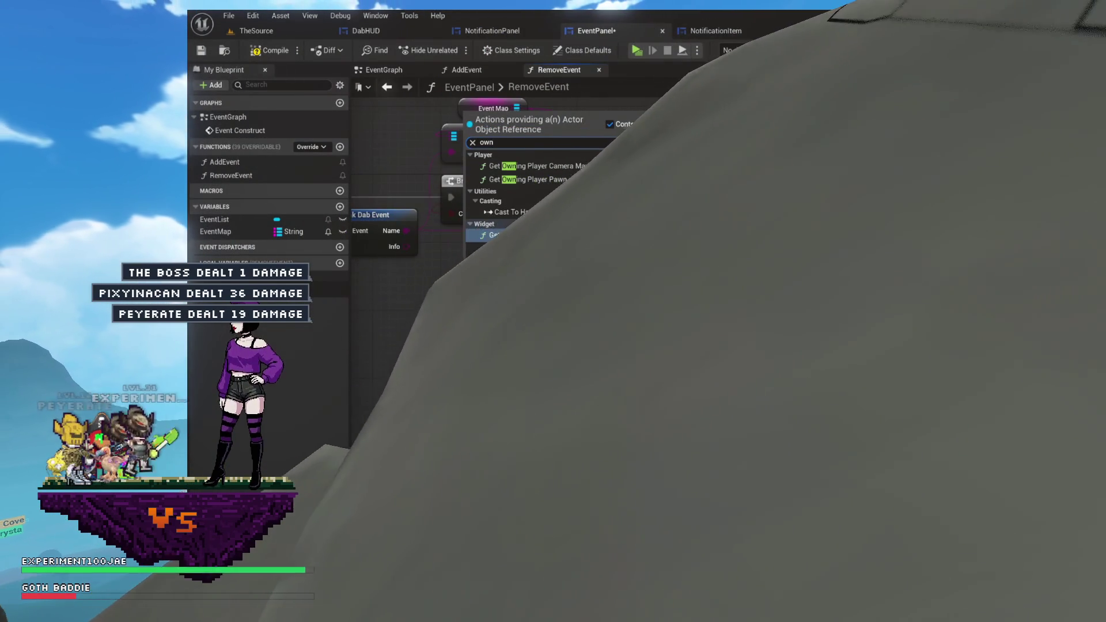
key(Return)
mouse_move(438, 260)
mouse_down()
mouse_move(511, 295)
mouse_move(476, 287)
mouse_up()
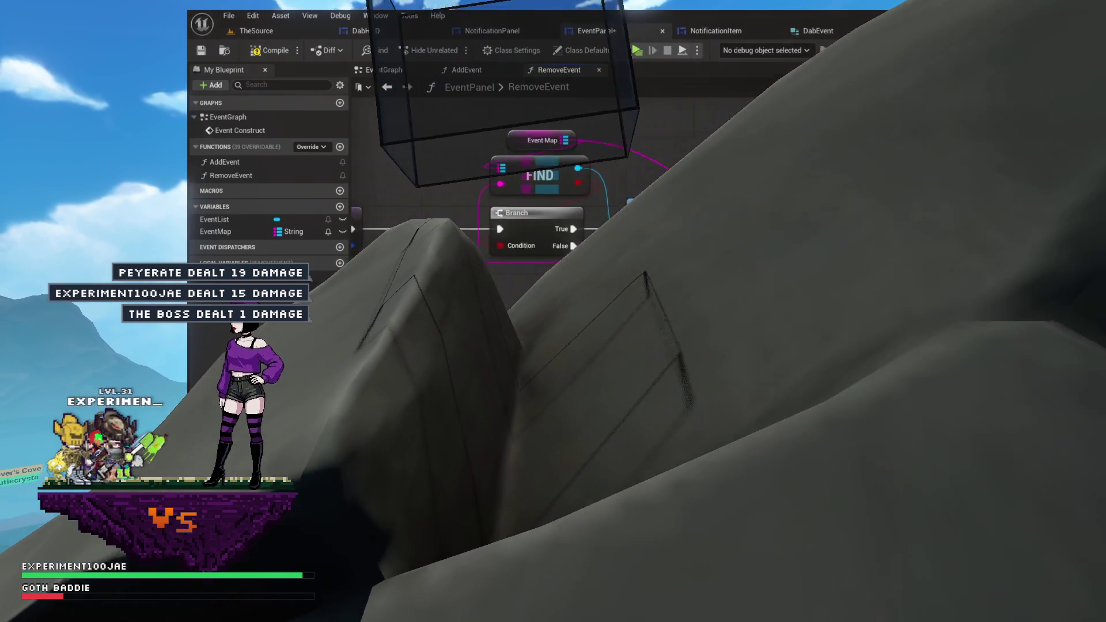
mouse_move(518, 345)
mouse_down()
mouse_move(639, 346)
mouse_move(578, 342)
mouse_up()
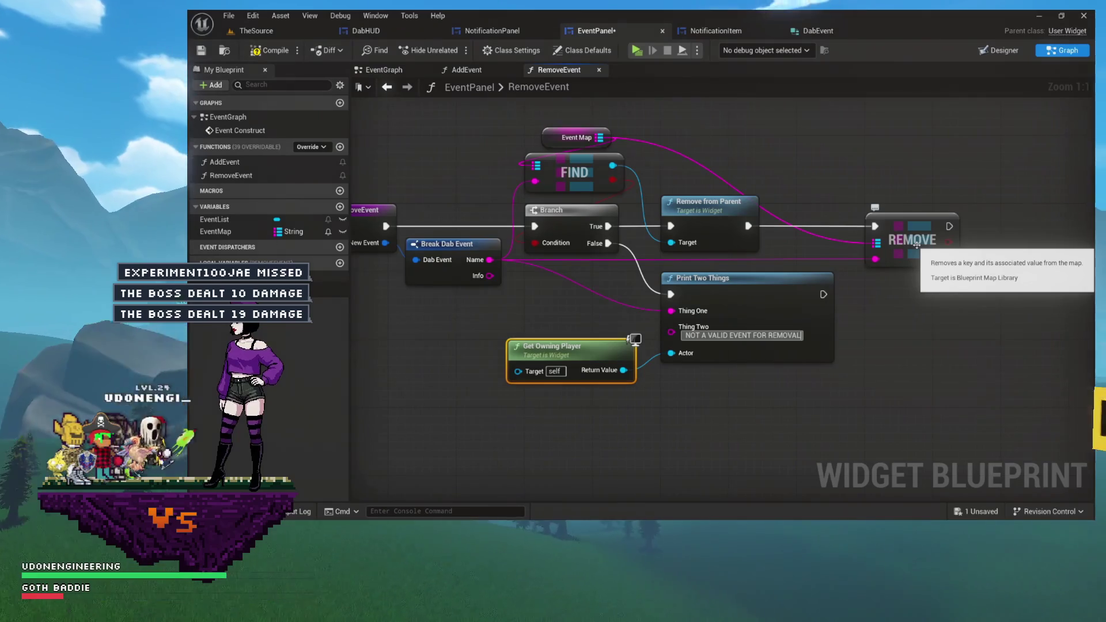
key(Return)
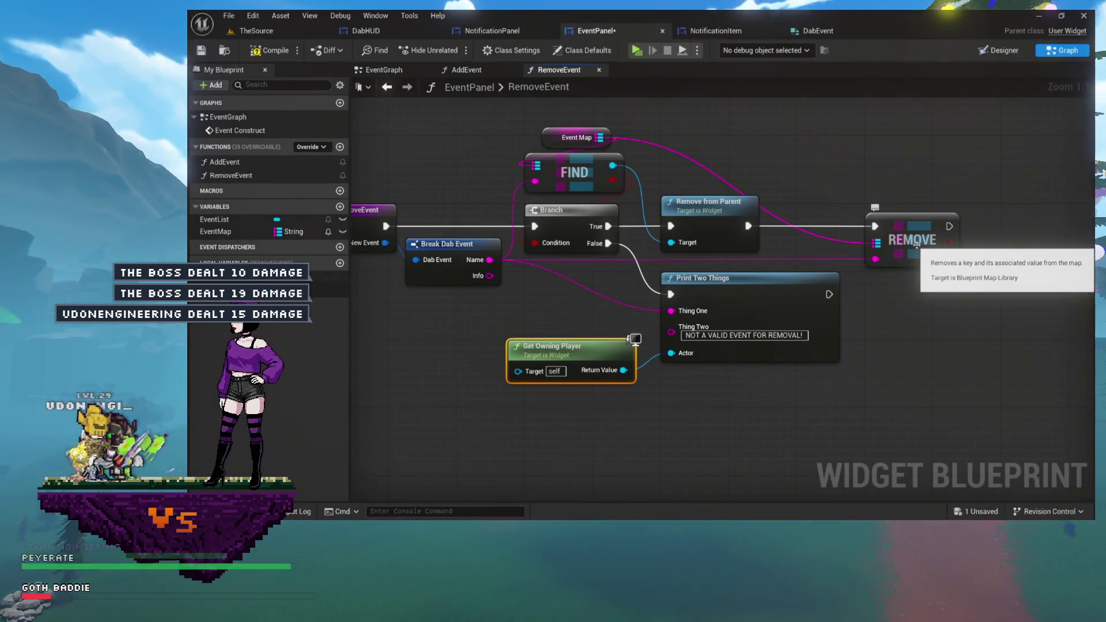
Save EventPanel, nudge the REMOVE node slightly left, and save again.
key(ctrl+s)
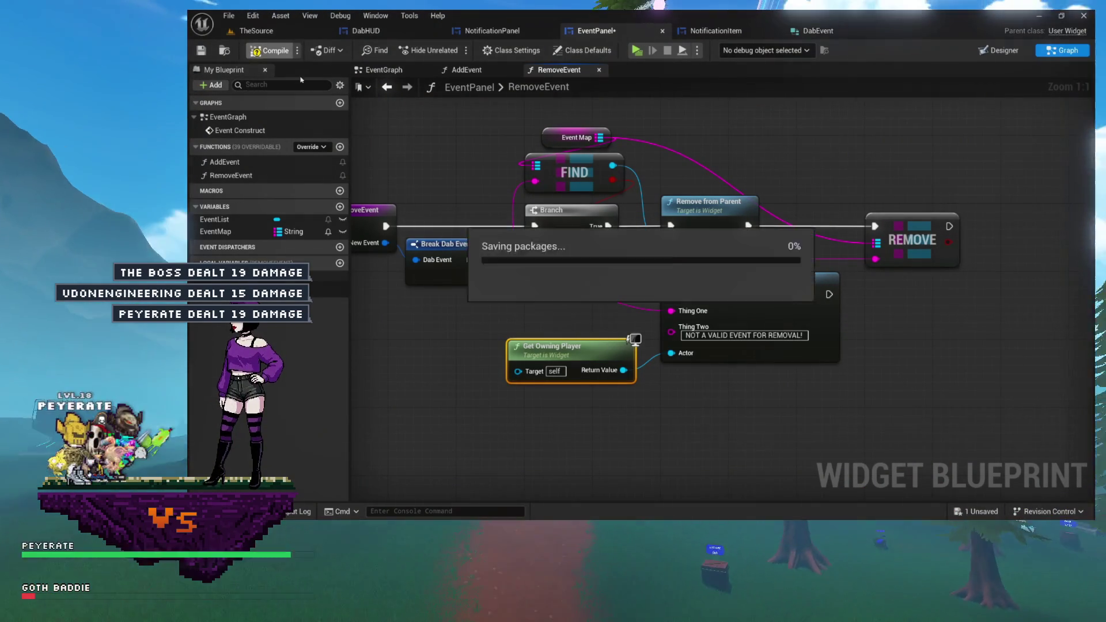
drag(818, 204, 505, 378)
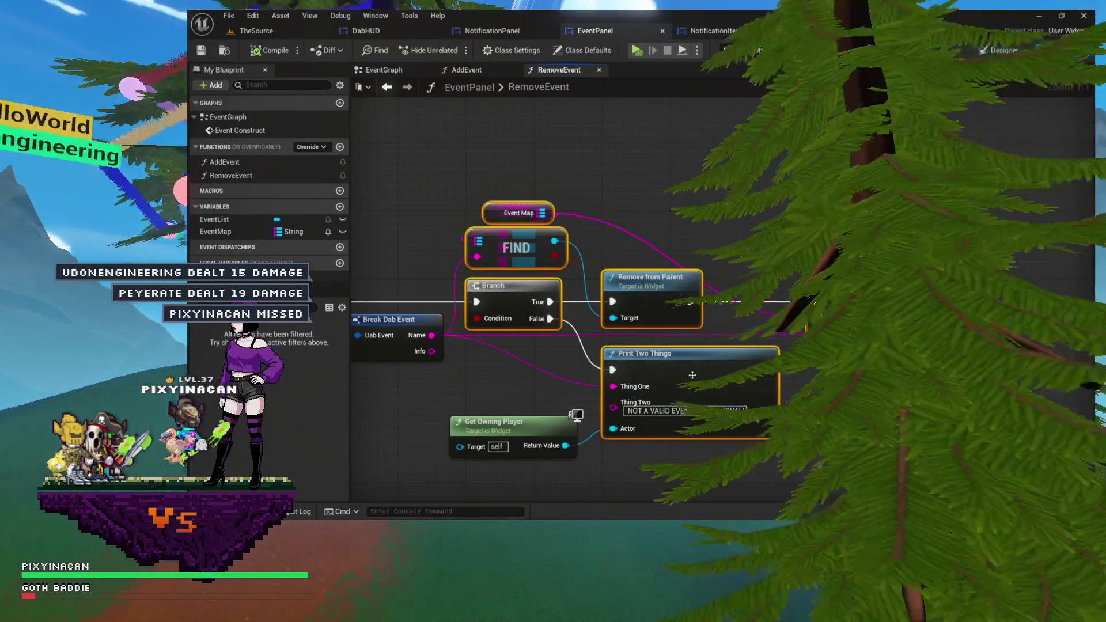
scroll(697, 368, up, 7)
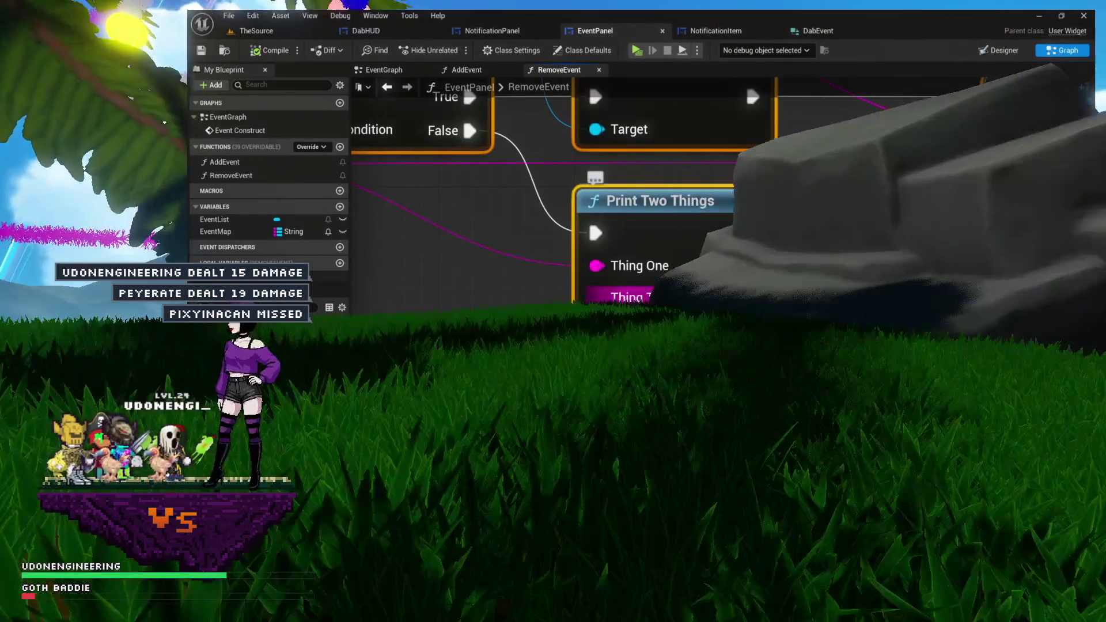
scroll(754, 243, down, 5)
click(903, 364)
scroll(903, 363, down, 2)
drag(486, 155, 802, 314)
click(1019, 406)
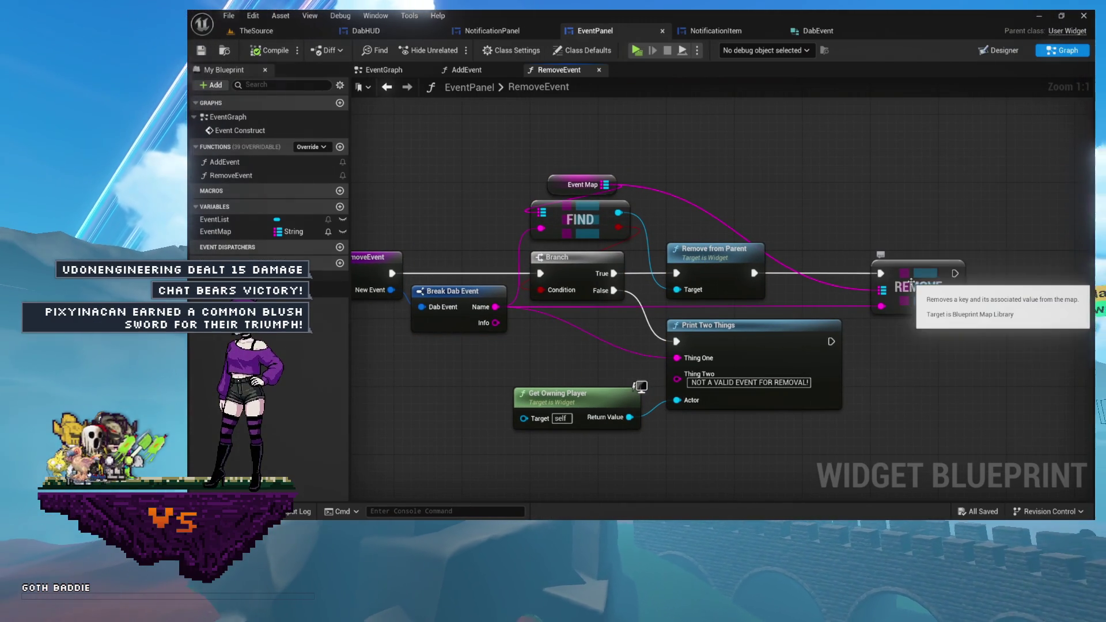
drag(913, 276, 896, 277)
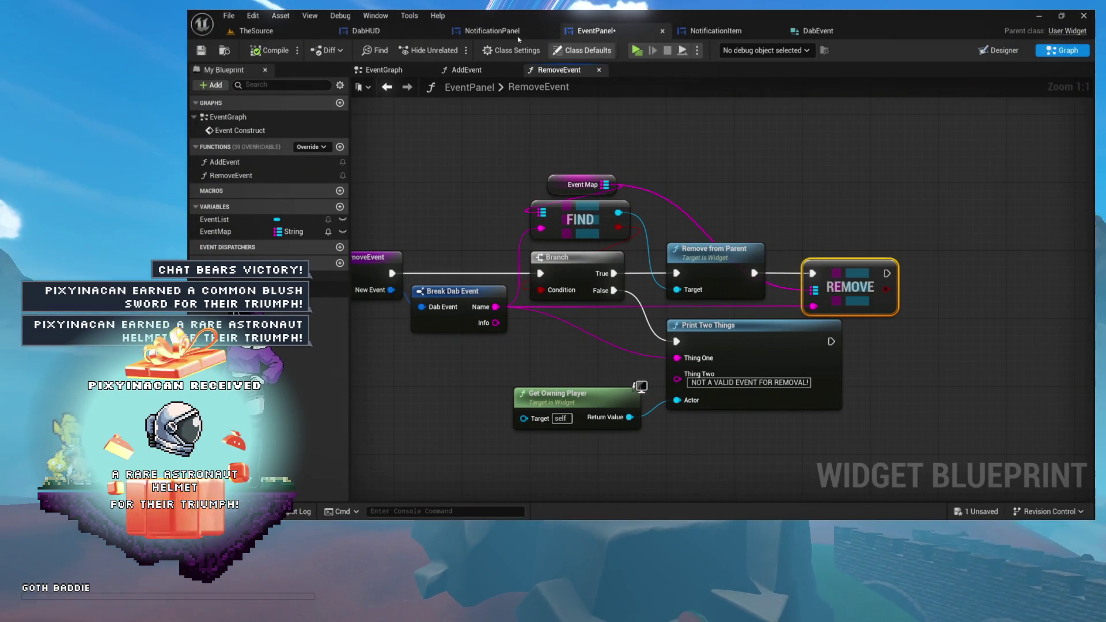
click(269, 50)
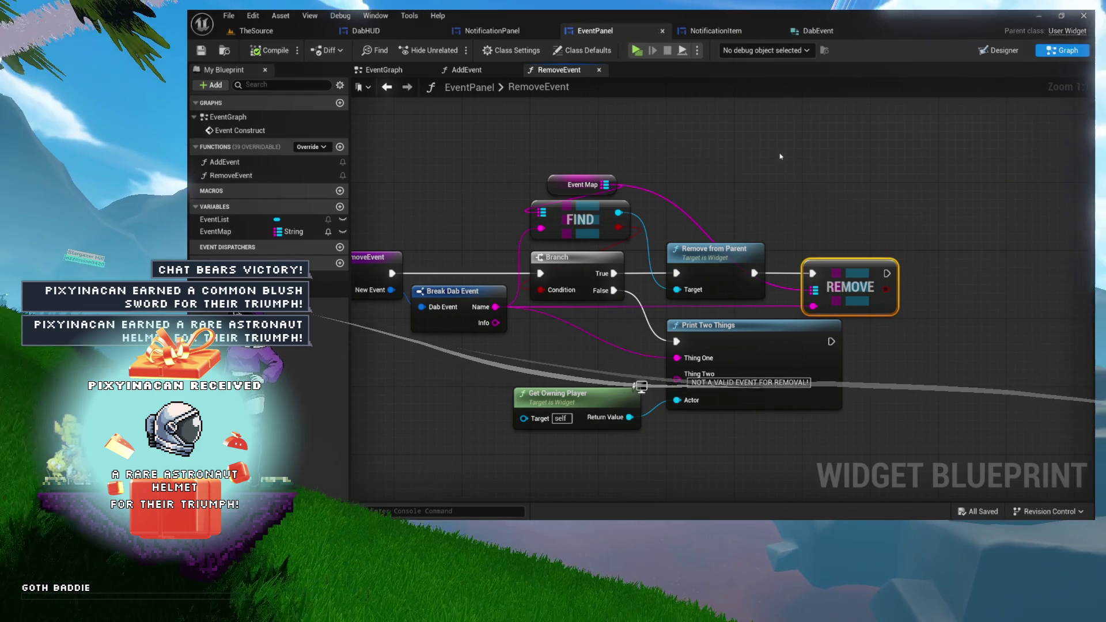
Close the RemoveEvent and AddEvent function graphs, leaving the EventGraph open.
drag(403, 147, 522, 149)
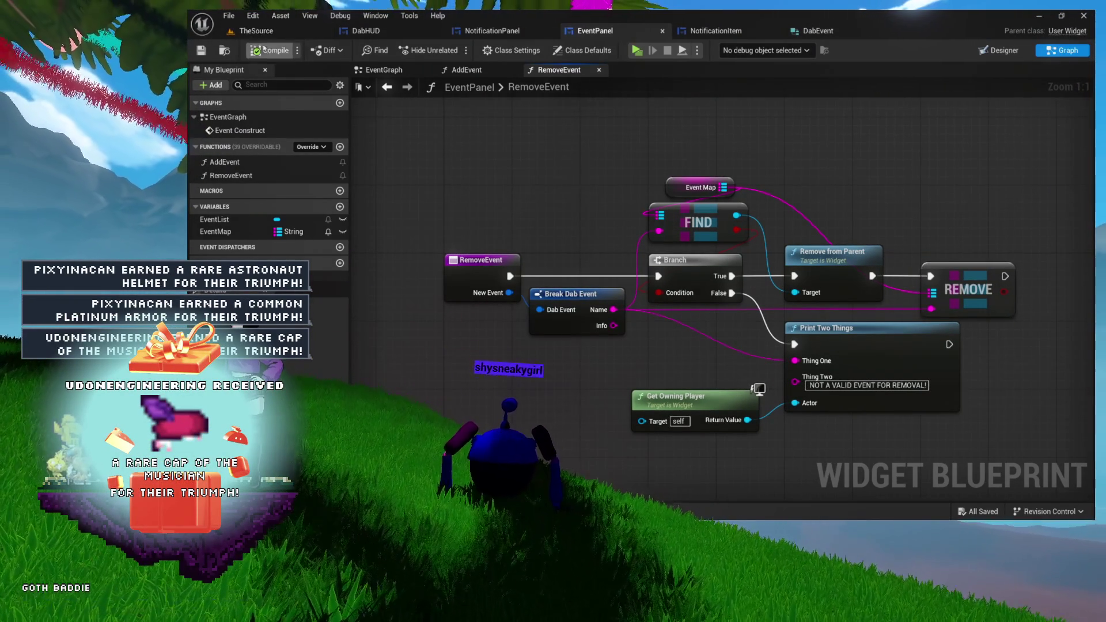
click(599, 69)
click(513, 70)
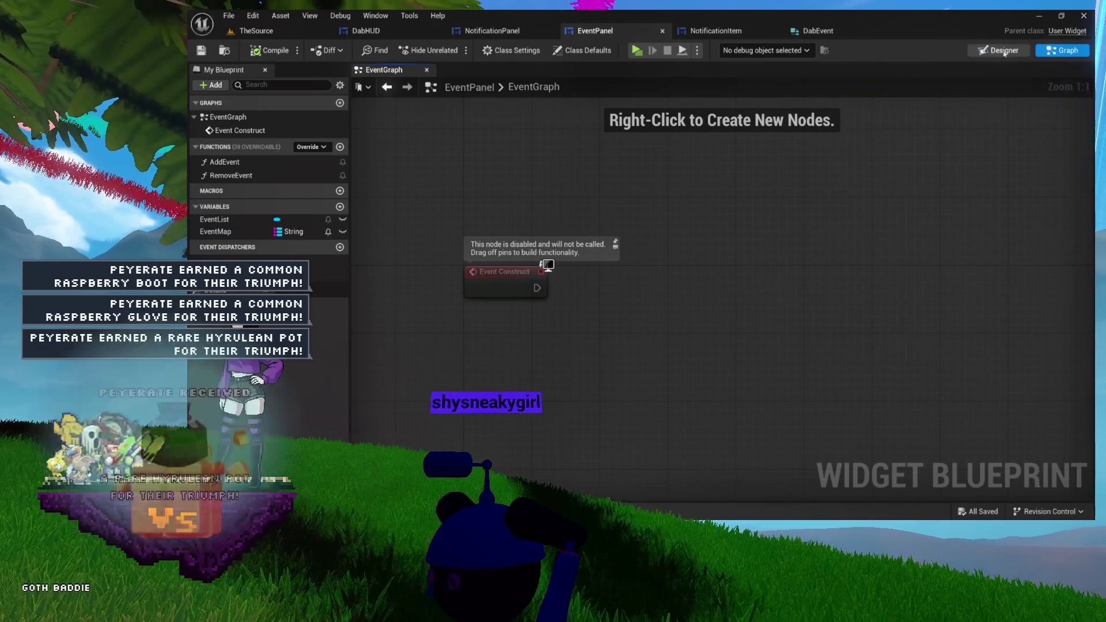
Switch to the Designer view of the DabHUD widget blueprint.
click(999, 50)
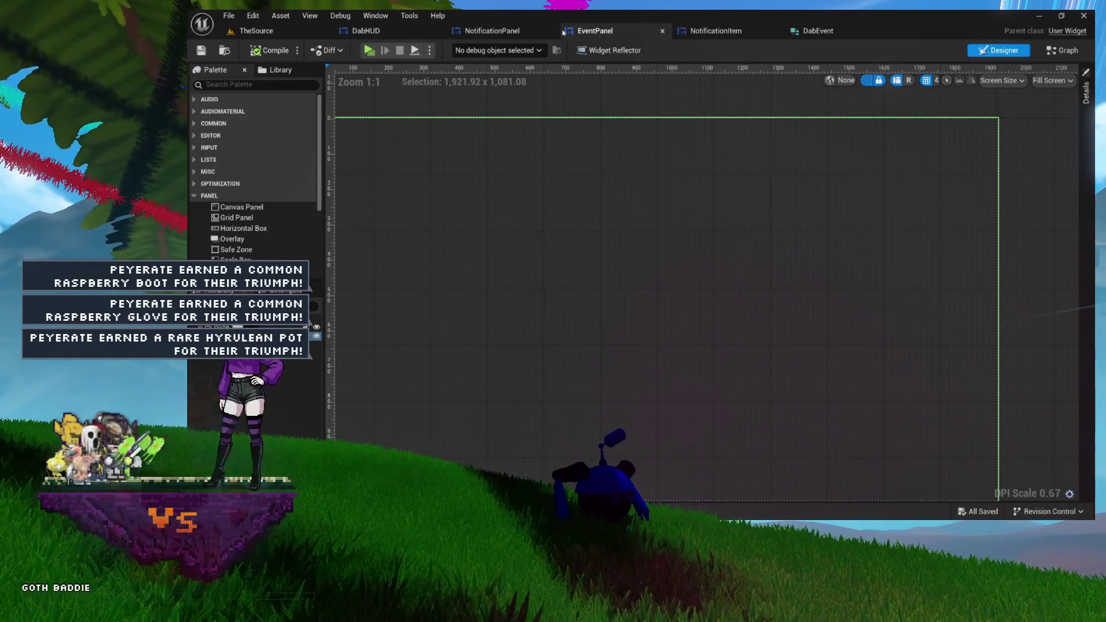
key(ctrl+space)
click(362, 33)
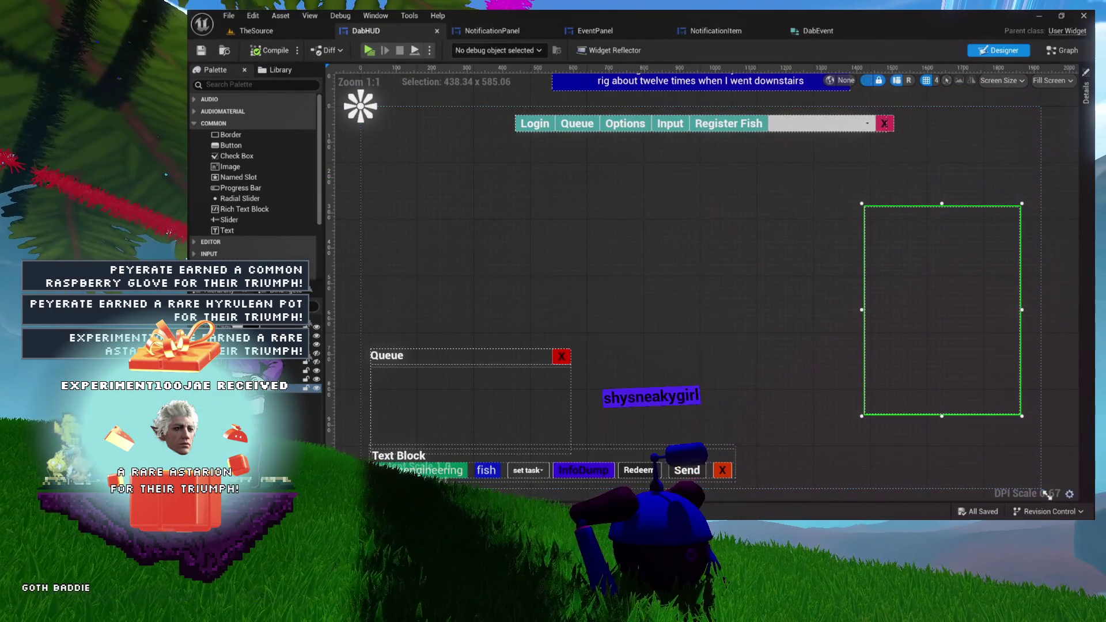
Drag an Event Panel from the User Created palette onto the canvas, sized about 296 by 246.
click(194, 124)
click(198, 256)
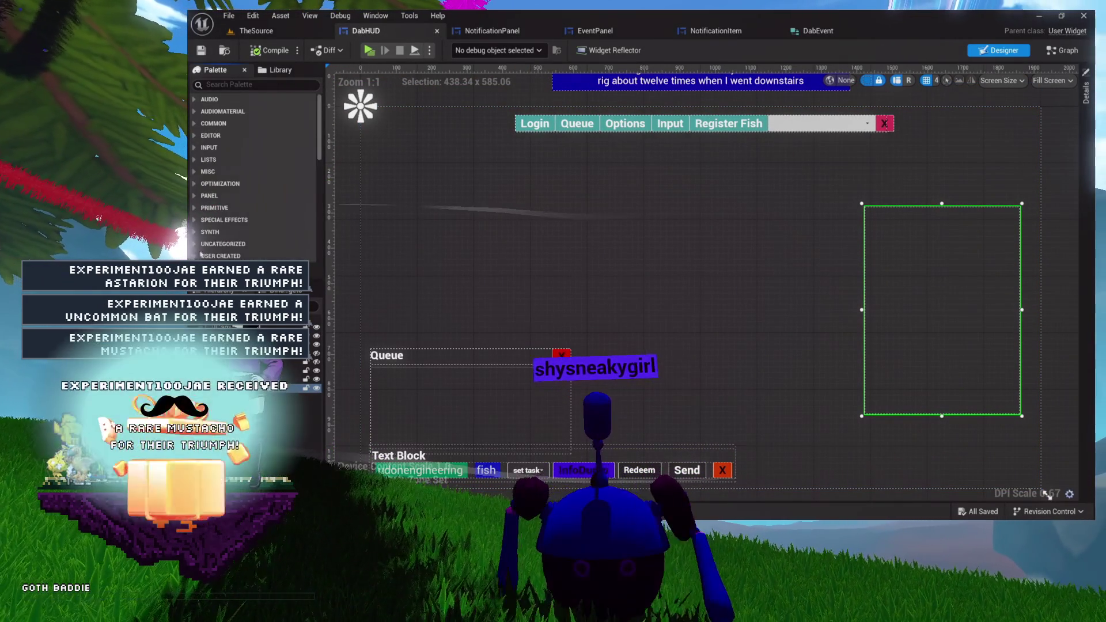
scroll(231, 231, down, 5)
scroll(231, 225, up, 3)
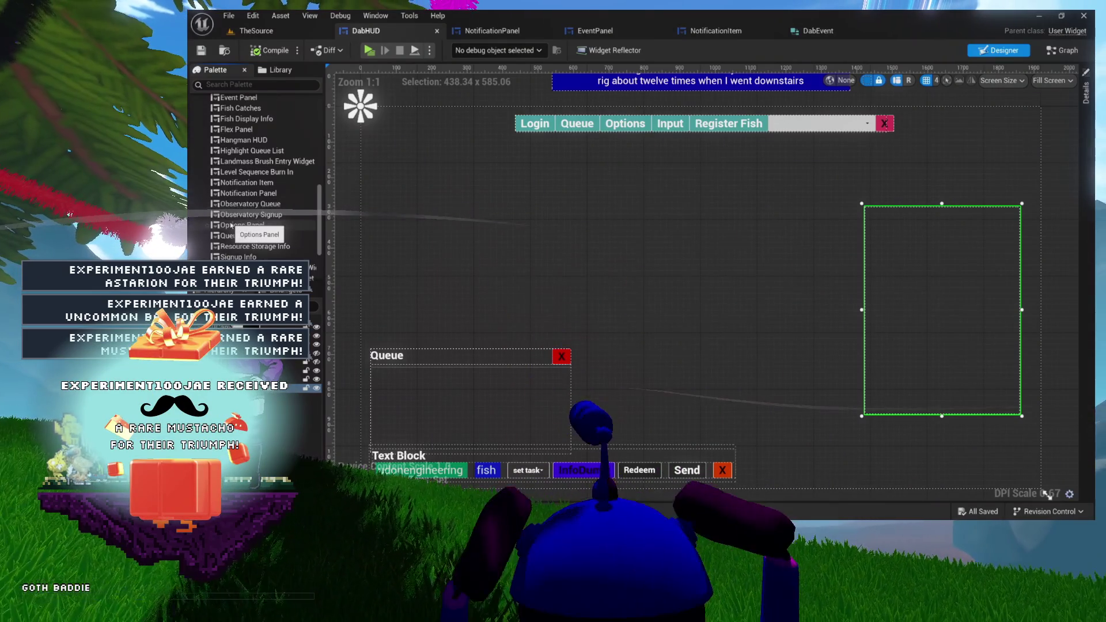
scroll(231, 225, up, 2)
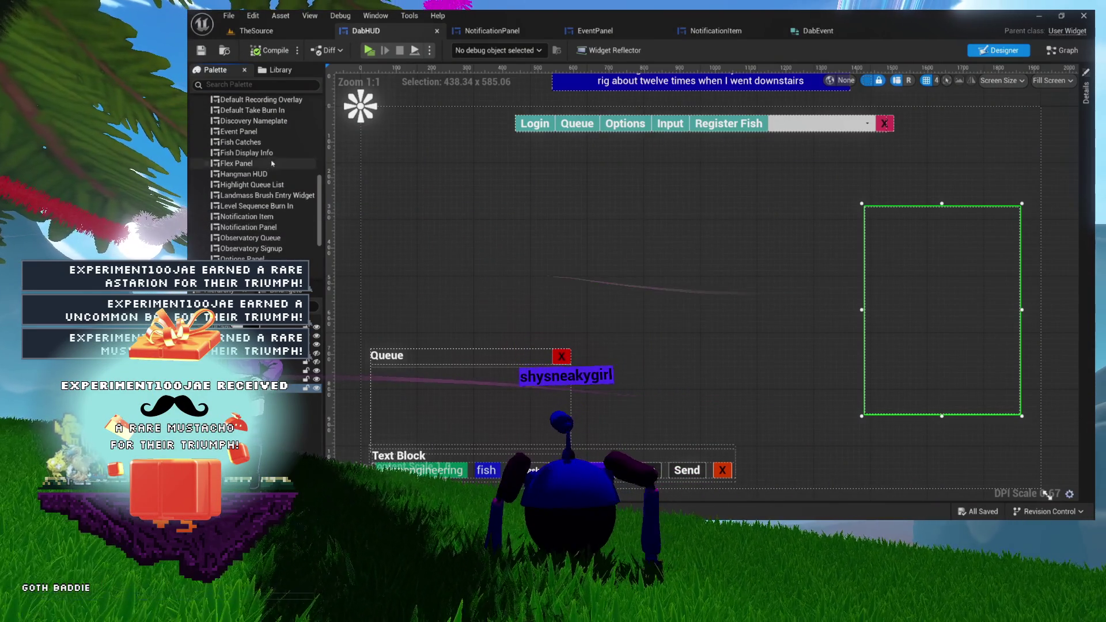
drag(232, 136, 233, 217)
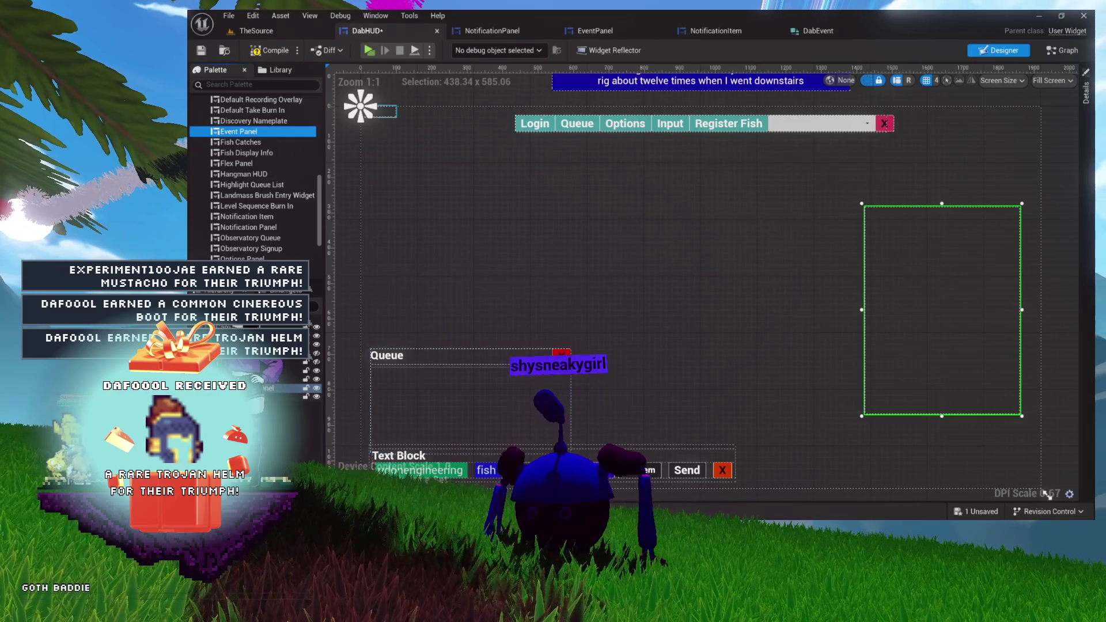
mouse_move(403, 129)
mouse_down()
mouse_move(467, 178)
mouse_move(467, 195)
mouse_up()
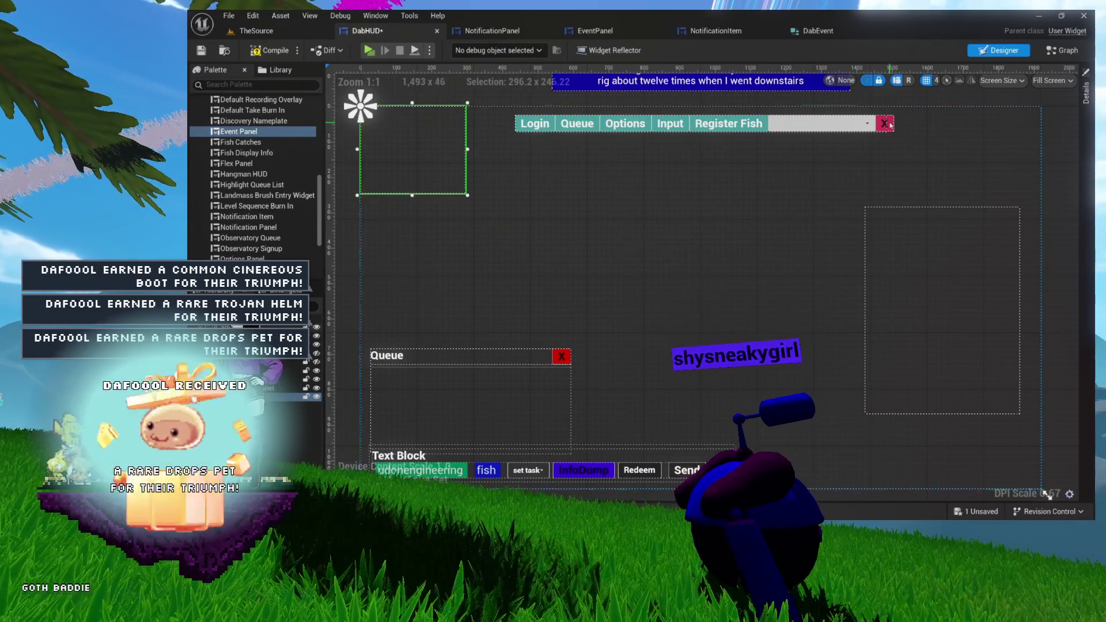
Anchor the Event Panel middle-left and move it lower, above the Queue panel.
click(1083, 95)
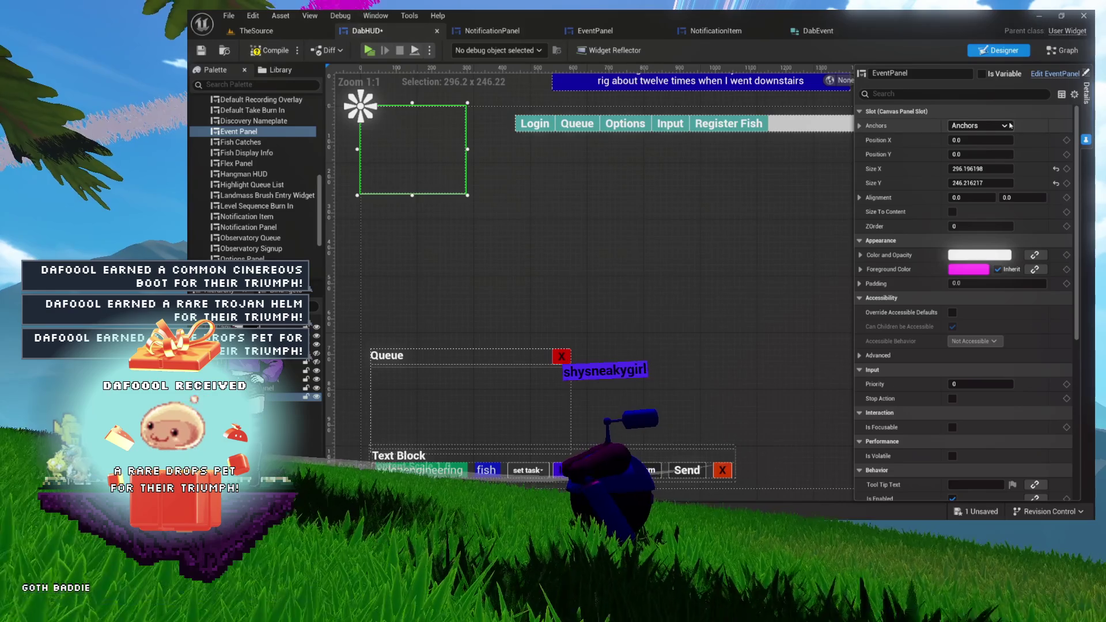
click(975, 126)
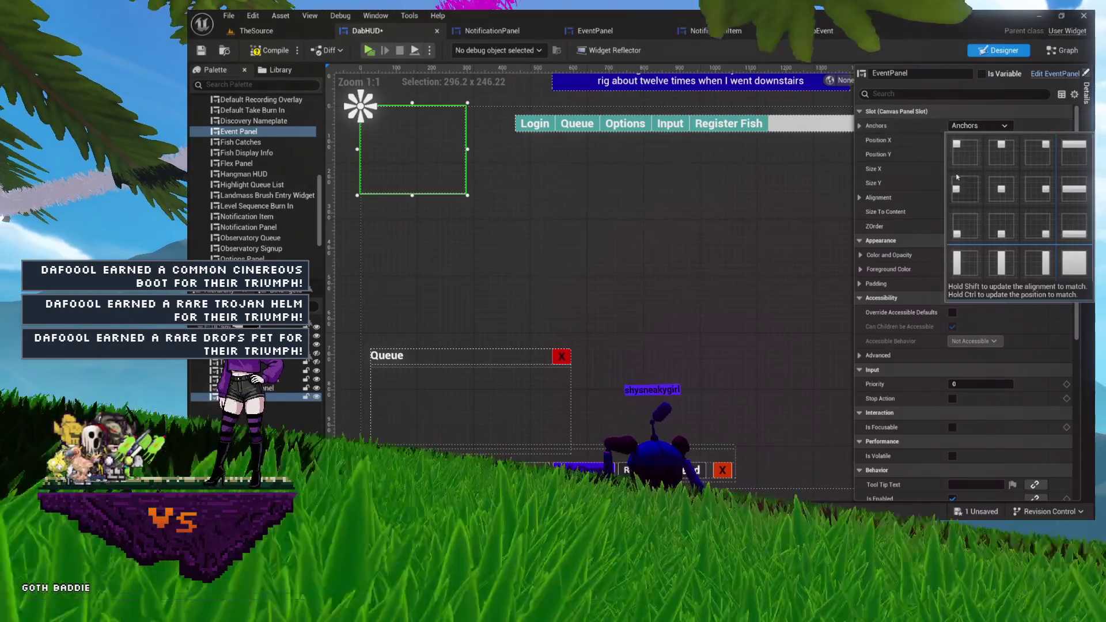
click(954, 189)
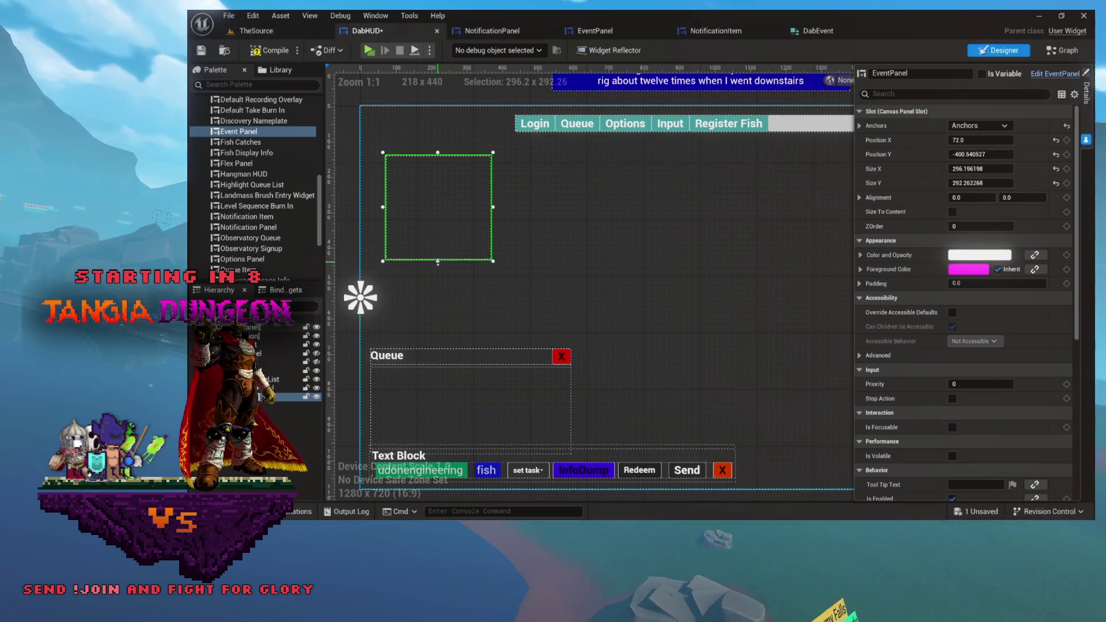
drag(434, 226, 434, 272)
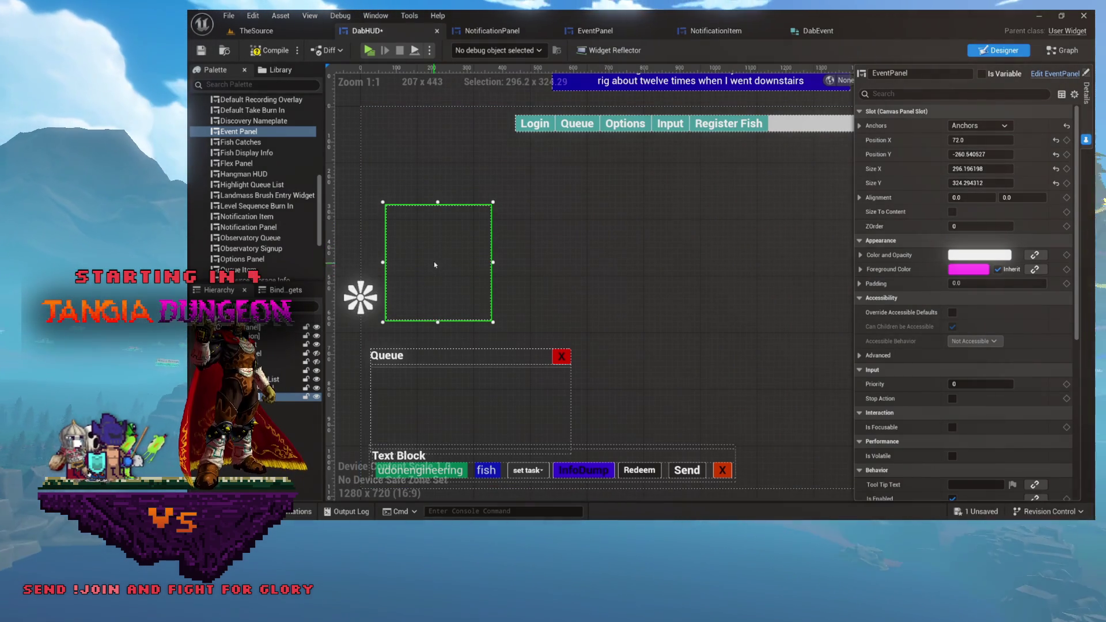
Set the Event Panel's Alignment X and Y to 0.5.
click(969, 198)
text(0.5)
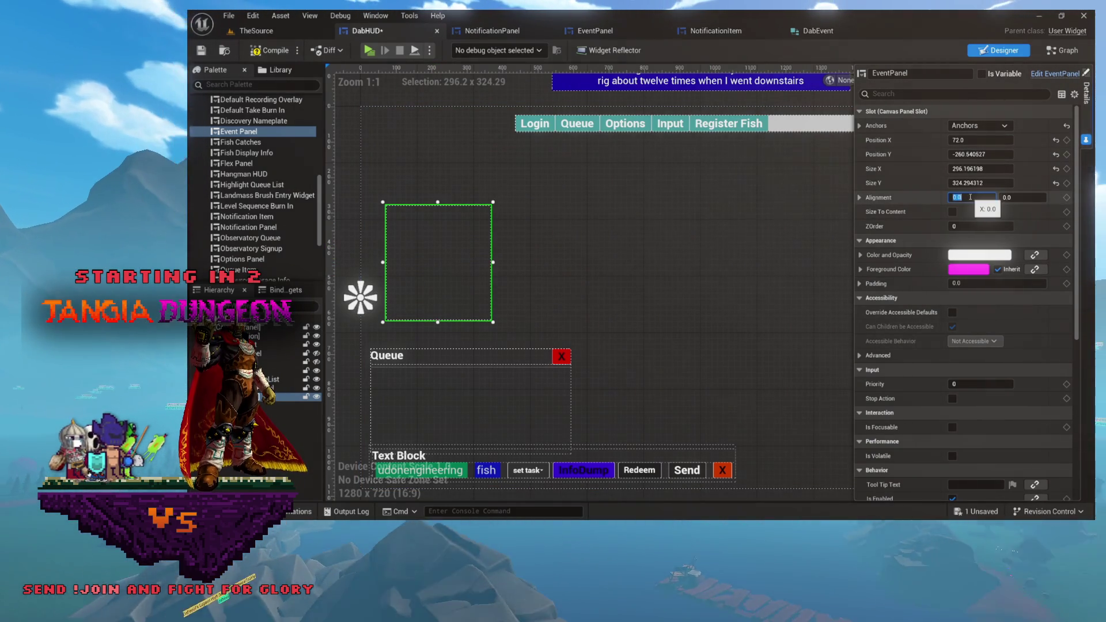
key(Tab)
text(0.5)
key(Return)
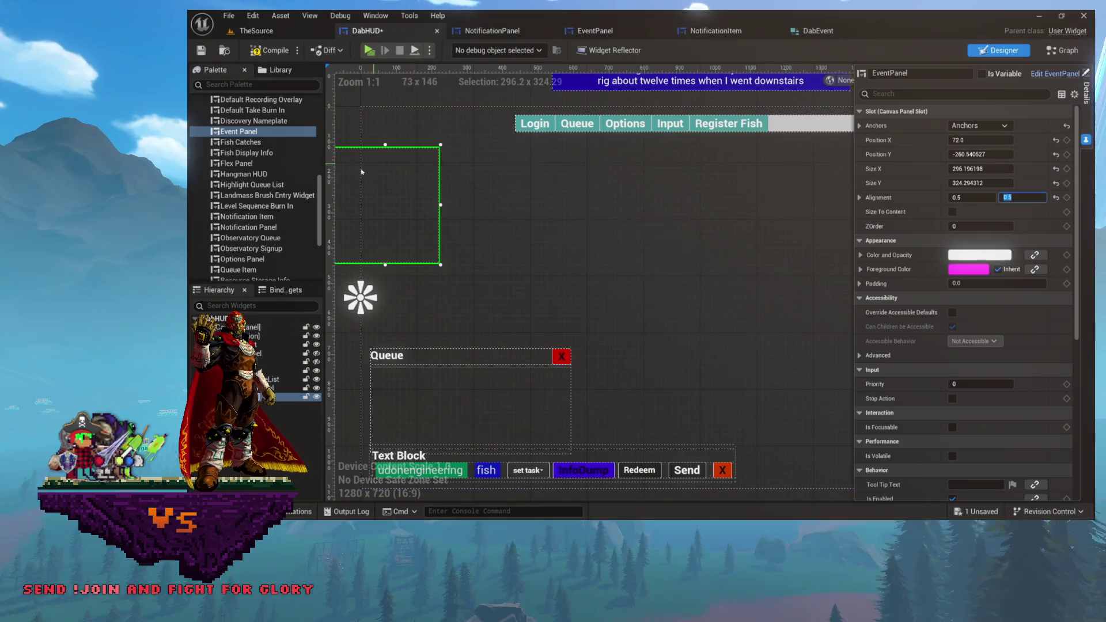
Drag the Event Panel box into the upper-left corner of the HUD layout, beside the toolbar strip.
mouse_move(422, 210)
mouse_down()
mouse_move(490, 233)
mouse_move(476, 264)
mouse_up()
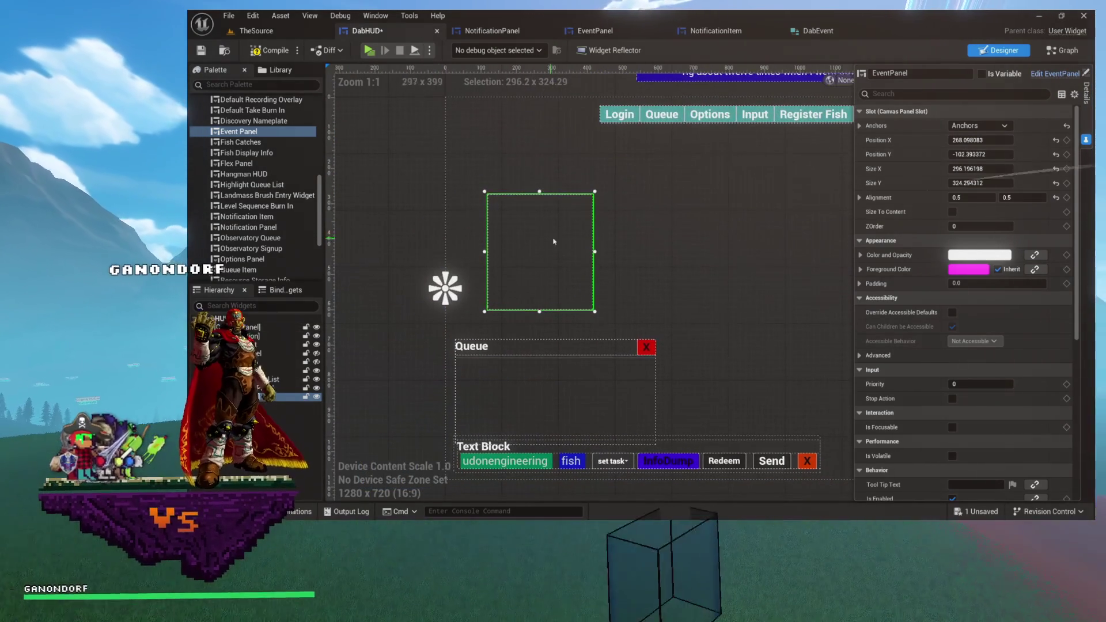
drag(552, 247, 565, 254)
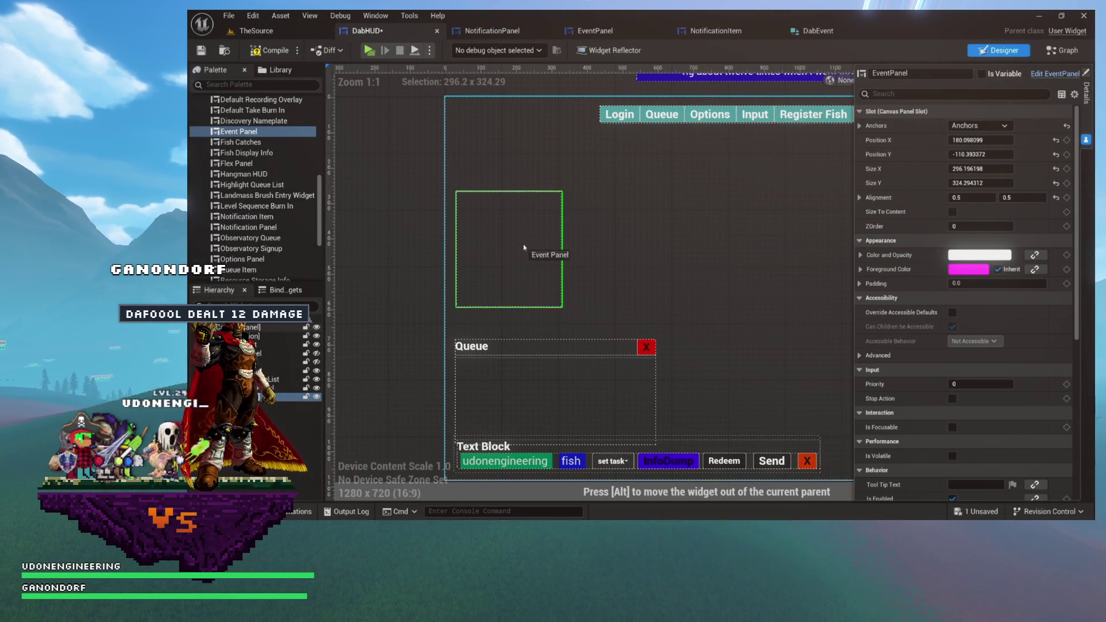
drag(540, 246, 538, 217)
scroll(518, 230, down, 2)
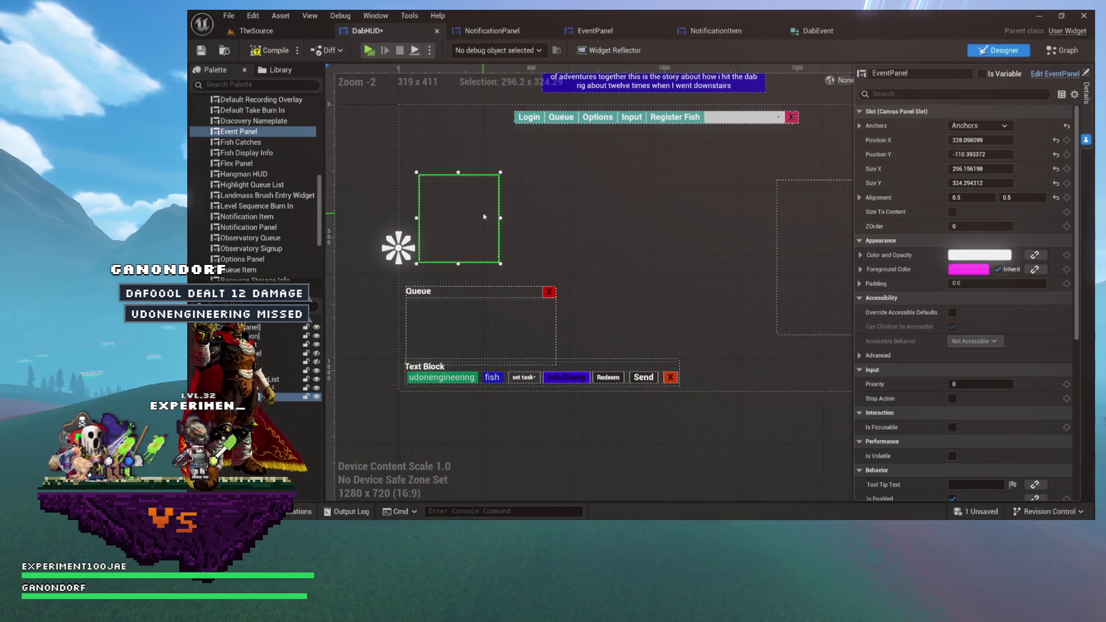
drag(433, 225, 538, 229)
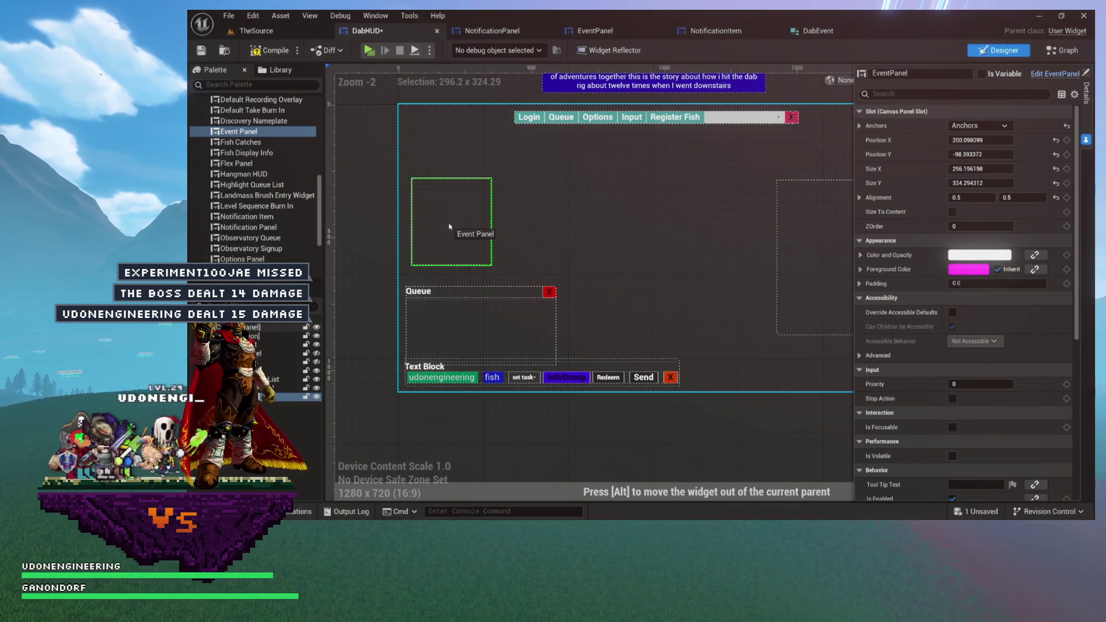
drag(448, 216, 448, 203)
drag(447, 186, 441, 163)
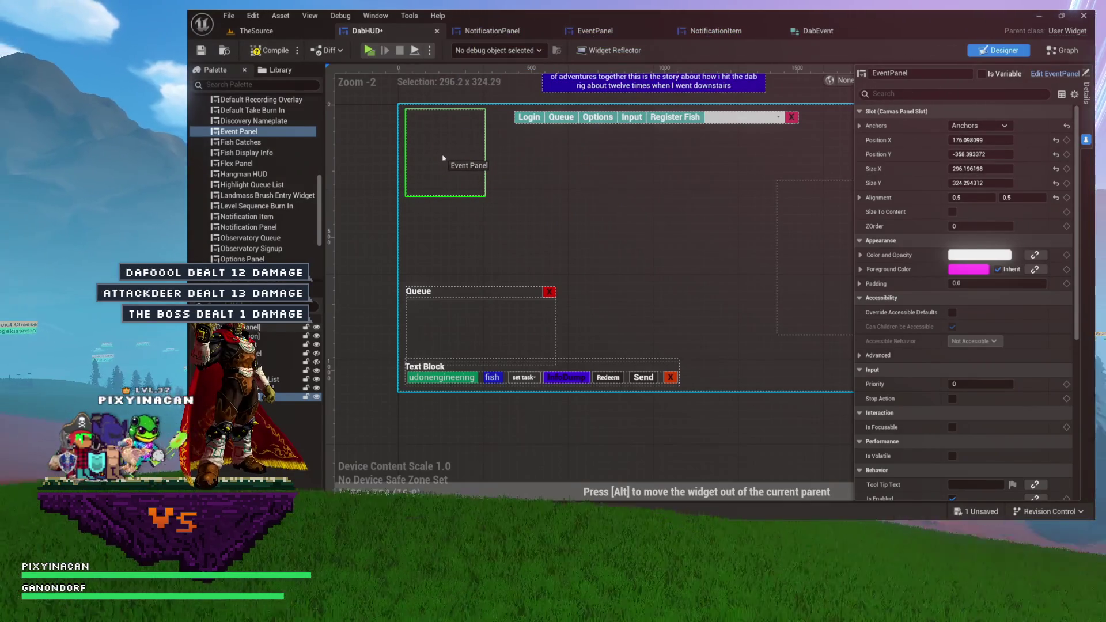
drag(443, 159, 443, 160)
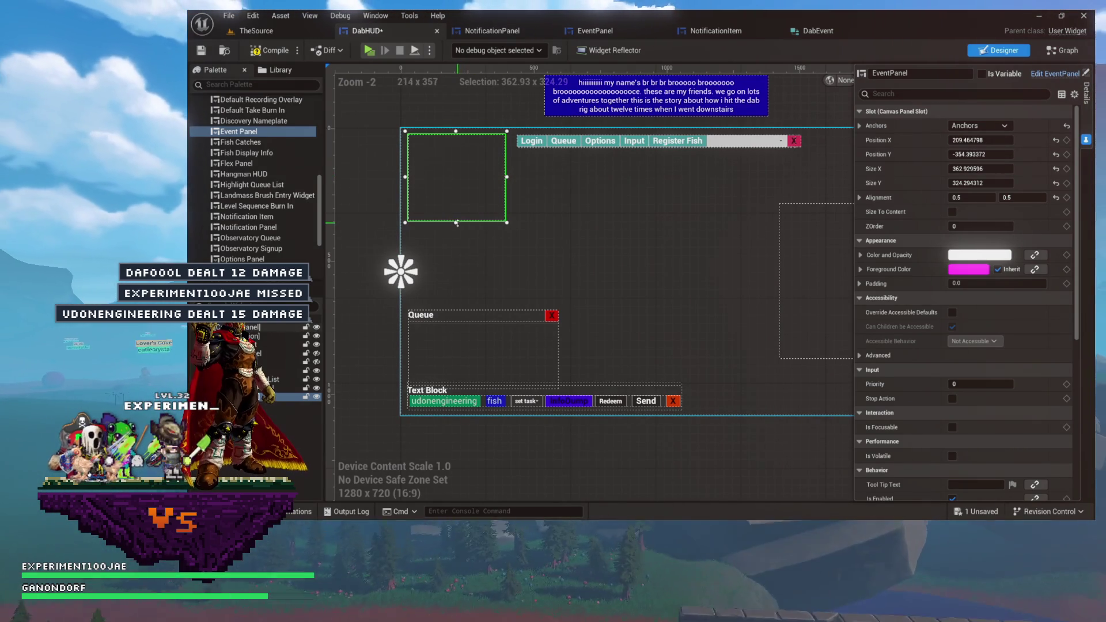
scroll(454, 232, down, 1)
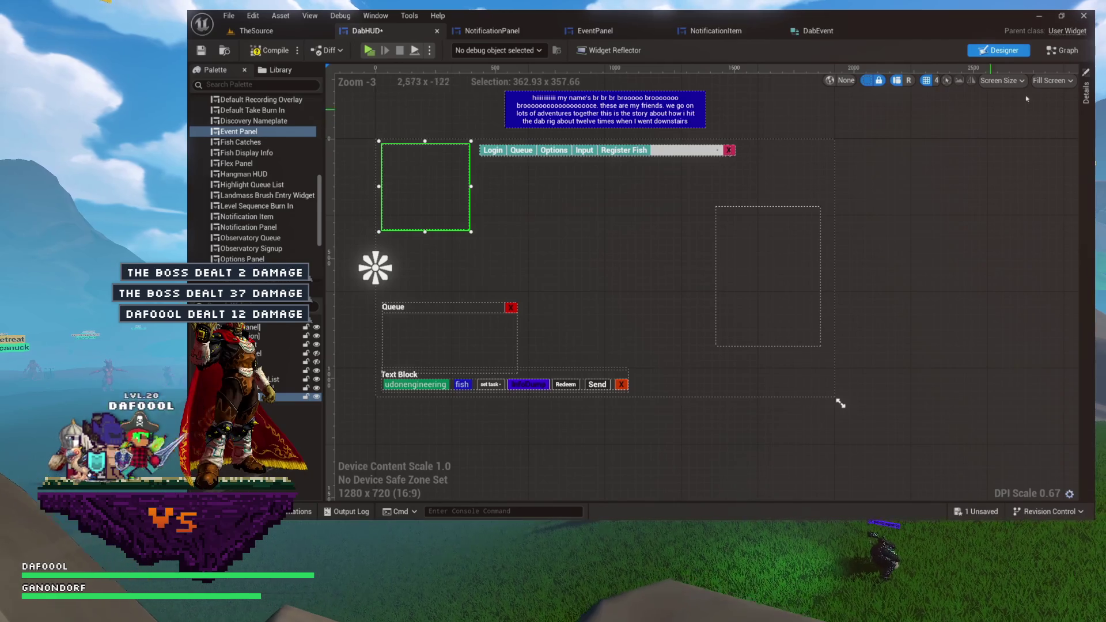
click(1085, 99)
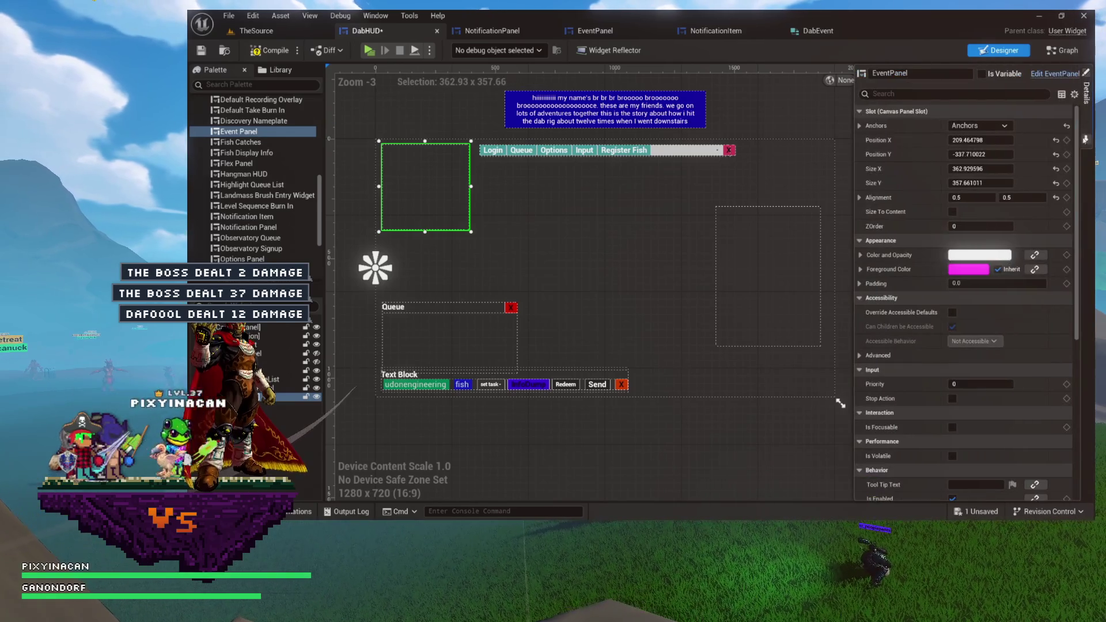
Give the Event Panel a new anchor preset and Position 200, 200.
click(953, 125)
click(953, 151)
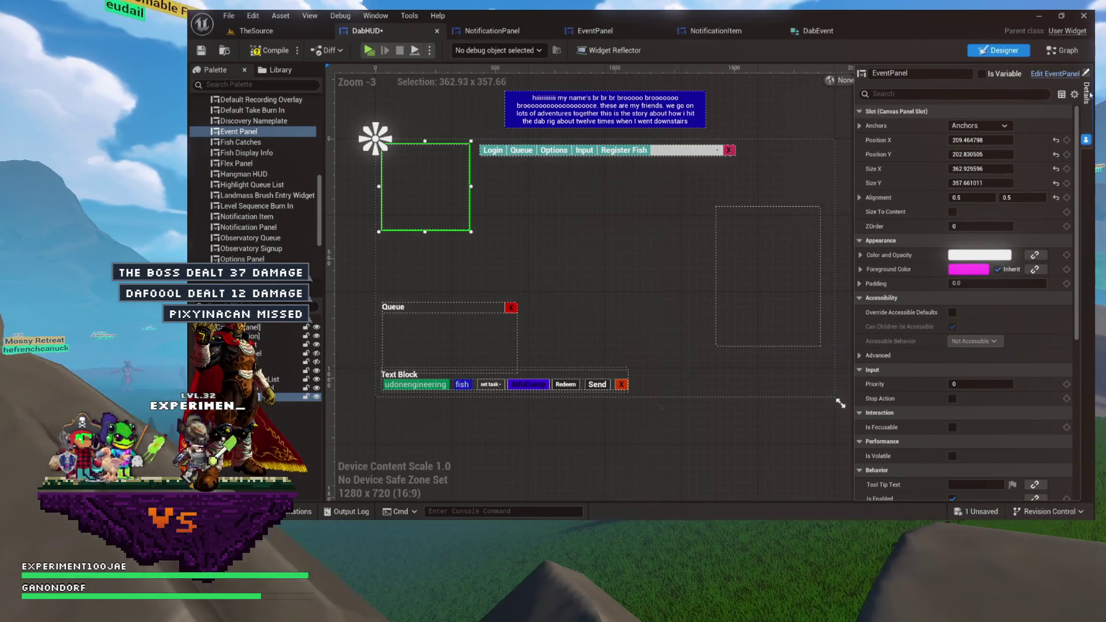
click(967, 140)
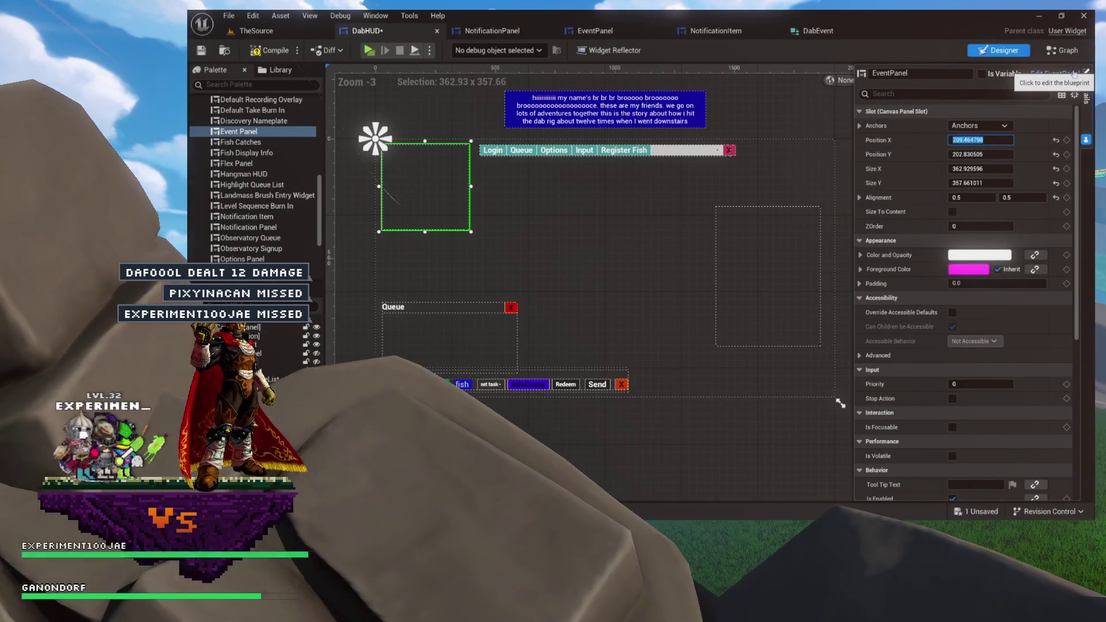
text(200)
key(Tab)
text(200)
key(Tab)
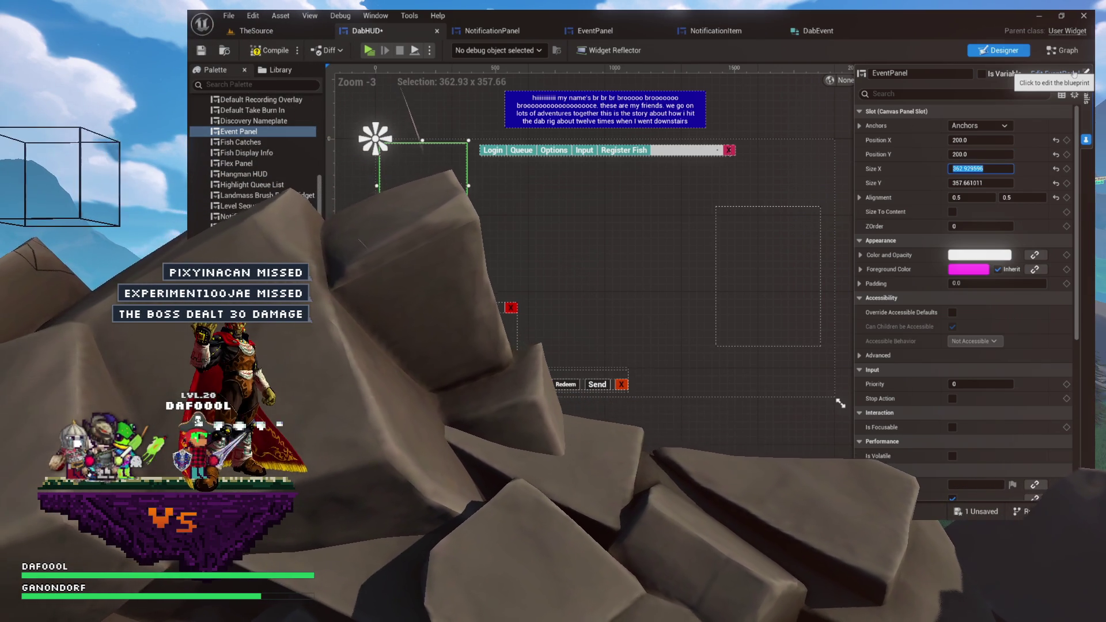
Size the Event Panel to 350 x 350, then compile and save DabHUD.
text(350)
key(Tab)
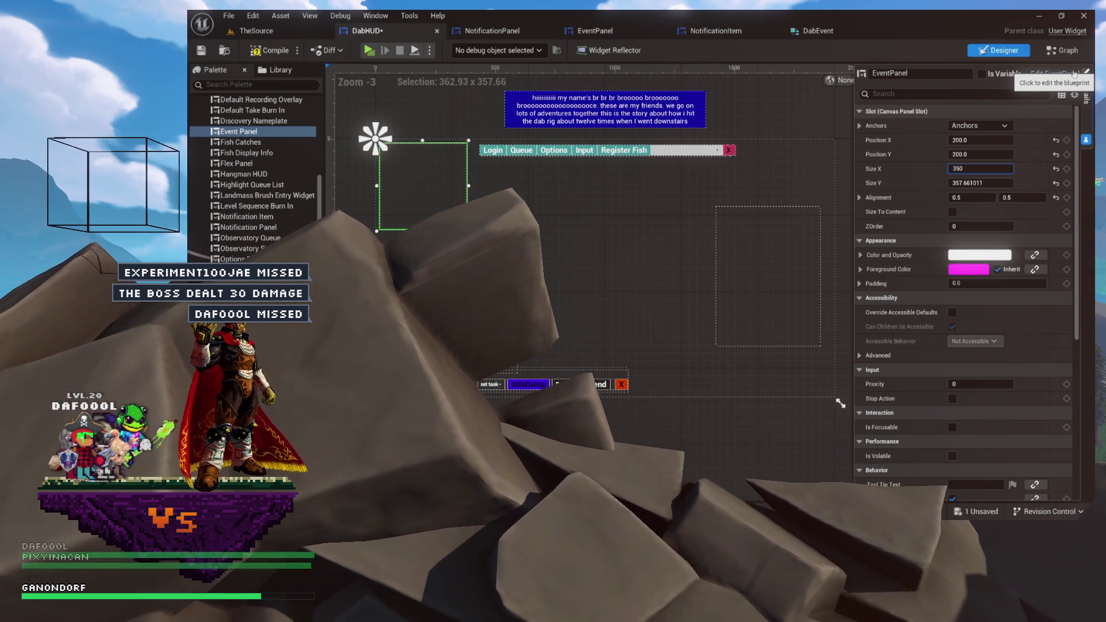
text(0)
text(350)
key(Return)
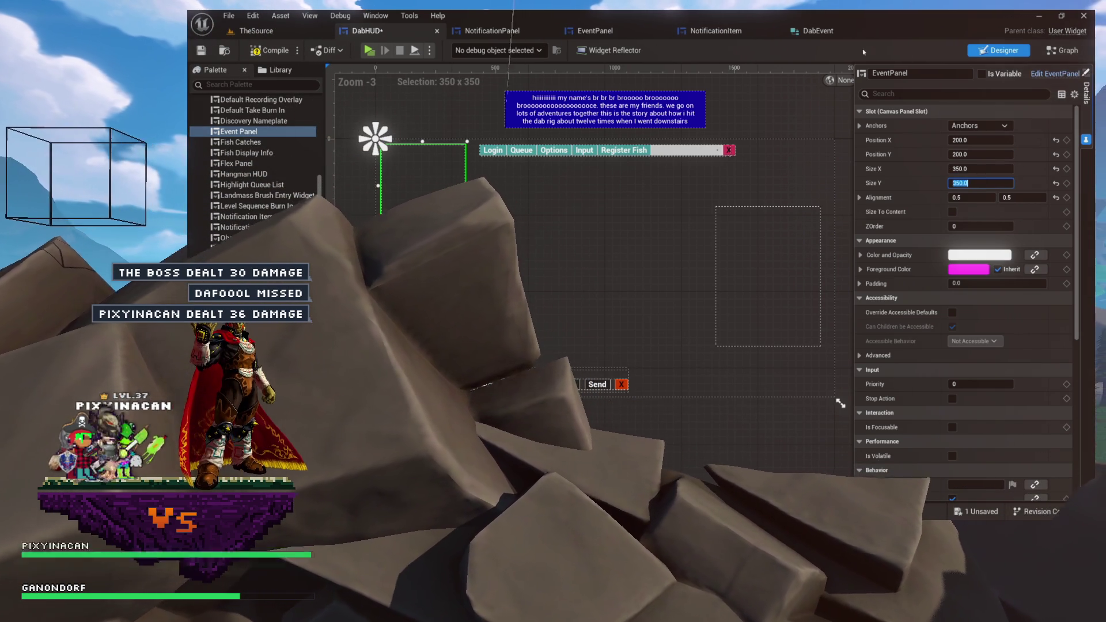
click(270, 51)
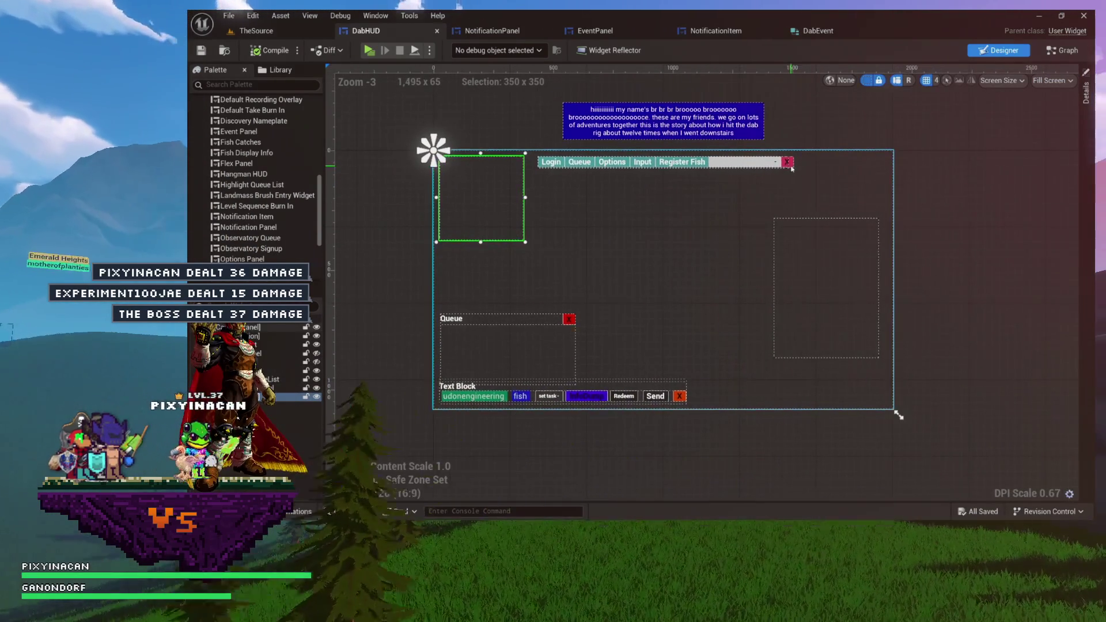
View EventPanel's blueprint graph and close the DabEvent editor.
scroll(839, 407, up, 1)
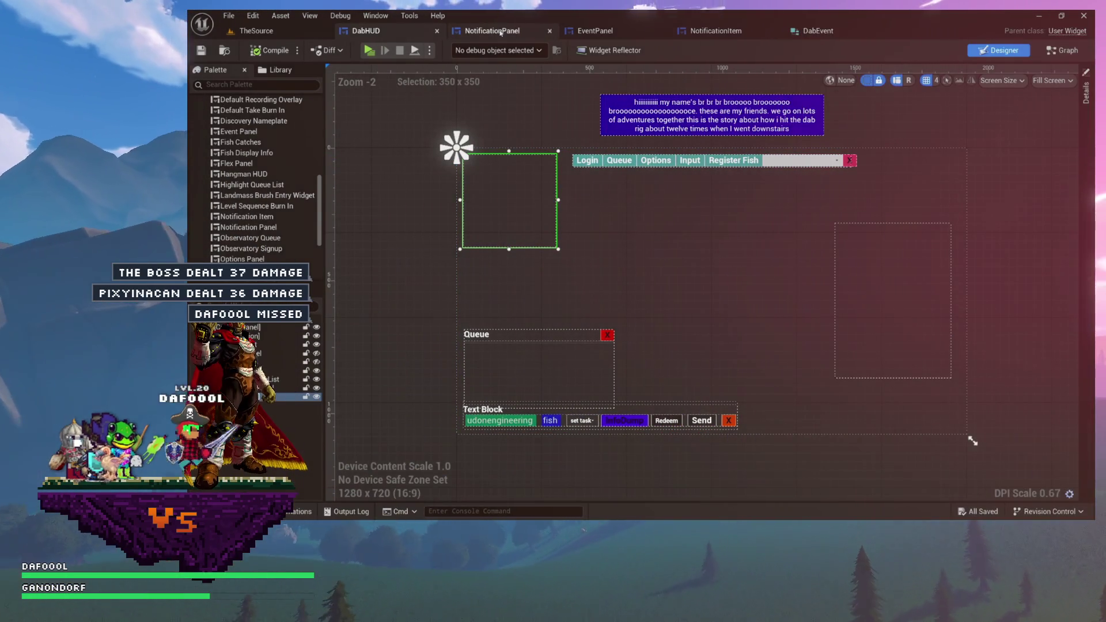
click(581, 31)
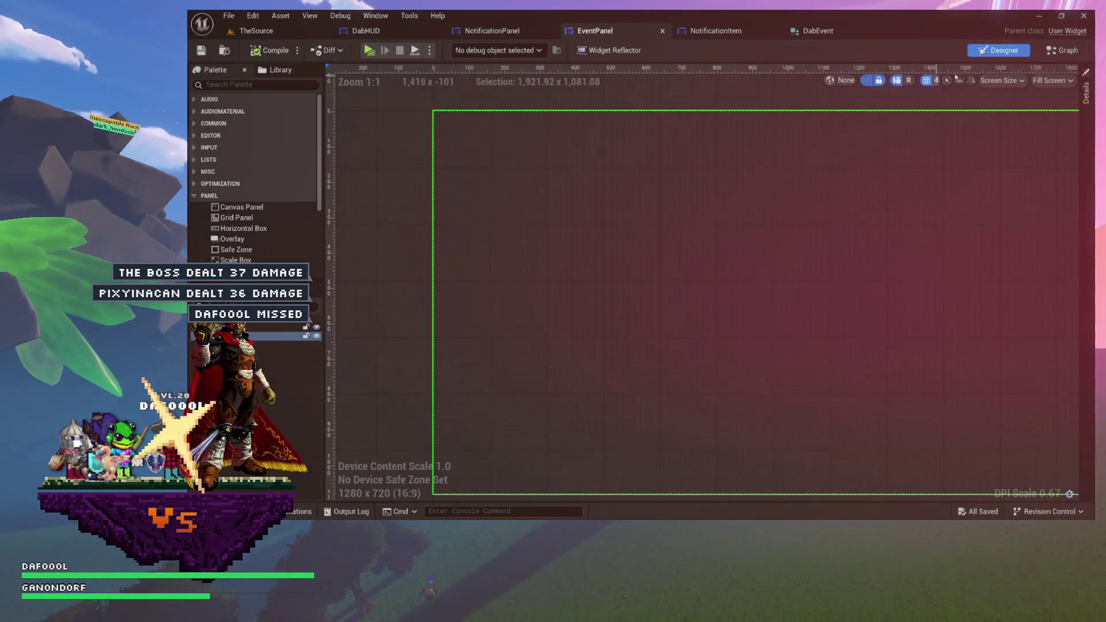
click(1052, 51)
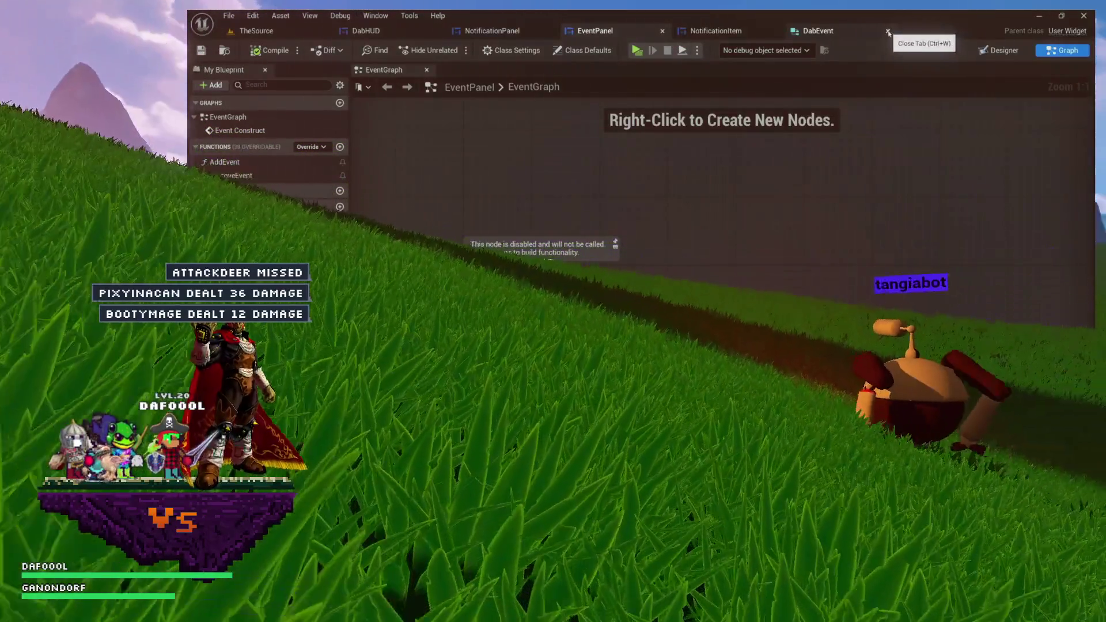
click(888, 32)
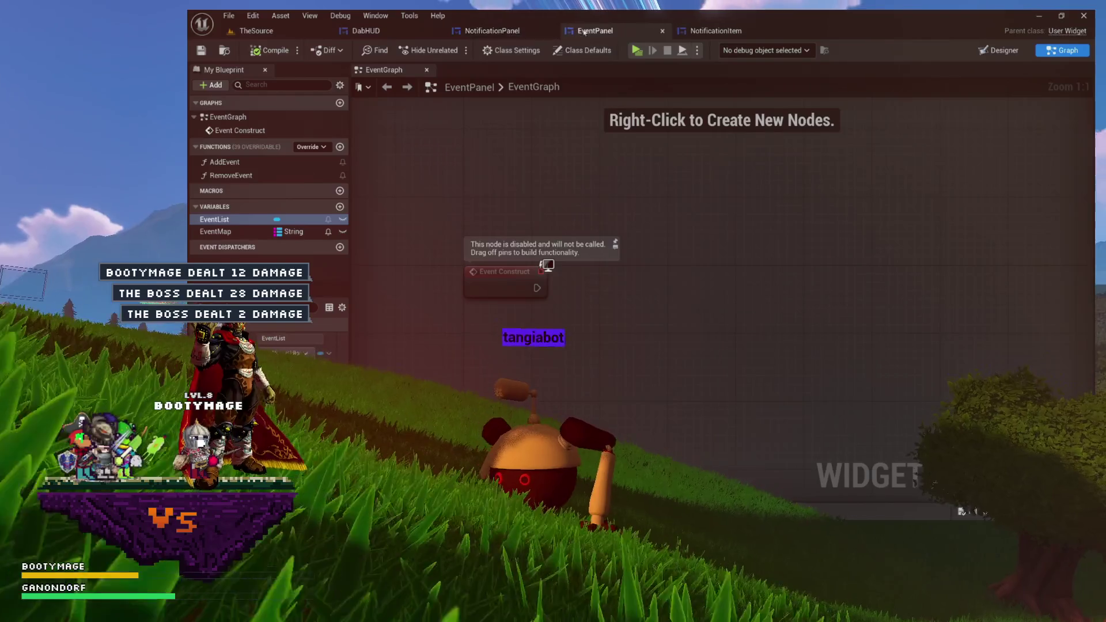
Check NotificationPanel's AddNotification function, then switch DabHUD to its graph with Ctrl+Shift+G.
click(365, 30)
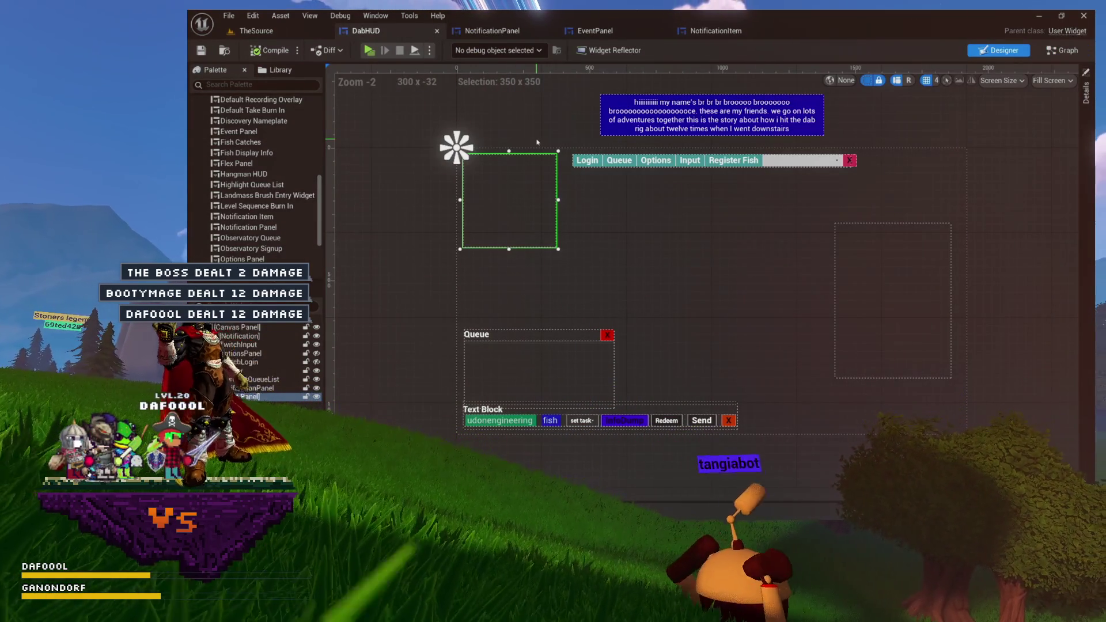
click(493, 31)
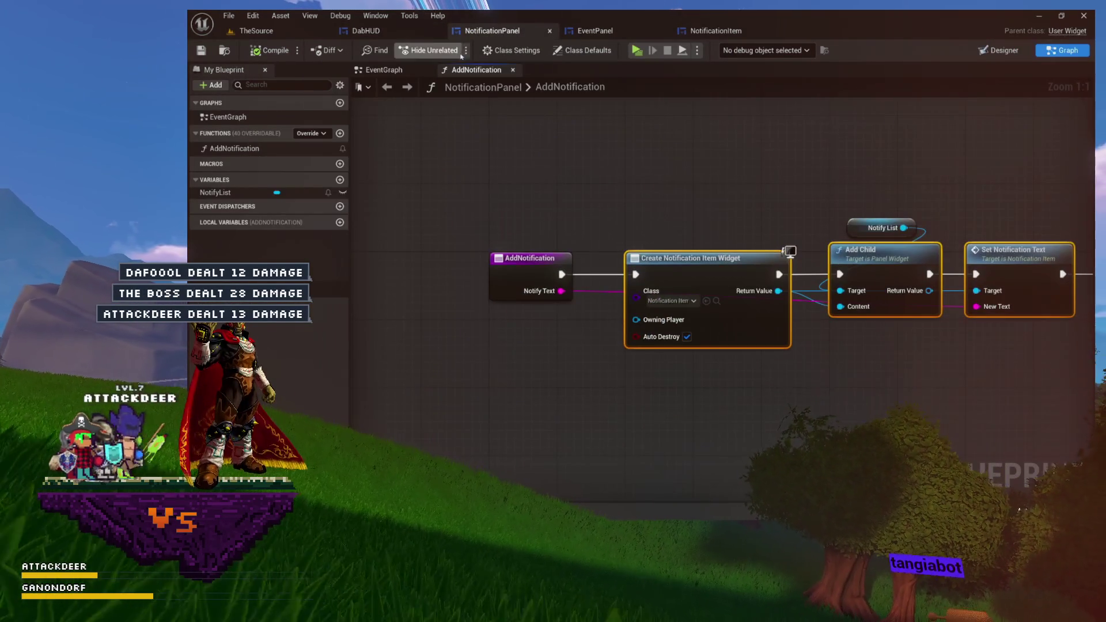
click(410, 31)
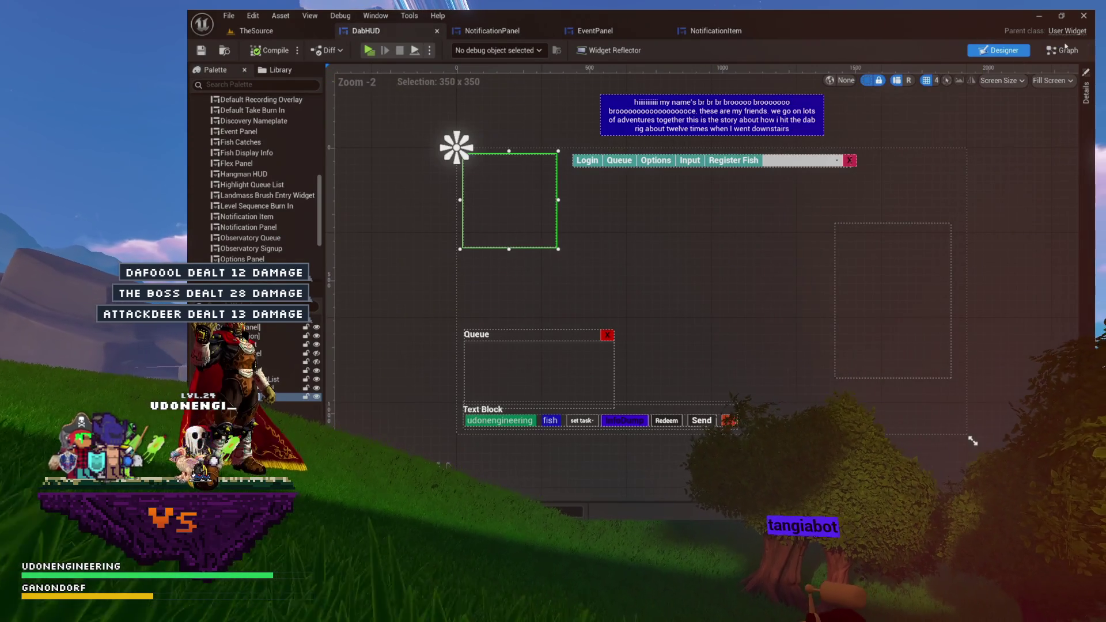
key(ctrl+shift+g)
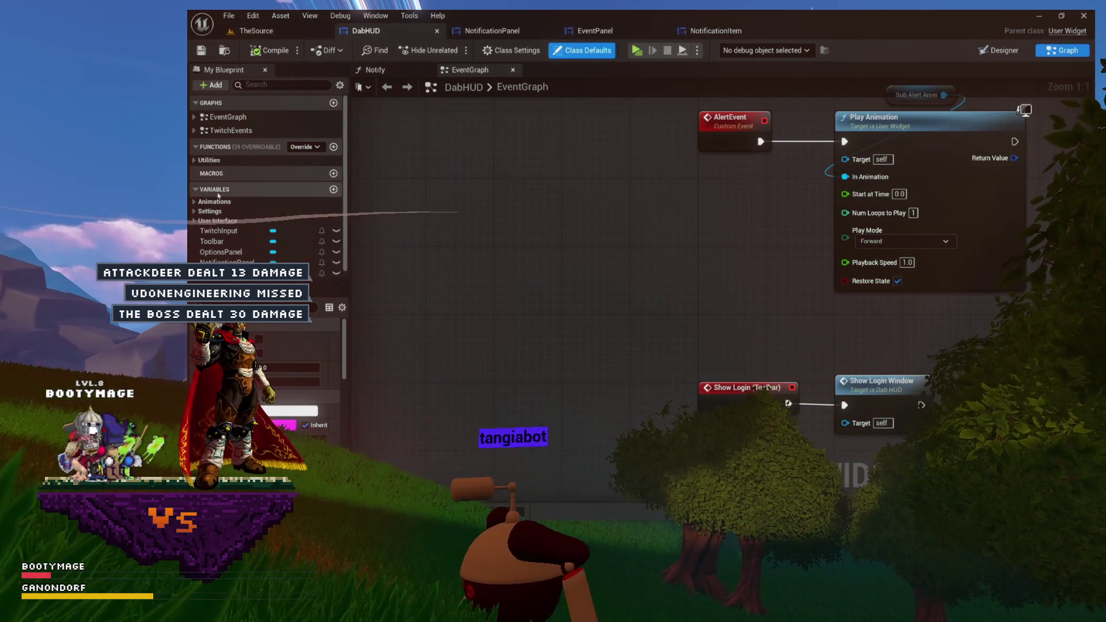
Review the EventPanel graph and NotificationPanel's AddNotification, then return to DabHUD's event graph.
click(198, 192)
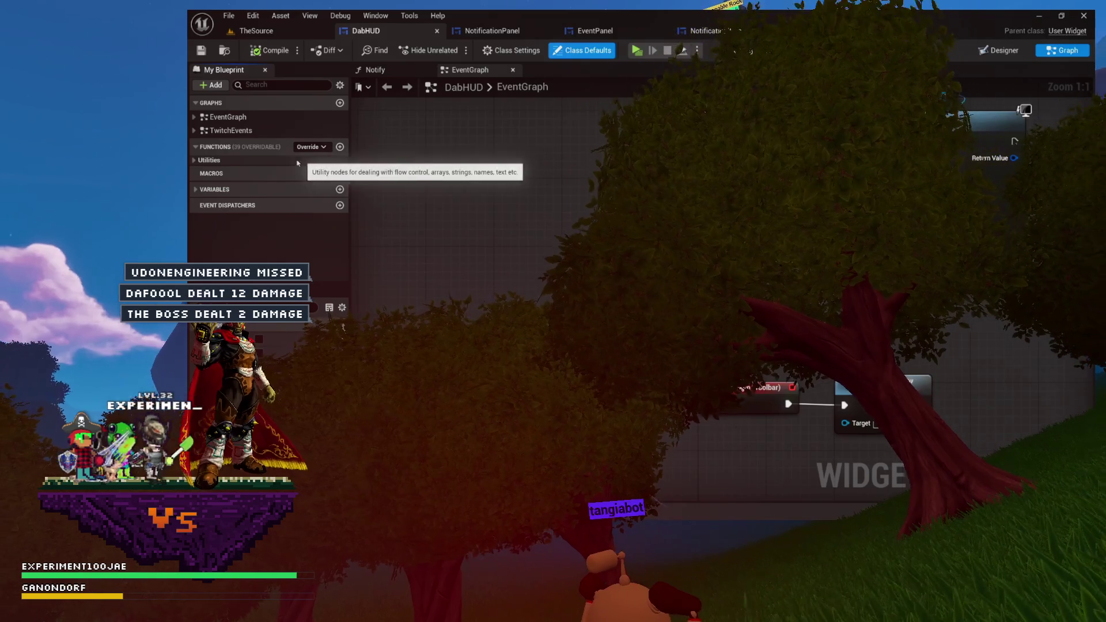
mouse_move(543, 163)
mouse_down()
mouse_move(439, 171)
mouse_move(501, 242)
mouse_move(461, 267)
mouse_move(505, 237)
mouse_move(516, 254)
mouse_up()
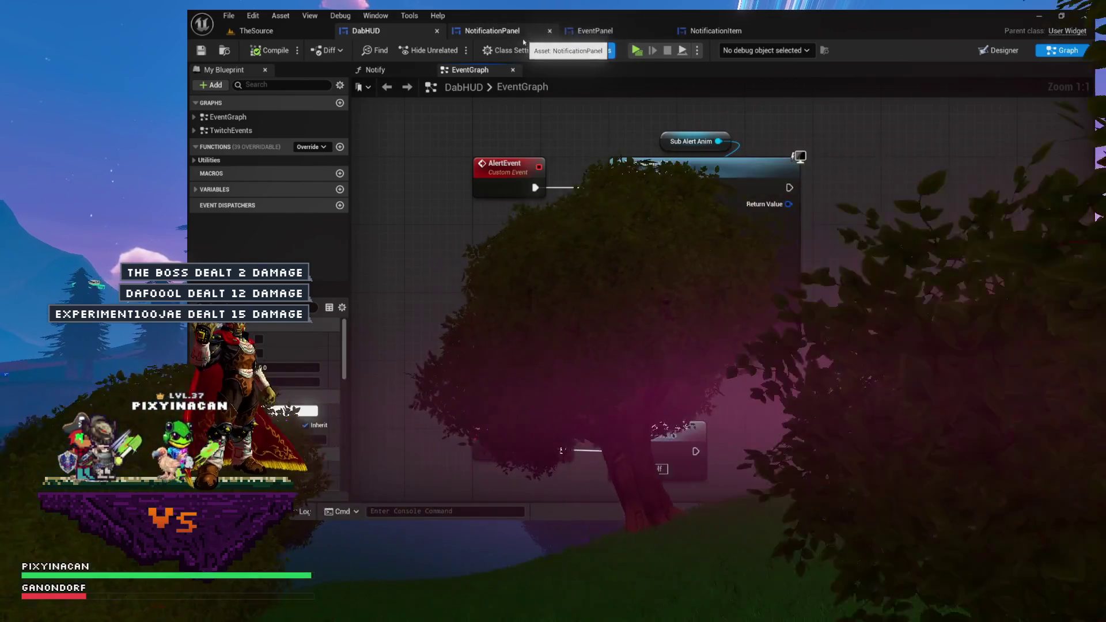
click(590, 31)
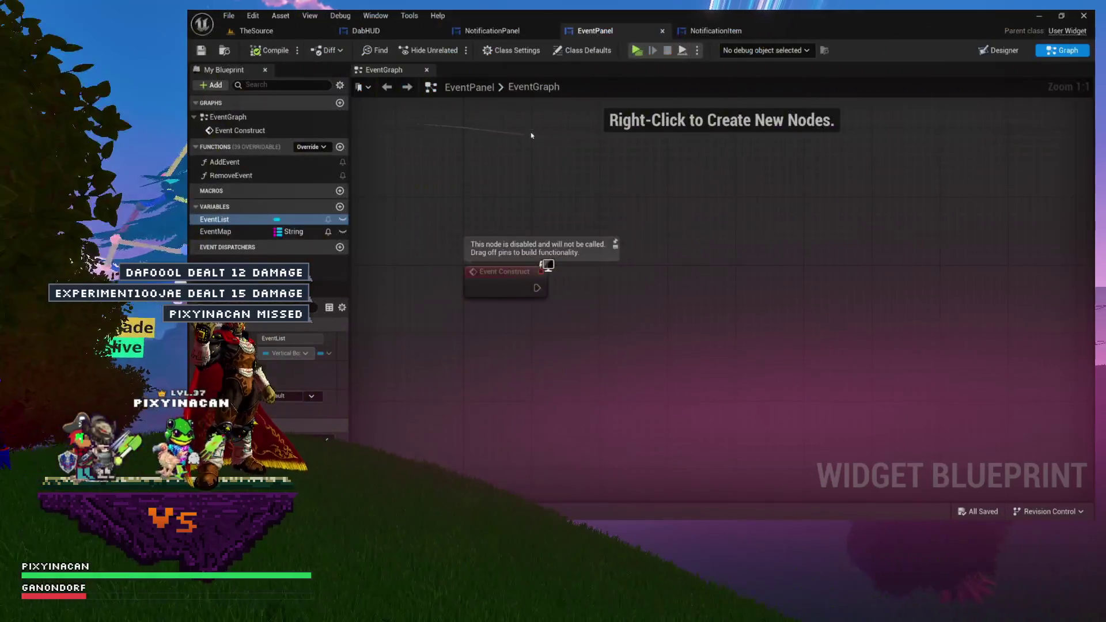
click(488, 32)
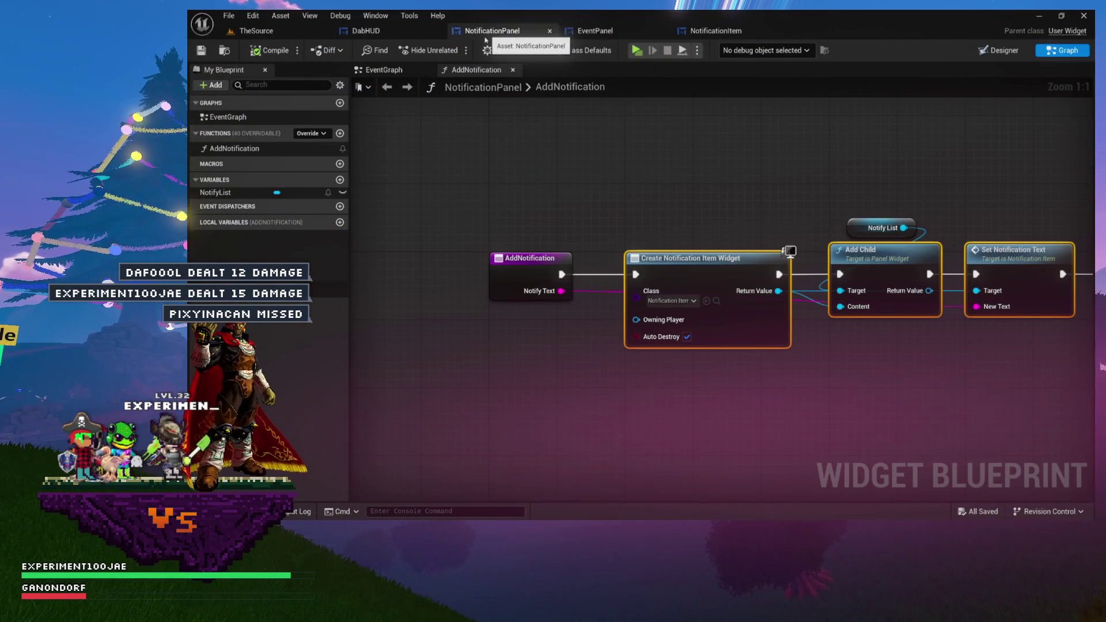
click(389, 26)
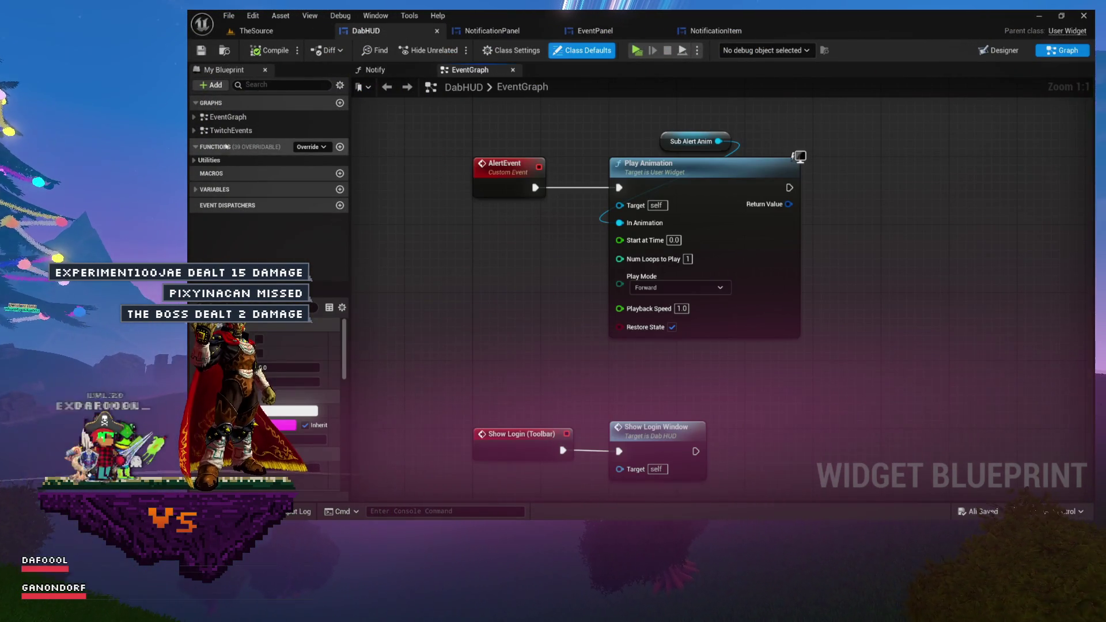
Expand the Utilities category and add a new function to DabHUD.
click(194, 162)
scroll(248, 192, down, 2)
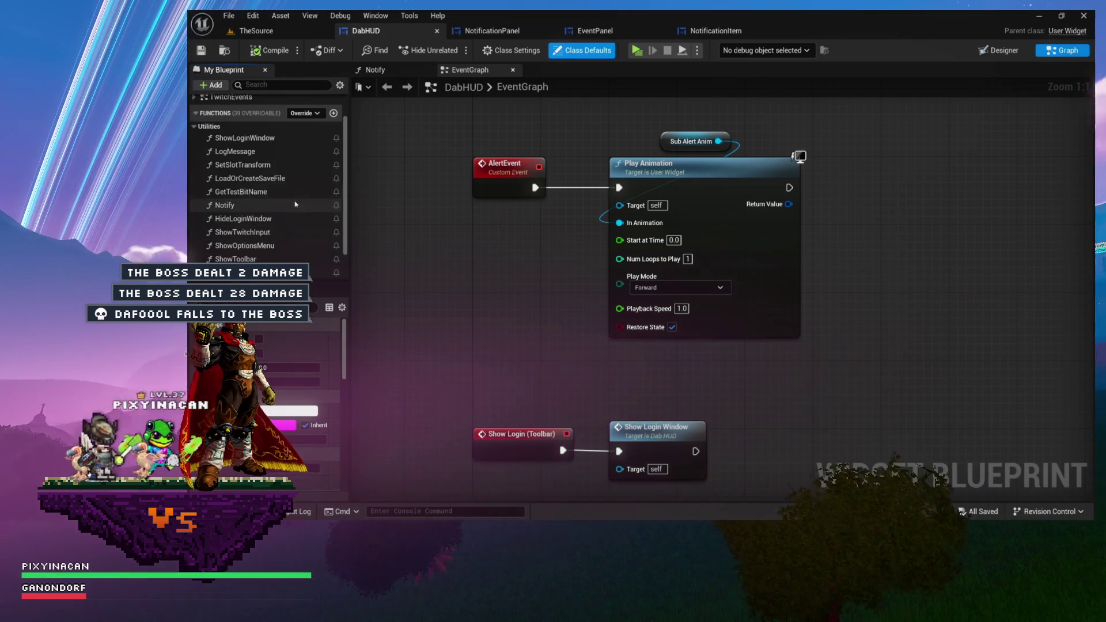
click(332, 113)
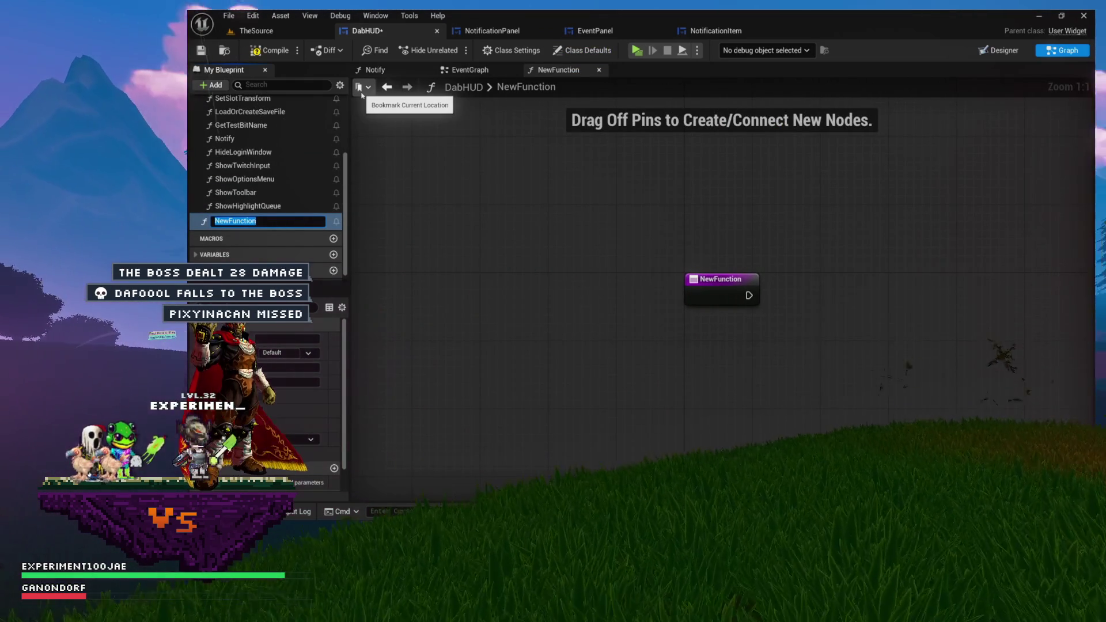
Name the function AddEvent, file it under Utilities, and open its graph.
text(AddEvent)
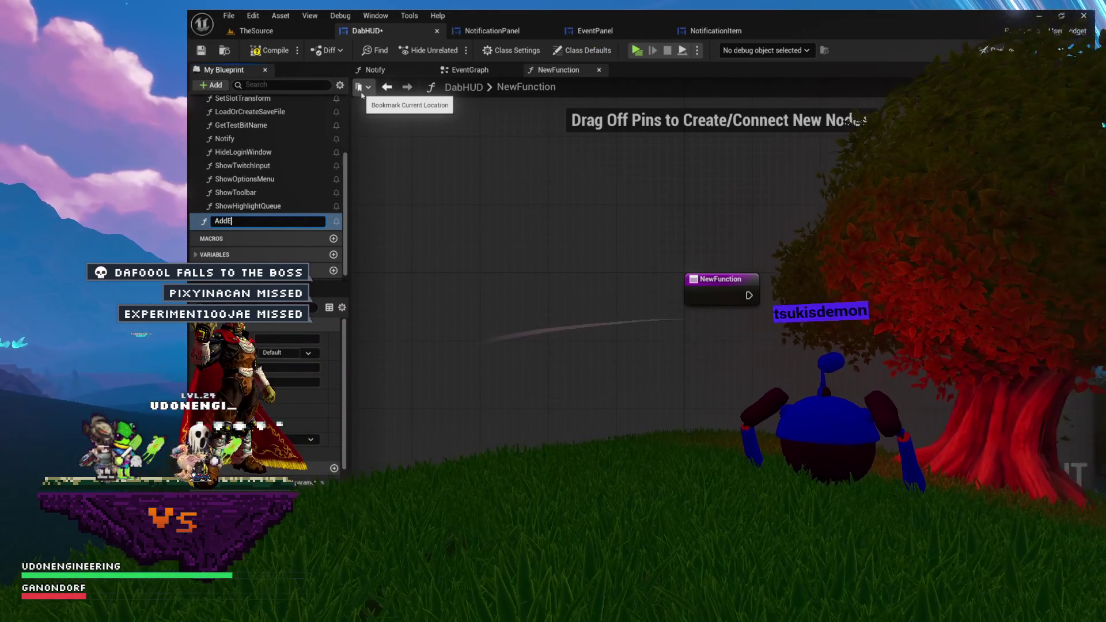
key(Return)
scroll(287, 137, up, 3)
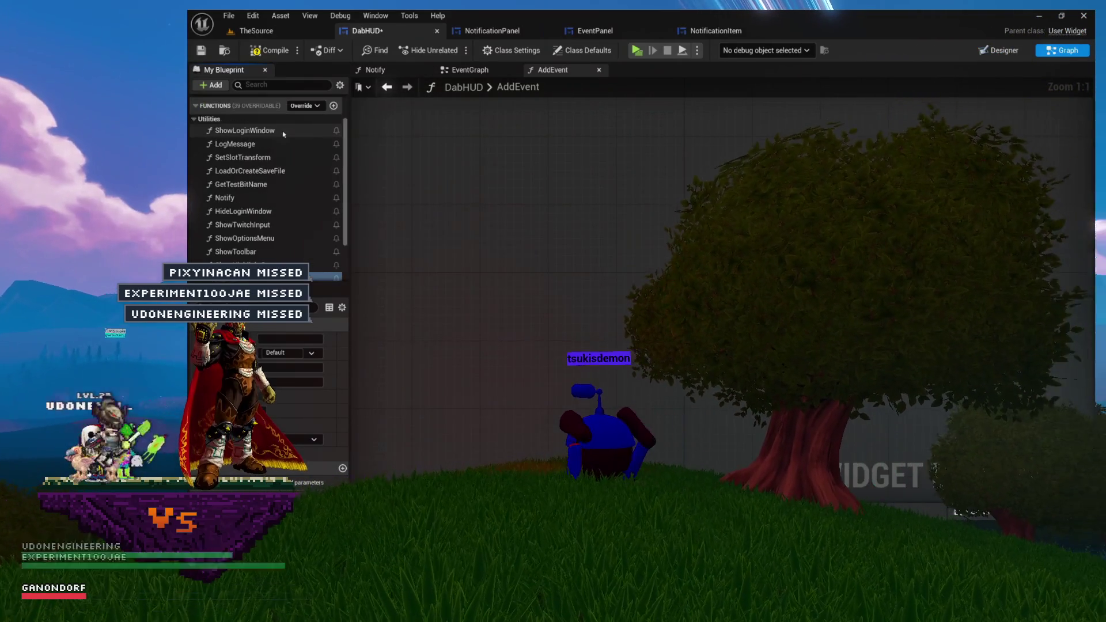
drag(214, 262, 216, 121)
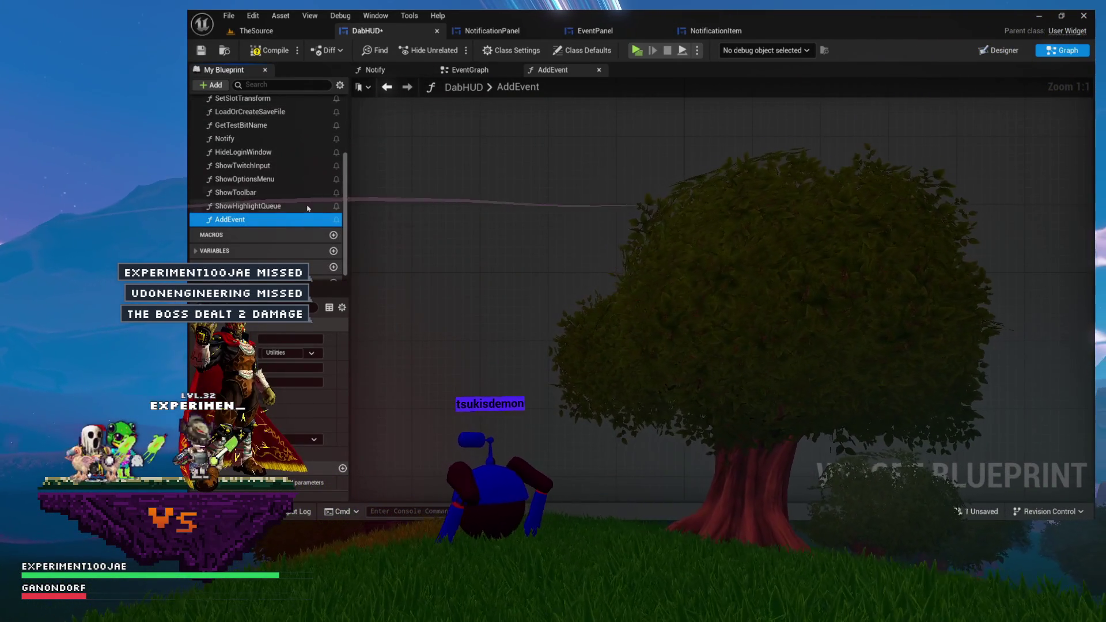
click(466, 170)
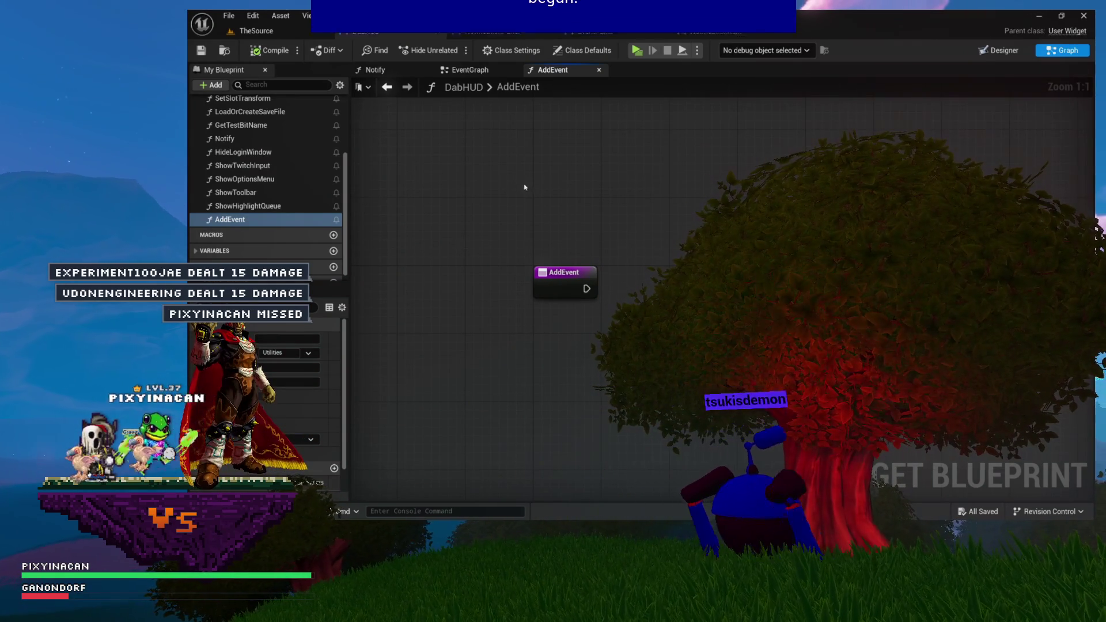
drag(568, 212, 610, 192)
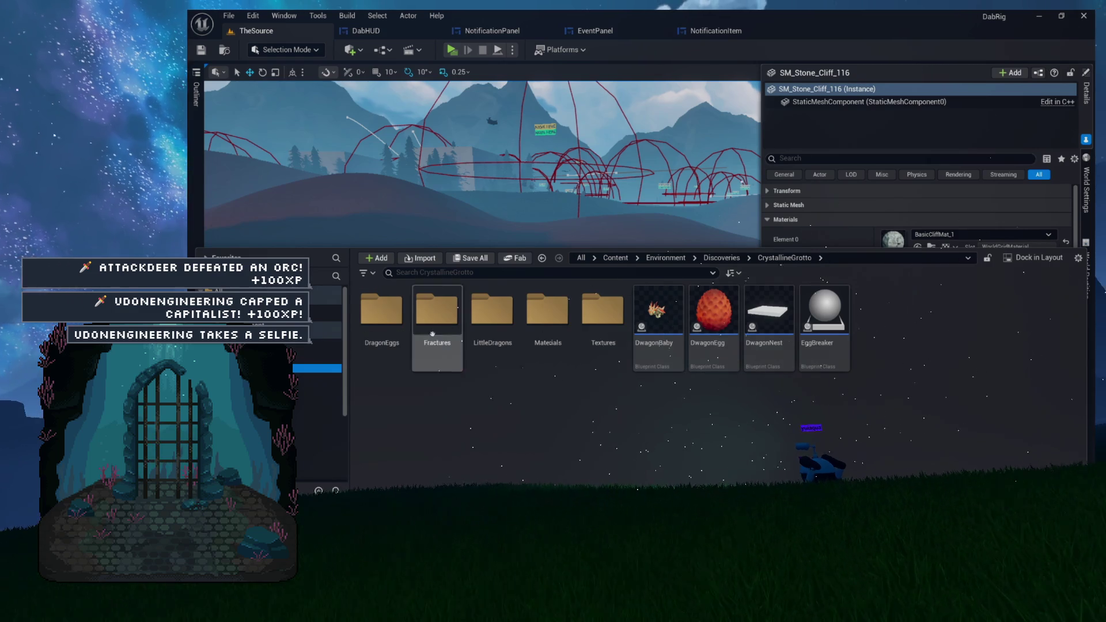
Open DwagonNest, look over the HatchNextHegg node chain, then view its EventGraph.
double_click(750, 333)
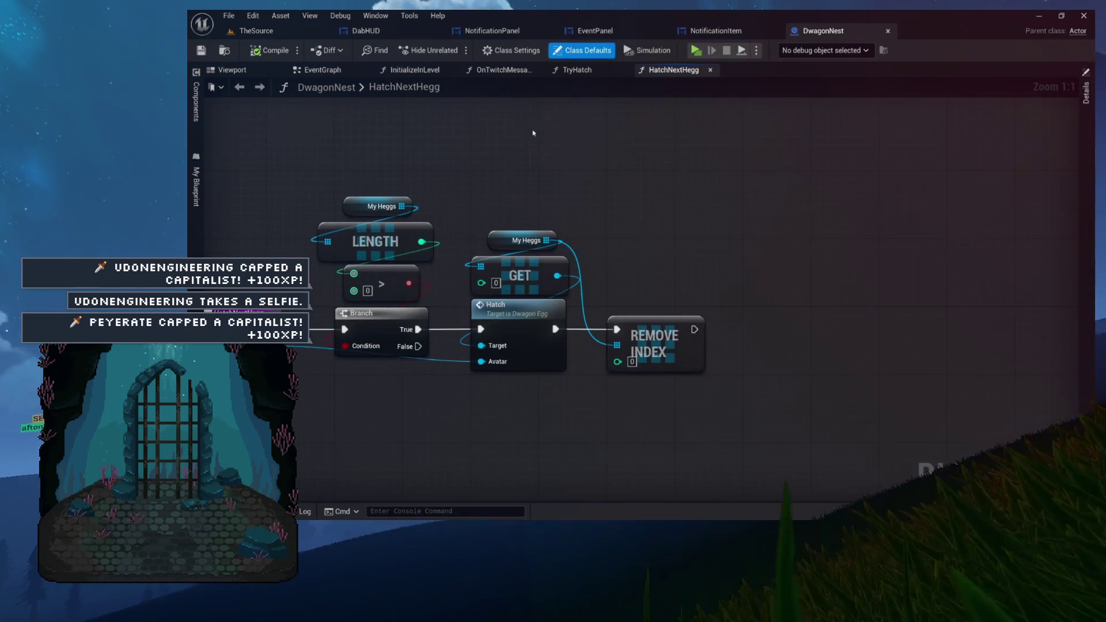
mouse_move(342, 190)
mouse_down()
mouse_move(519, 250)
mouse_move(845, 420)
mouse_up()
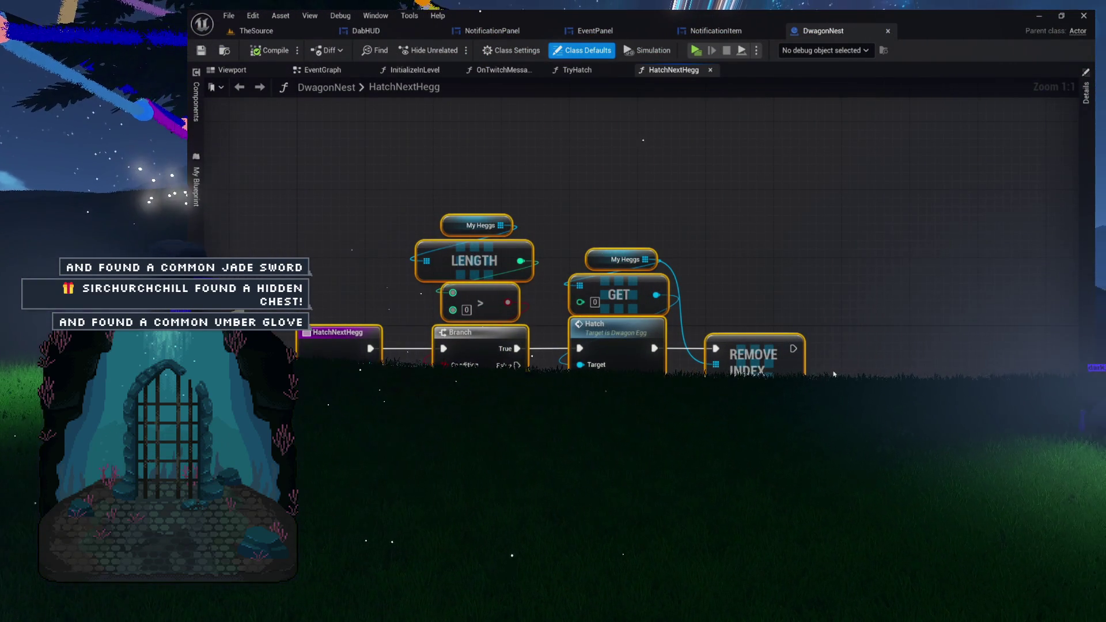
drag(821, 288, 729, 295)
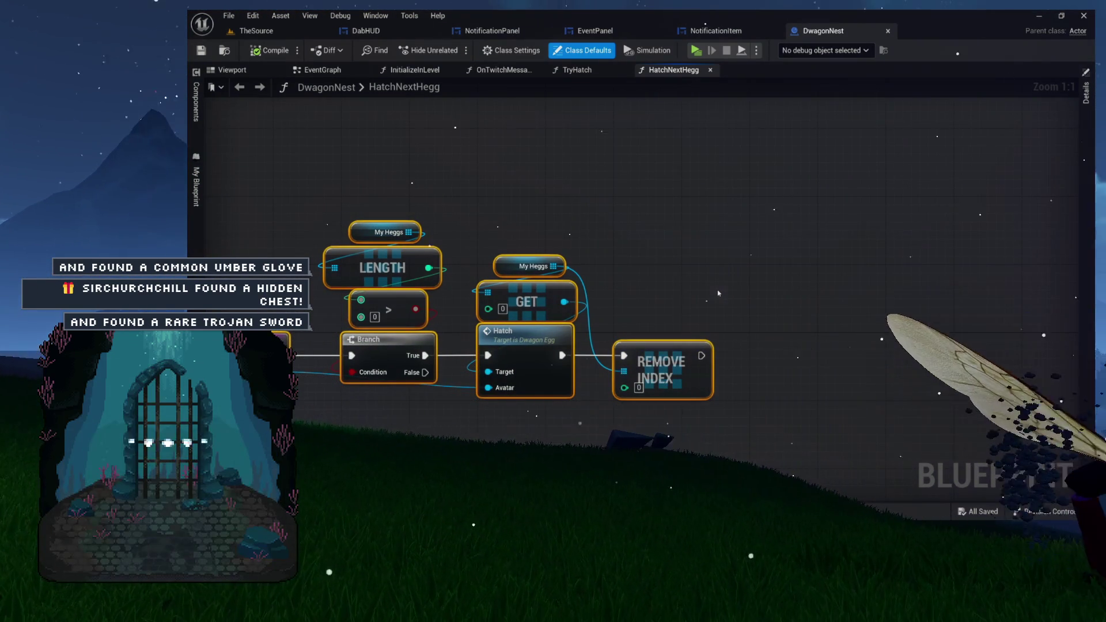
mouse_move(570, 159)
mouse_down()
mouse_move(421, 158)
mouse_move(550, 185)
mouse_up()
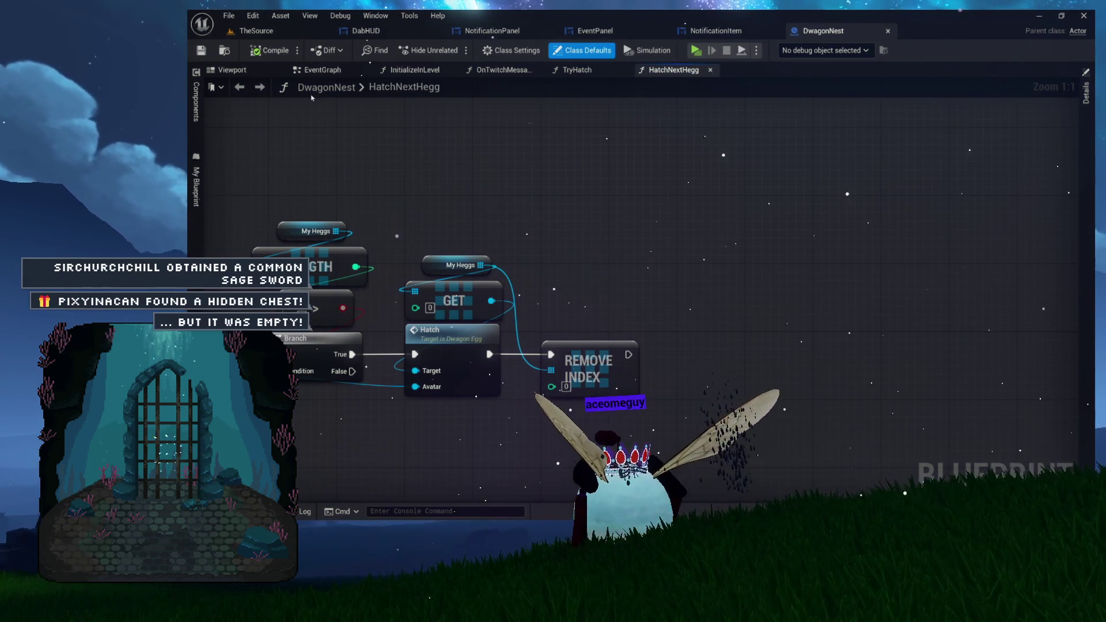
click(314, 70)
drag(468, 147, 484, 237)
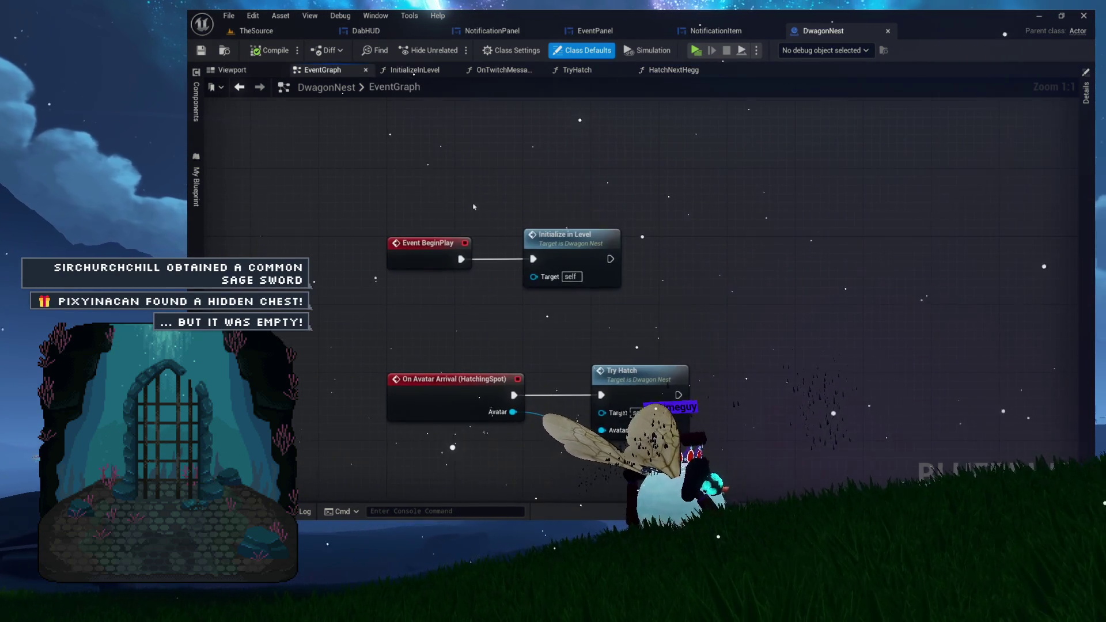
Open Initialize in Level from the EventGraph and pan across its binding, cast and My Mode set nodes.
drag(741, 340, 827, 403)
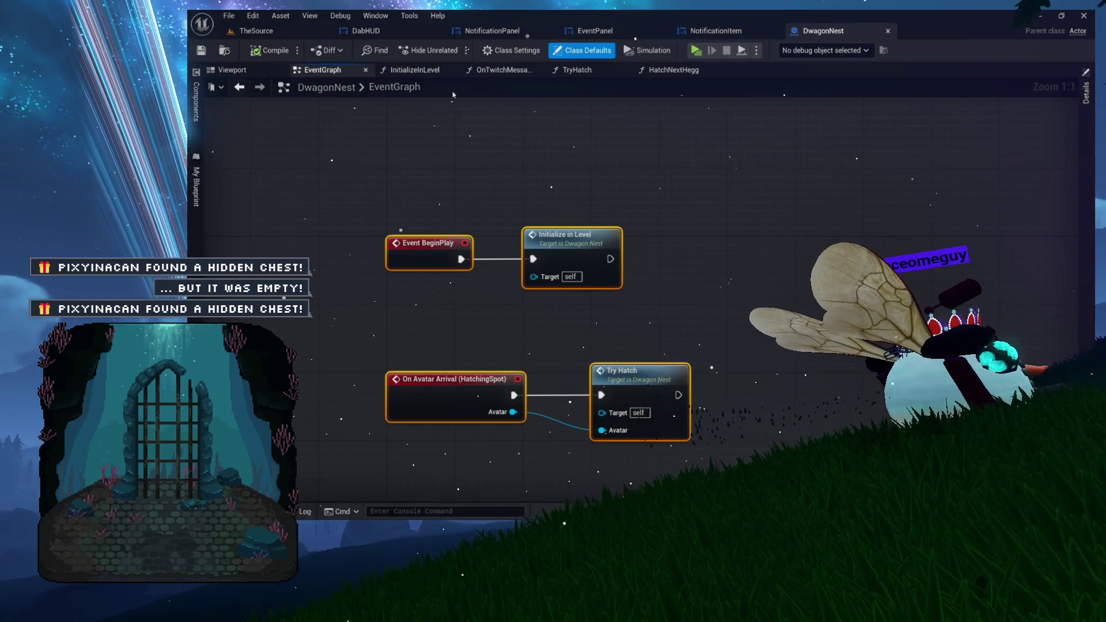
double_click(592, 249)
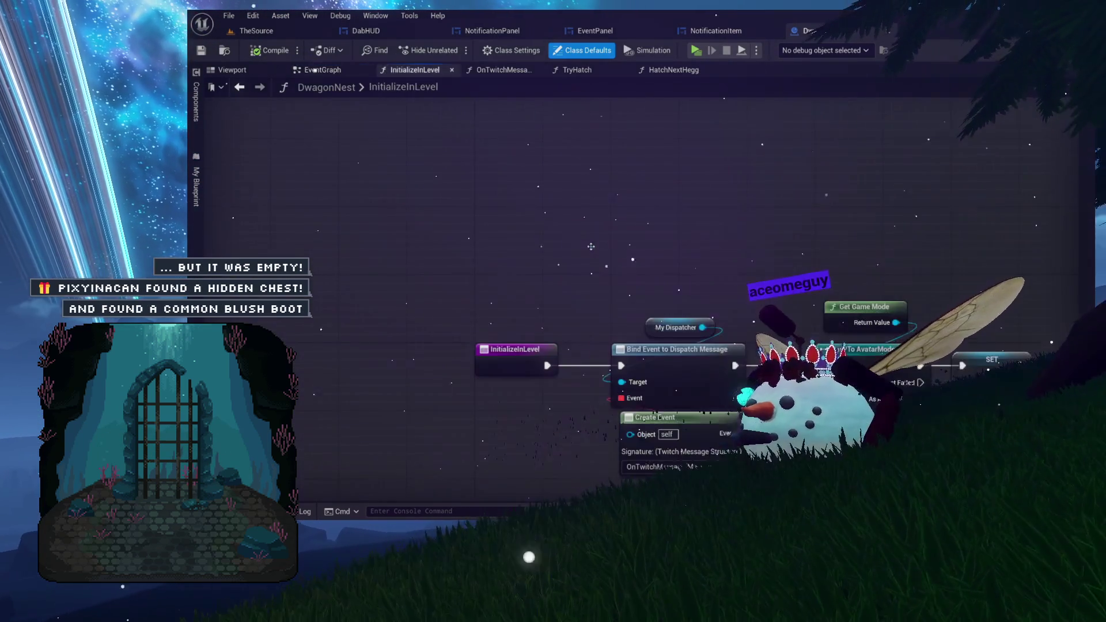
drag(592, 249, 461, 199)
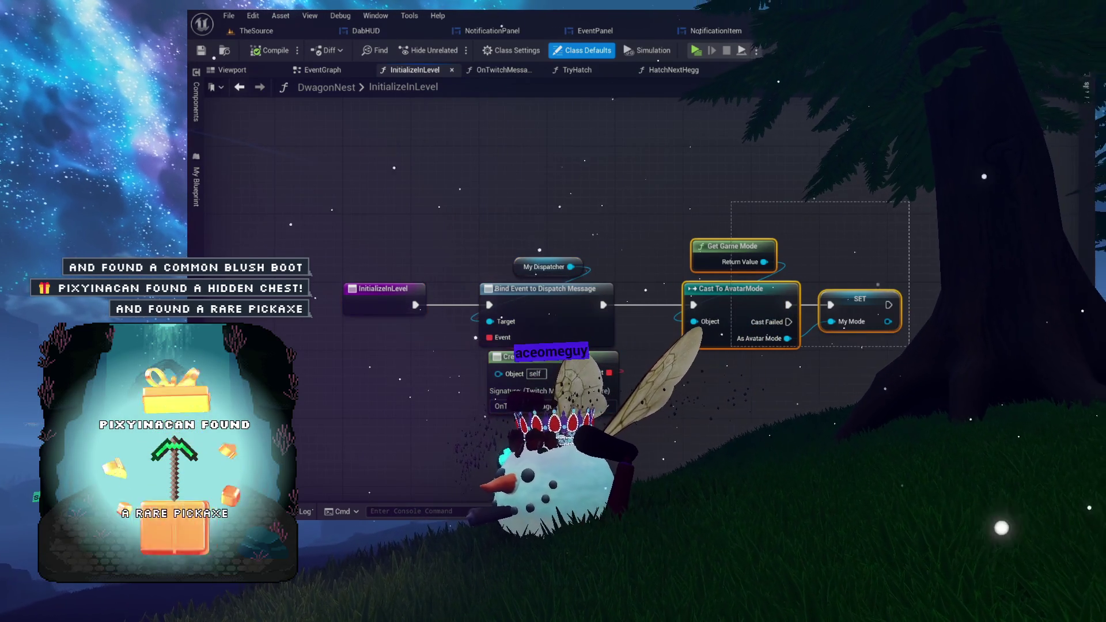
drag(893, 338, 817, 329)
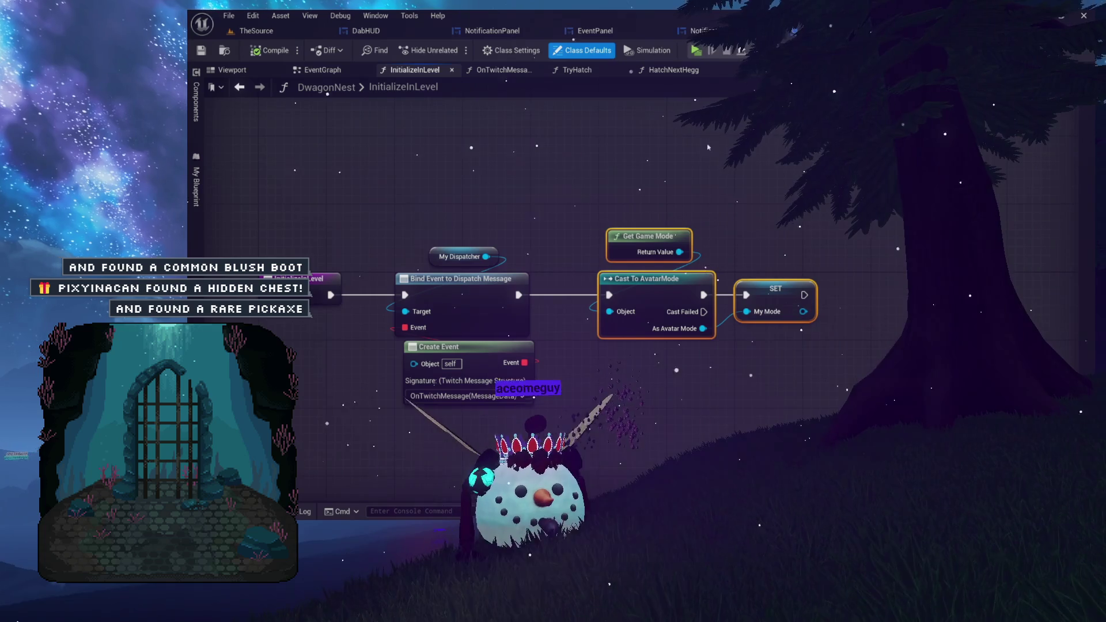
drag(780, 197, 683, 201)
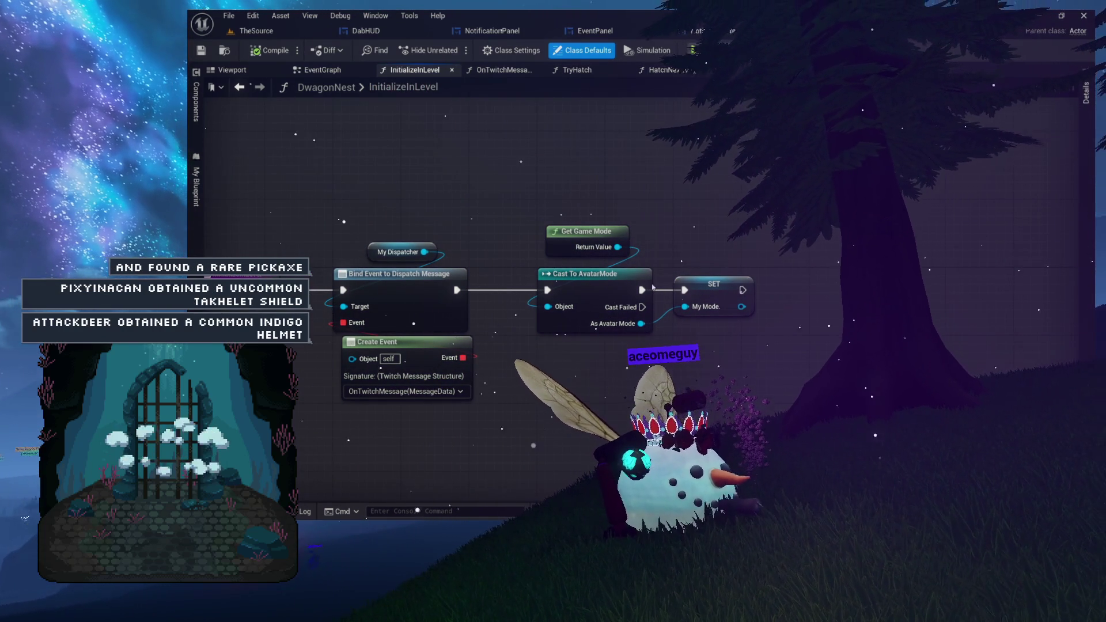
click(197, 185)
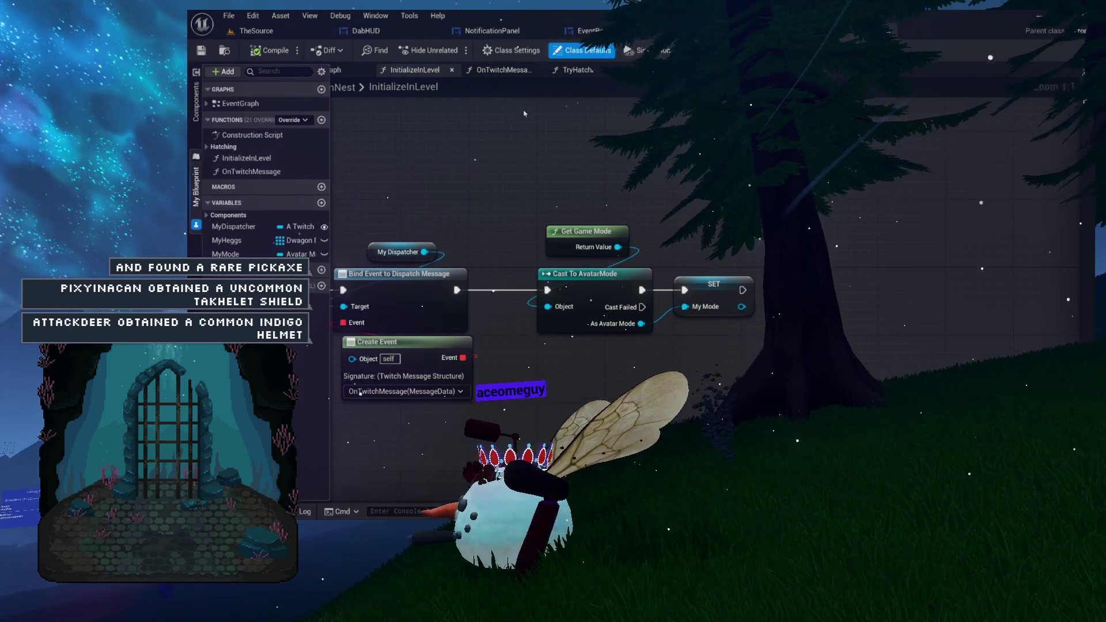
Place a My Mode getter near Remove Index and wire a Camera Pawn getter from it.
drag(611, 279, 562, 213)
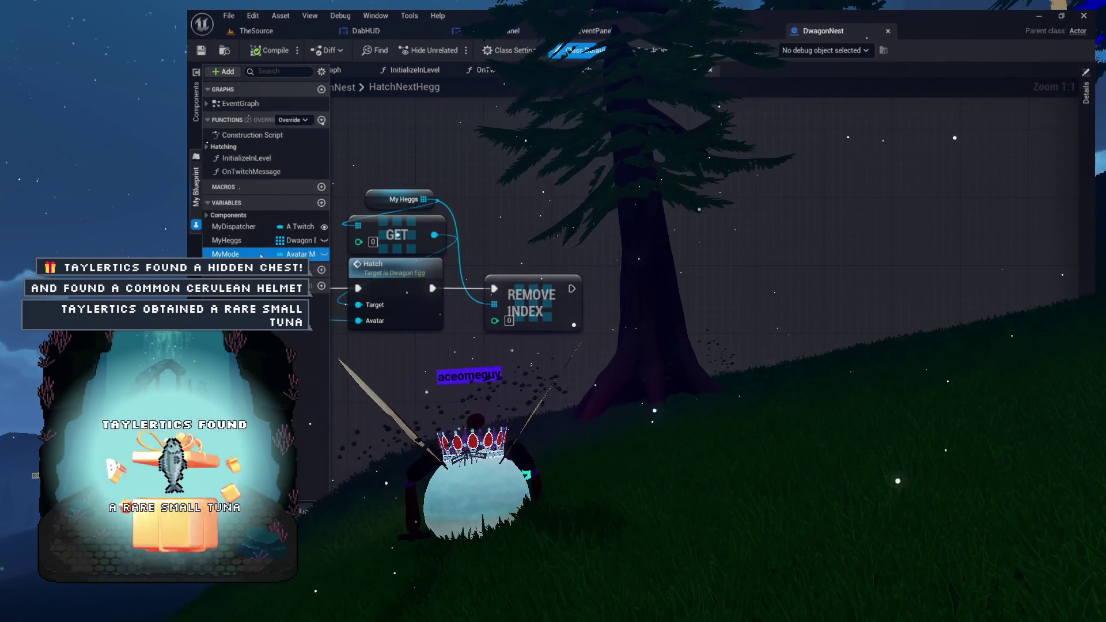
mouse_move(231, 254)
mouse_down()
mouse_move(667, 280)
mouse_move(664, 194)
mouse_up()
drag(748, 224, 749, 223)
text(get pawn)
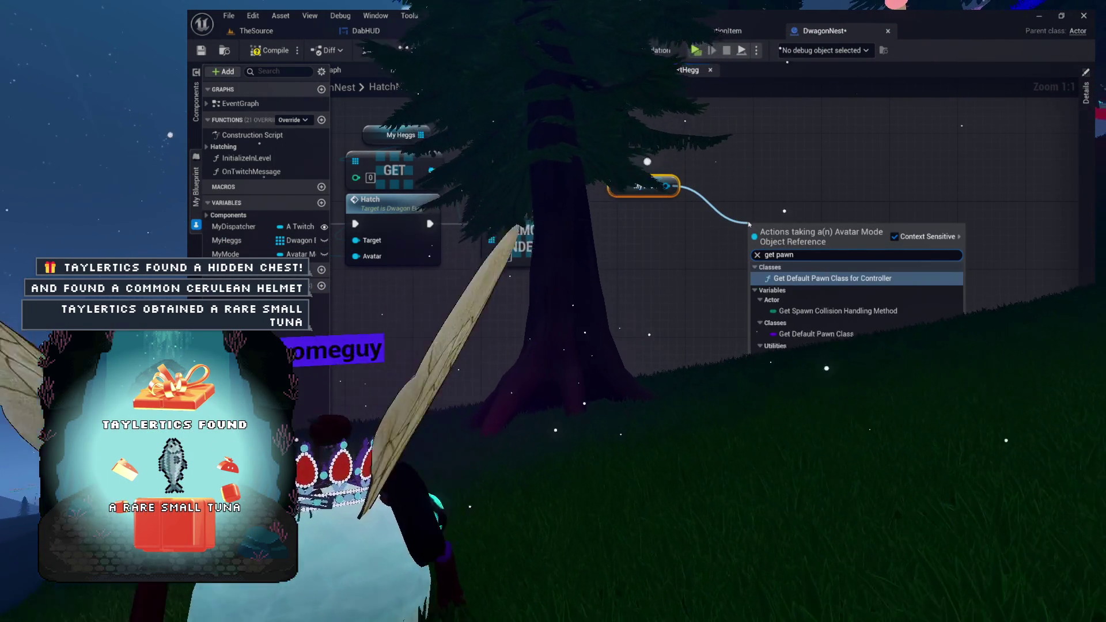
key(Return)
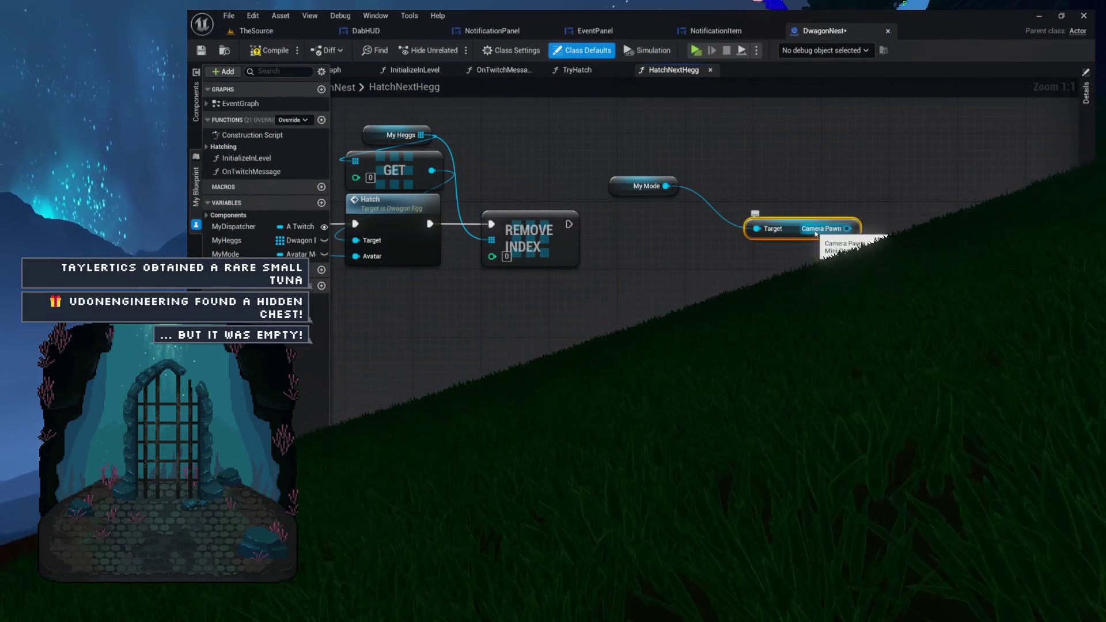
mouse_move(640, 187)
mouse_down()
mouse_move(743, 142)
mouse_move(809, 203)
mouse_move(802, 212)
mouse_up()
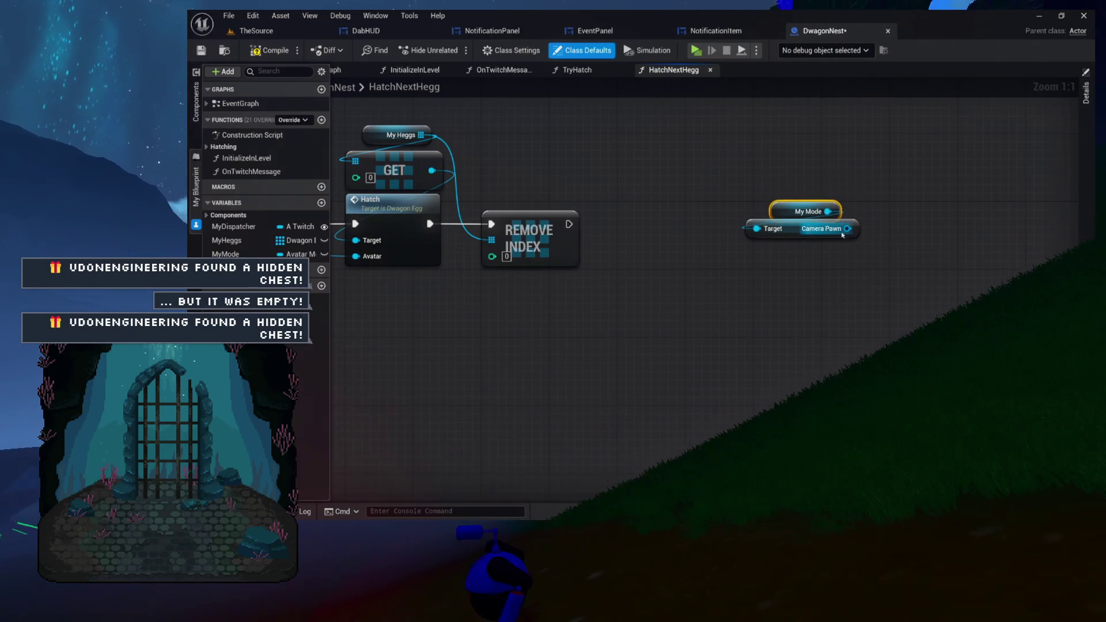
Add a HUDObject getter from Camera Pawn and arrange the three getters up and left.
drag(768, 268, 768, 269)
text(hud)
click(804, 331)
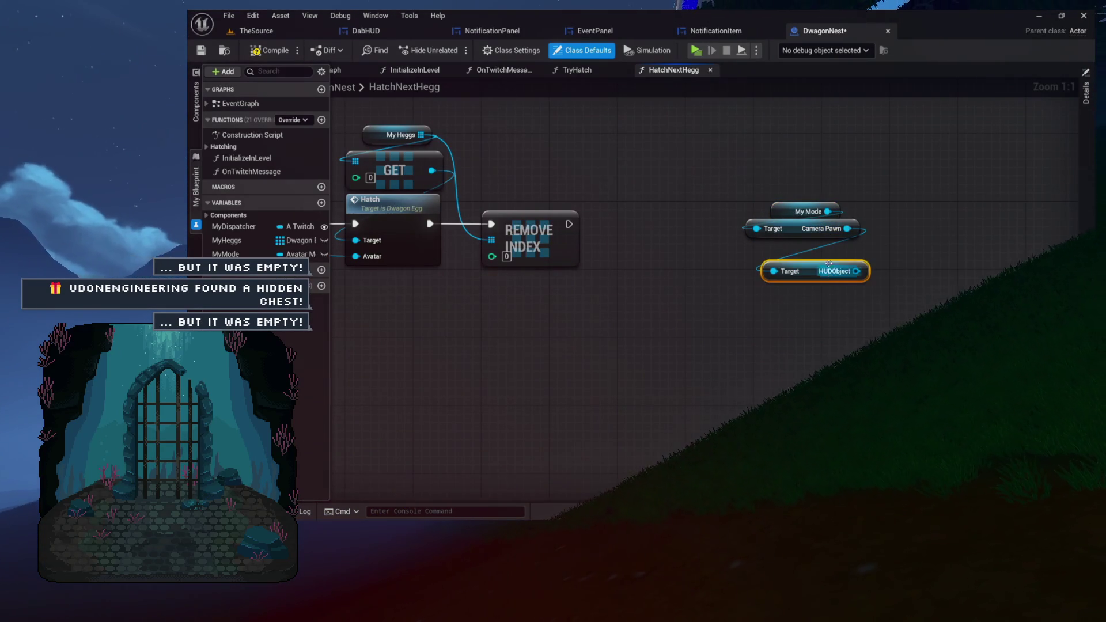
drag(811, 273, 810, 256)
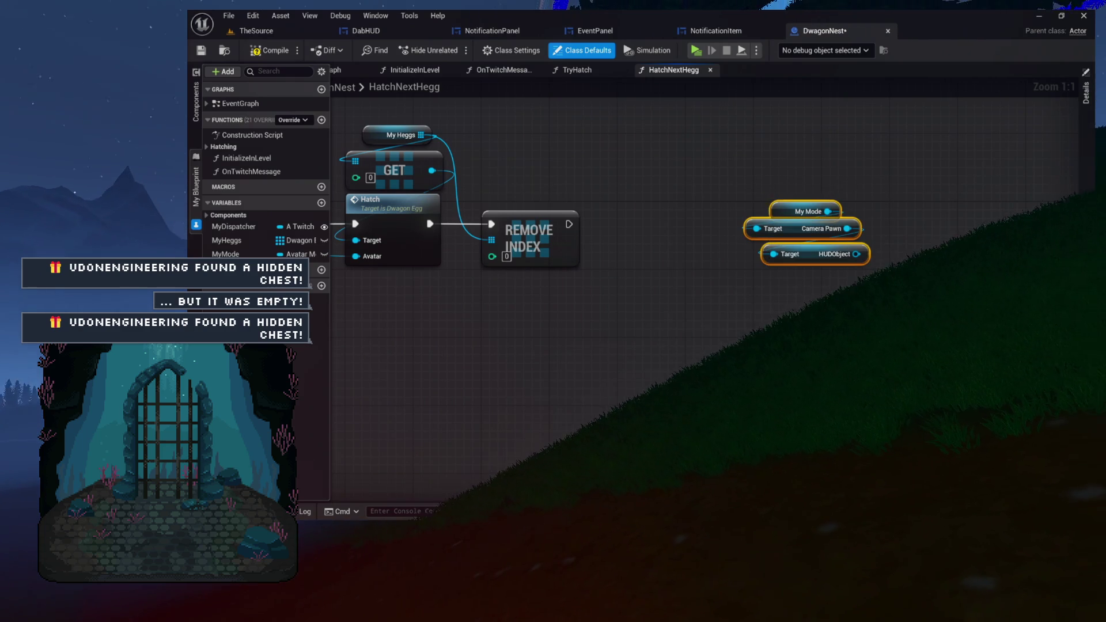
mouse_move(811, 261)
mouse_down()
mouse_move(739, 210)
mouse_move(717, 218)
mouse_move(712, 167)
mouse_move(700, 187)
mouse_move(671, 168)
mouse_up()
click(695, 182)
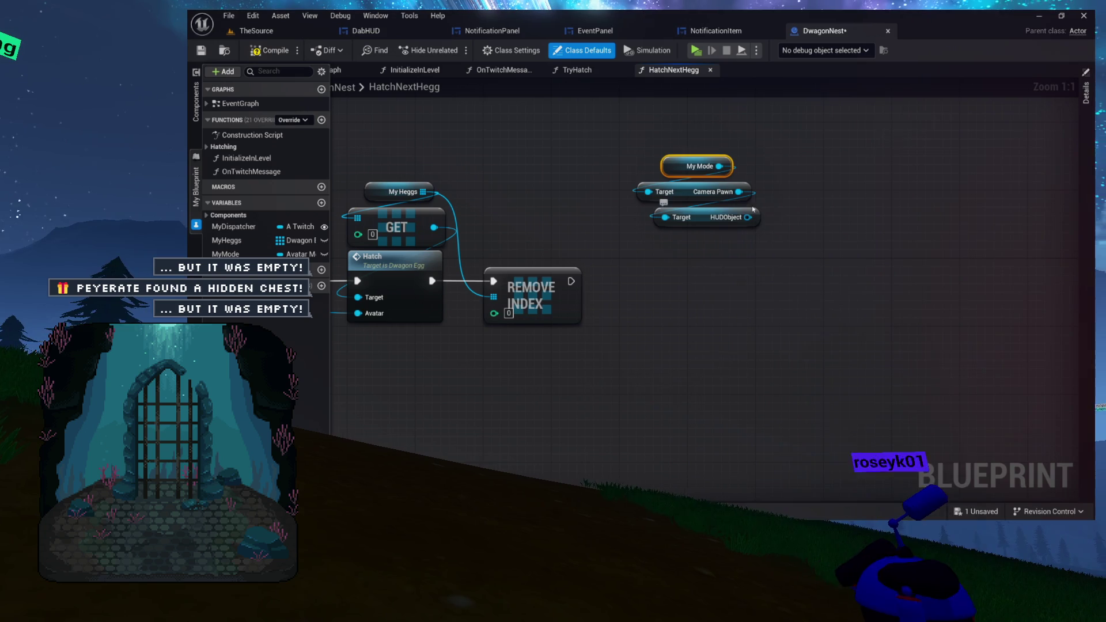
Add the HUD's Add Event call from HUDObject and run it after Remove Index.
click(719, 255)
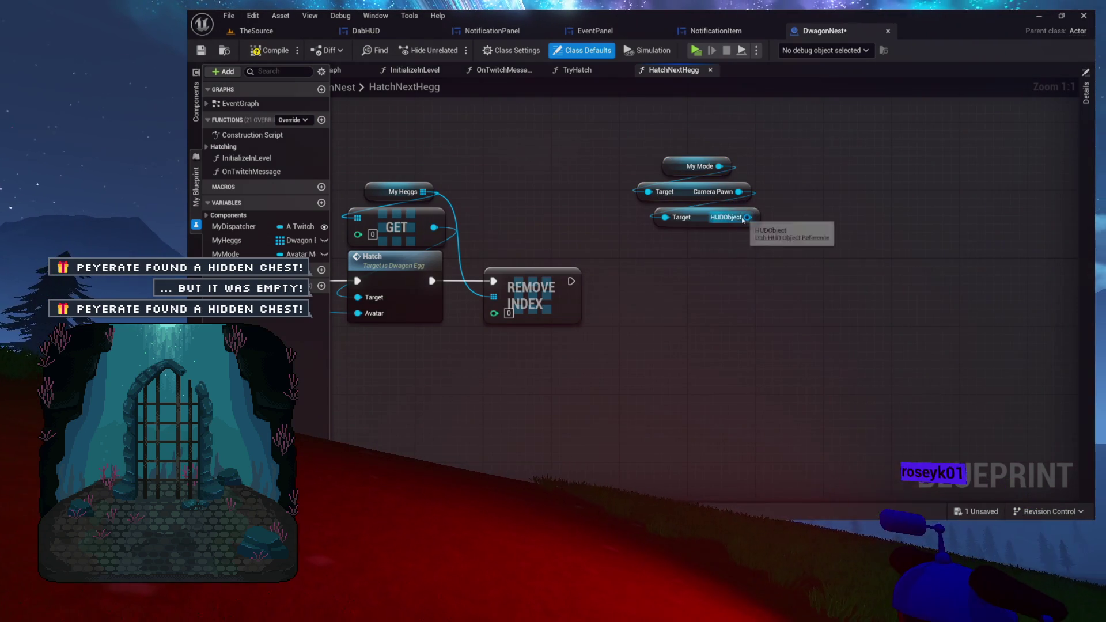
drag(714, 255, 709, 274)
text(addeve)
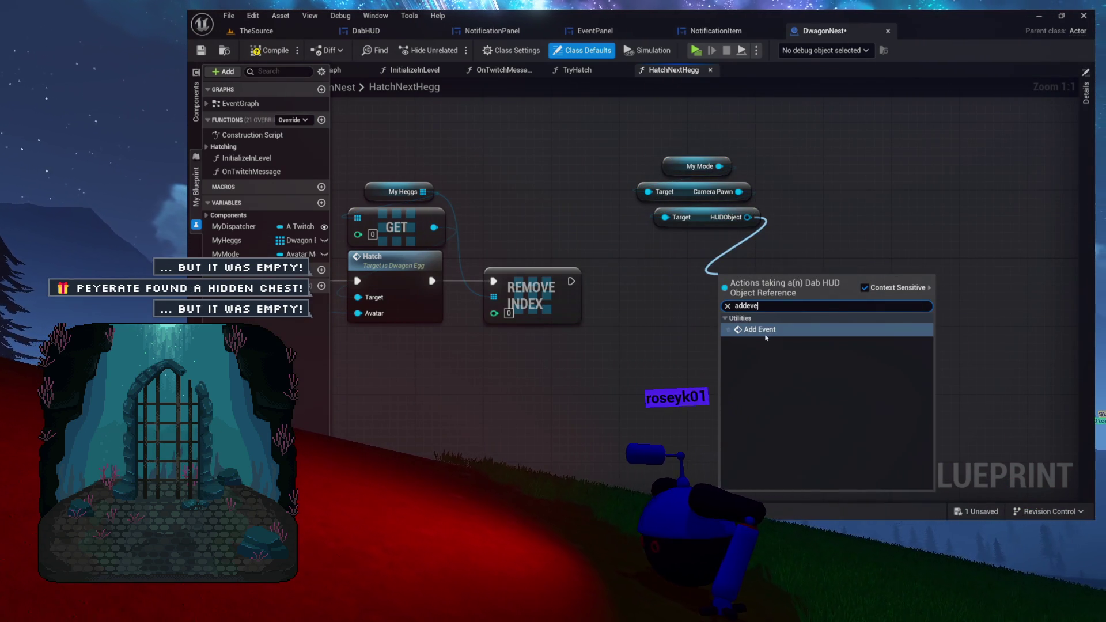
click(765, 334)
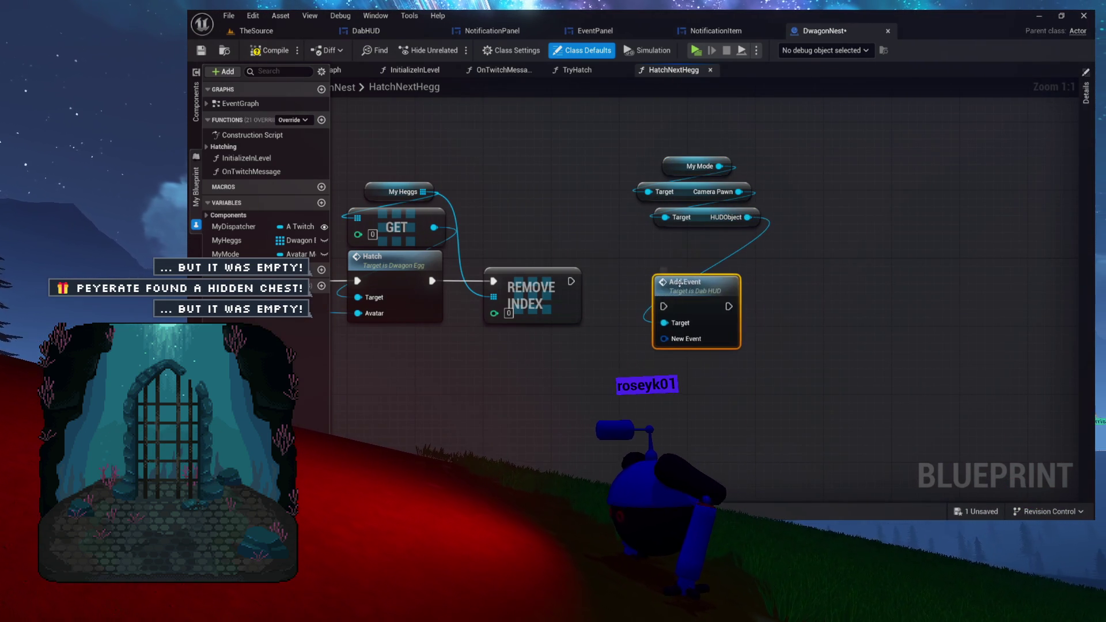
drag(664, 306, 712, 267)
drag(708, 193, 716, 193)
Feed Add Event's New Event from a Make Dab Event node named DwagonNest.
mouse_move(641, 370)
mouse_down()
mouse_move(637, 328)
mouse_move(694, 281)
mouse_move(650, 280)
mouse_up()
key(Return)
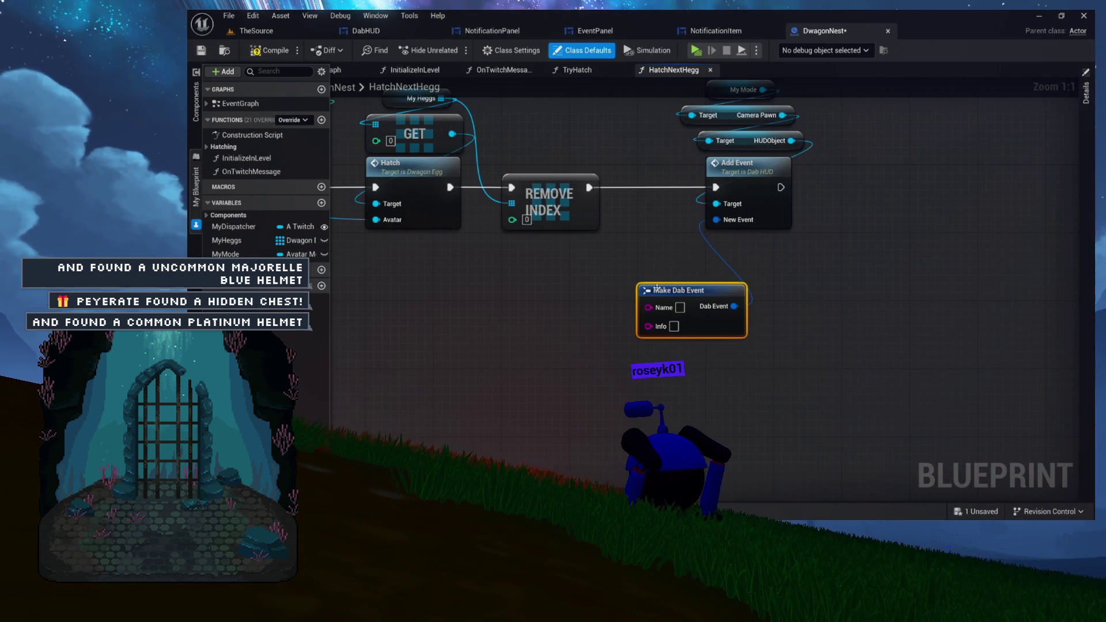
mouse_move(717, 244)
mouse_down()
mouse_move(695, 294)
mouse_move(714, 286)
mouse_up()
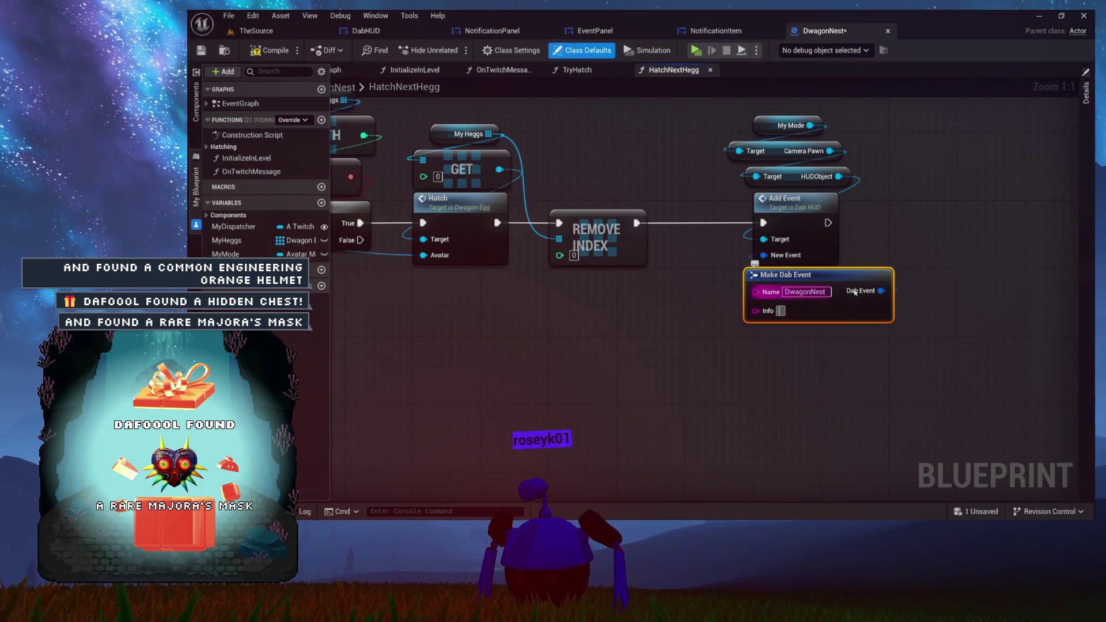
drag(516, 296, 554, 293)
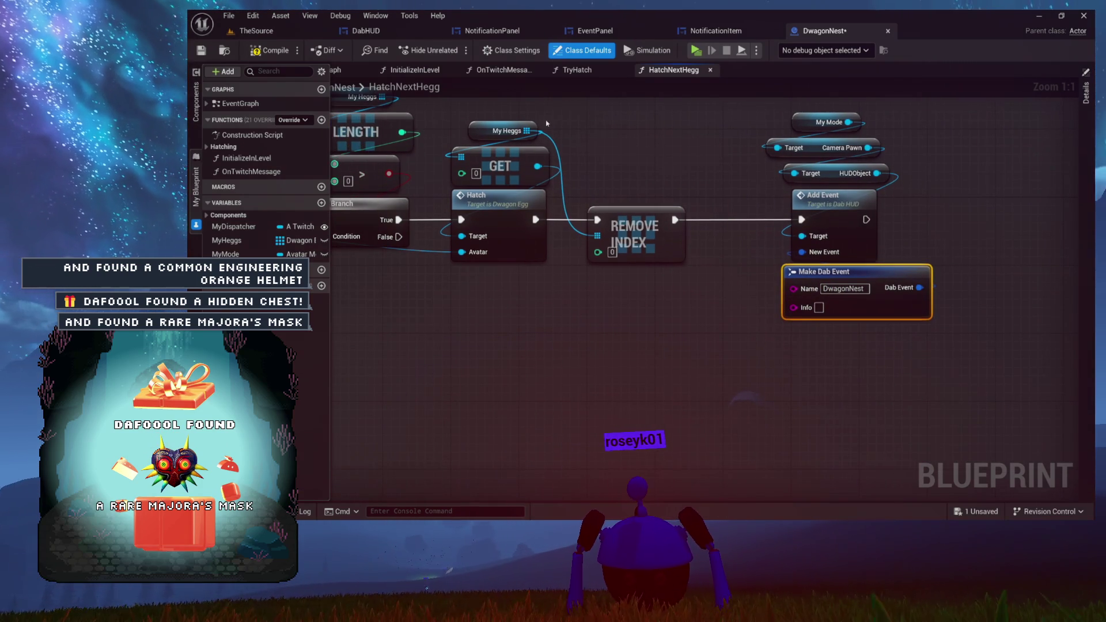
Wire a Length node from a My Heggs getter and place both beneath Remove Index.
click(518, 134)
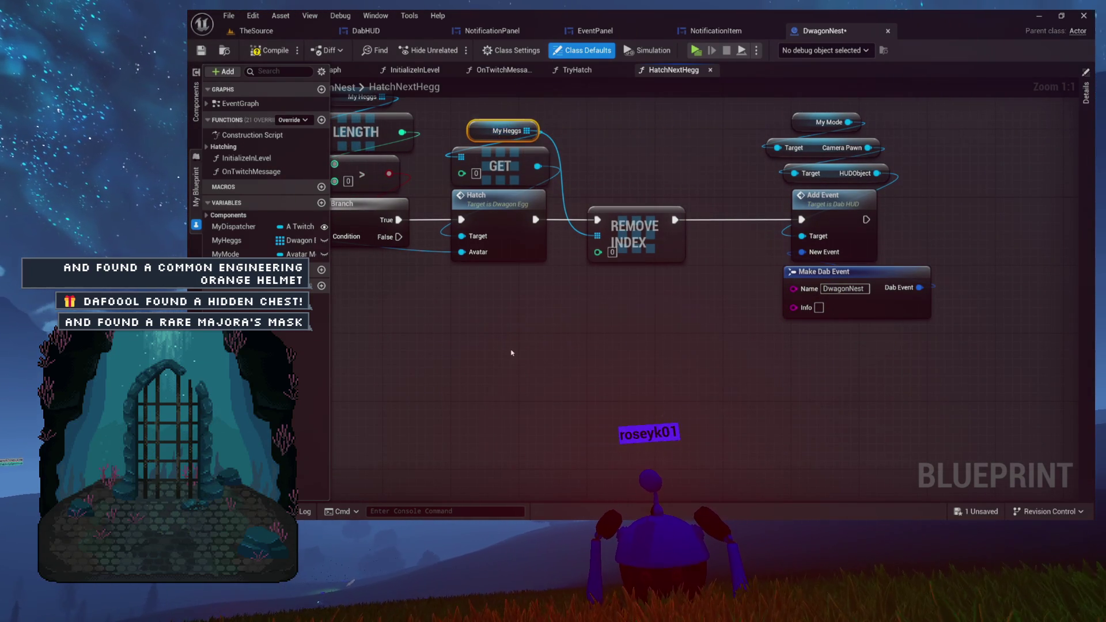
drag(575, 352, 676, 327)
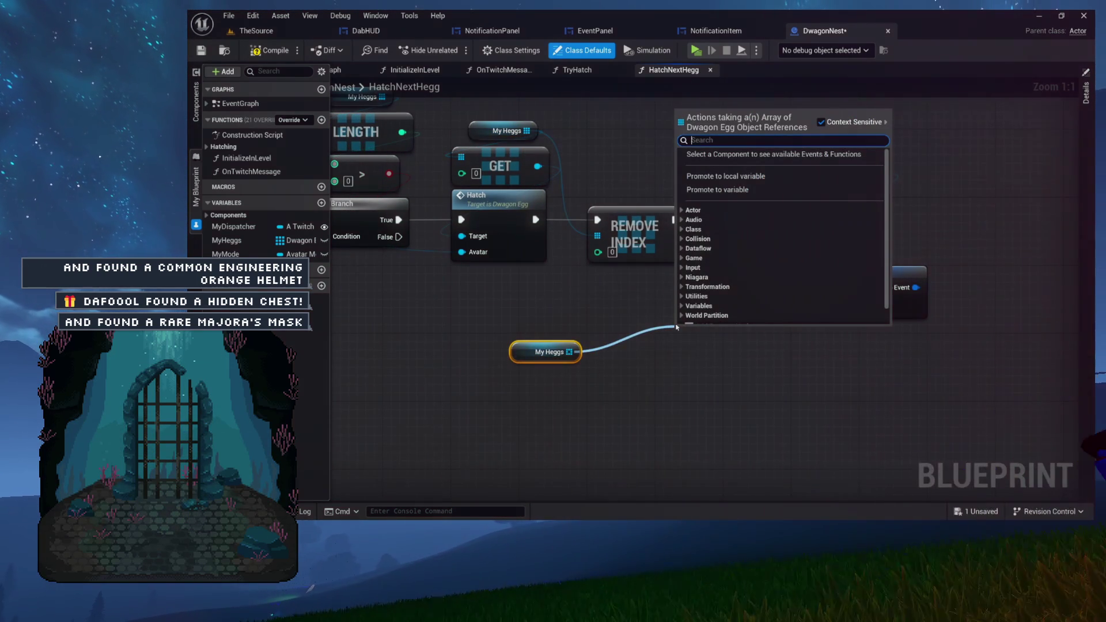
text(get)
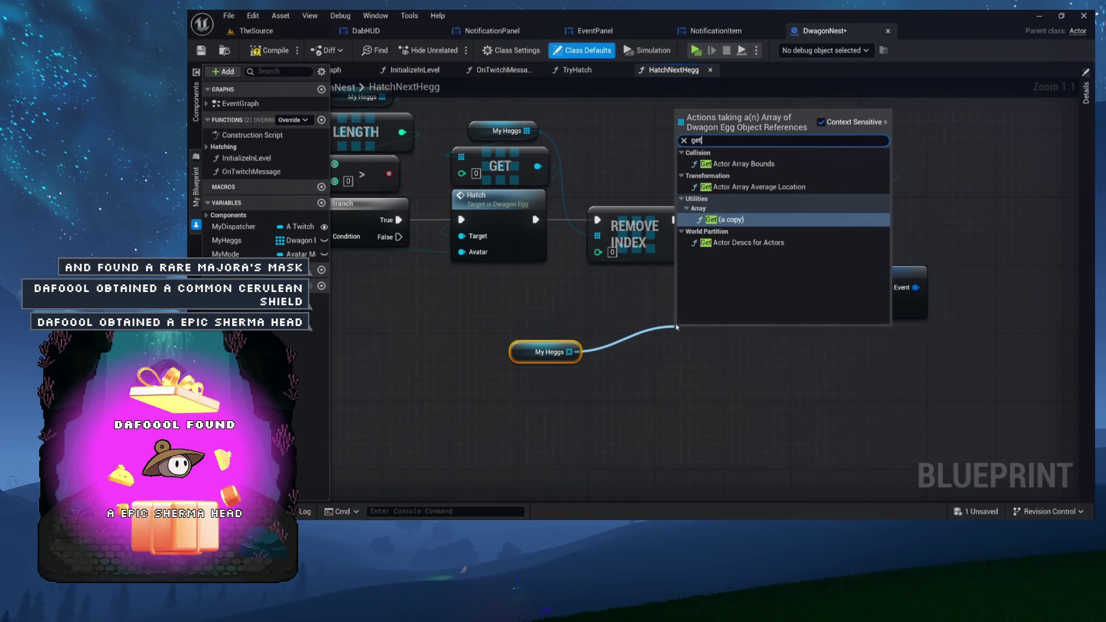
key(BackSpace)
key(BackSpace)
key(BackSpace)
text(length)
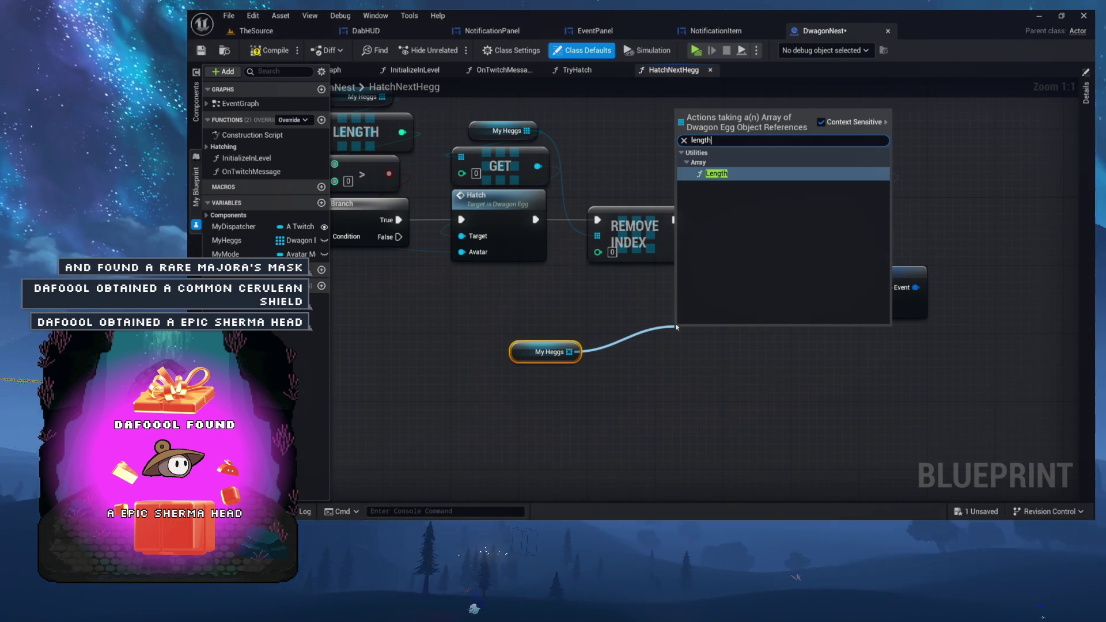
key(Return)
mouse_move(721, 346)
mouse_down()
mouse_move(543, 403)
mouse_move(577, 339)
mouse_move(608, 335)
mouse_up()
click(728, 379)
mouse_move(728, 379)
mouse_down()
mouse_move(601, 401)
mouse_move(658, 349)
mouse_up()
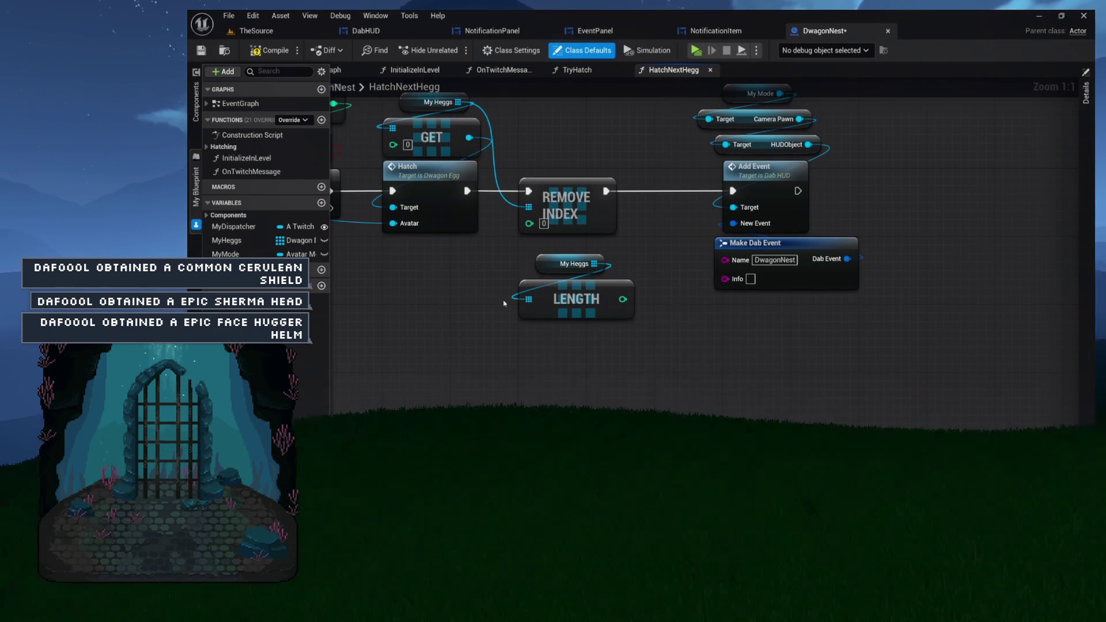
mouse_move(639, 311)
mouse_down()
mouse_move(597, 311)
mouse_move(596, 328)
mouse_up()
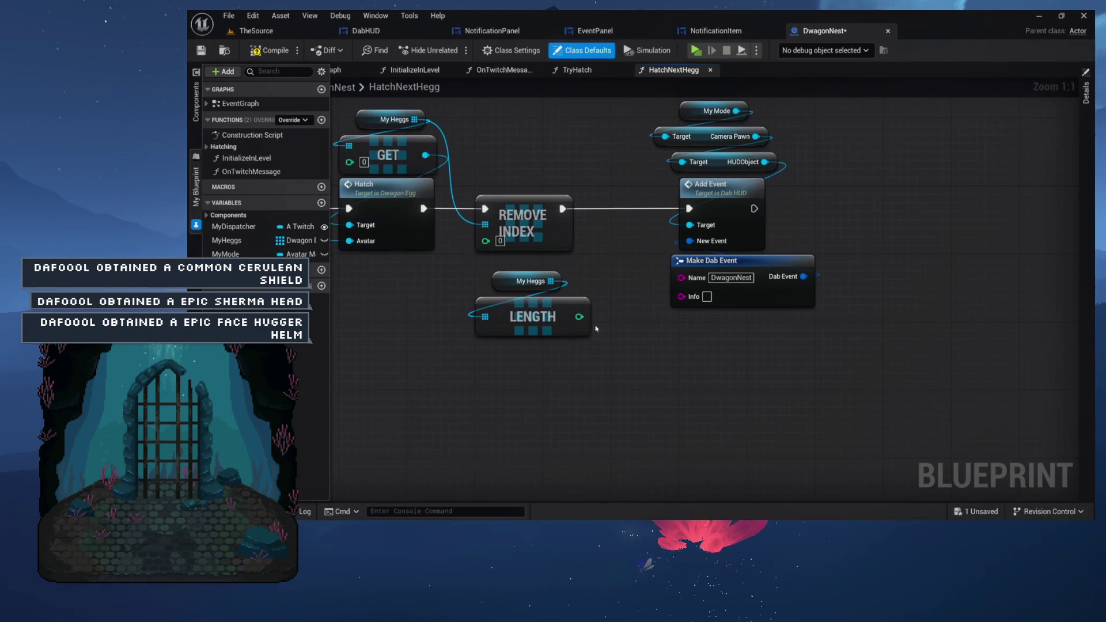
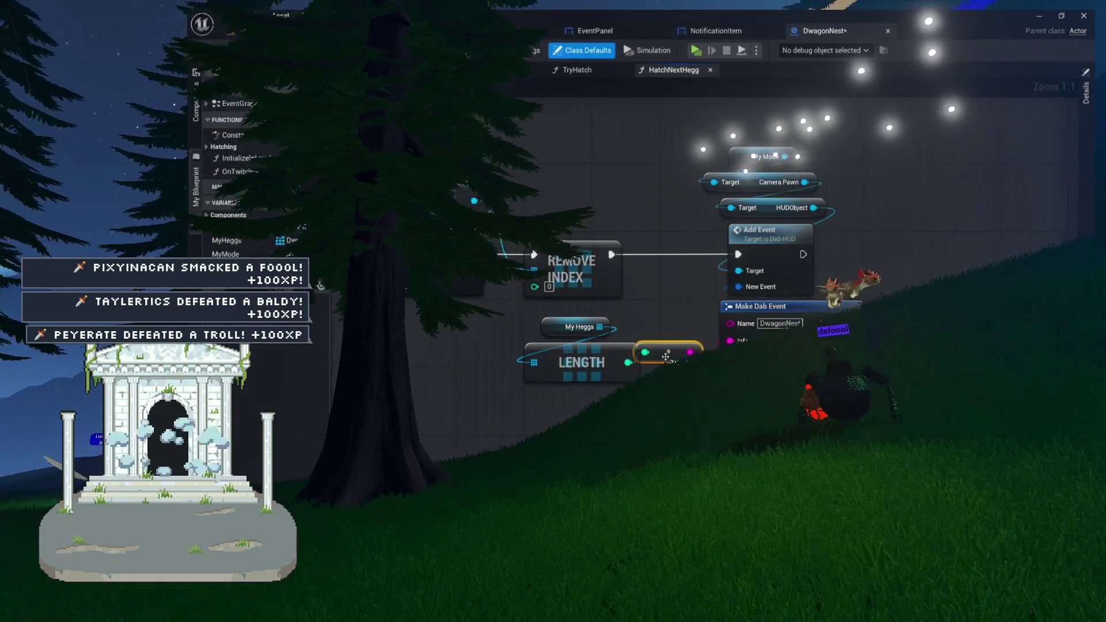
Collapse the My Mode, Add Event and Make Dab Event nodes into an Update HUD function and open it.
drag(676, 377, 731, 365)
scroll(731, 366, down, 2)
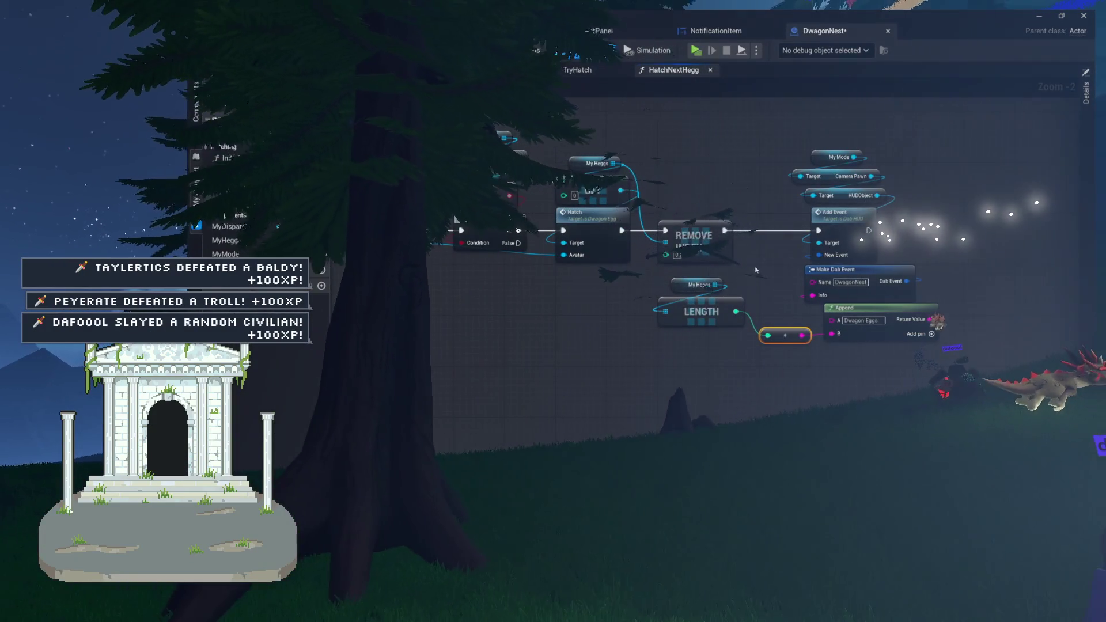
scroll(933, 152, up, 2)
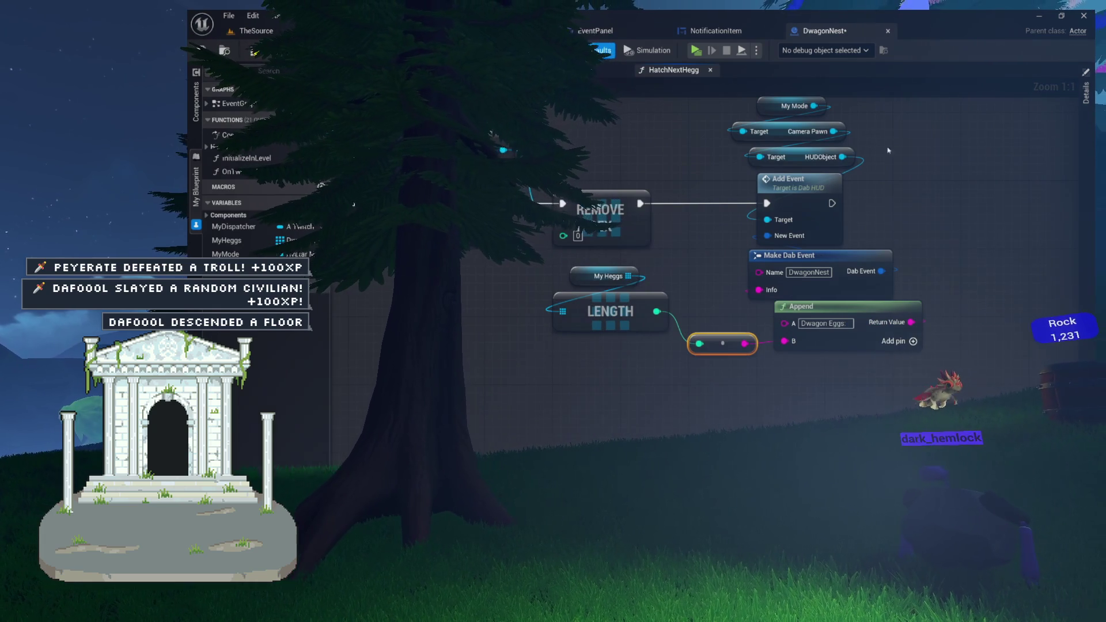
drag(897, 102, 746, 308)
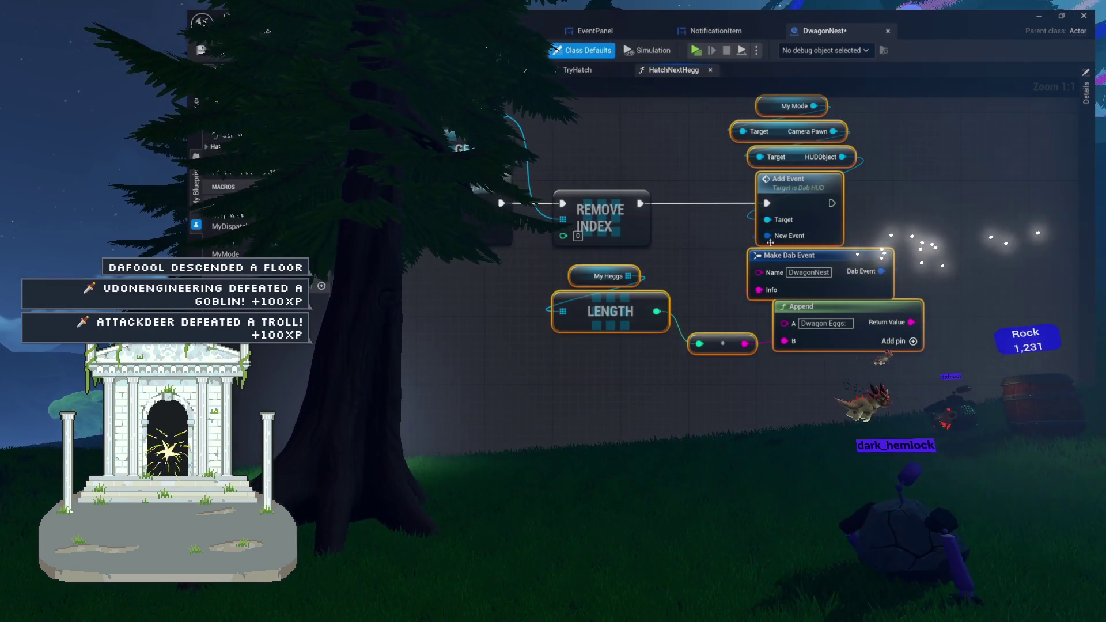
drag(761, 243, 782, 298)
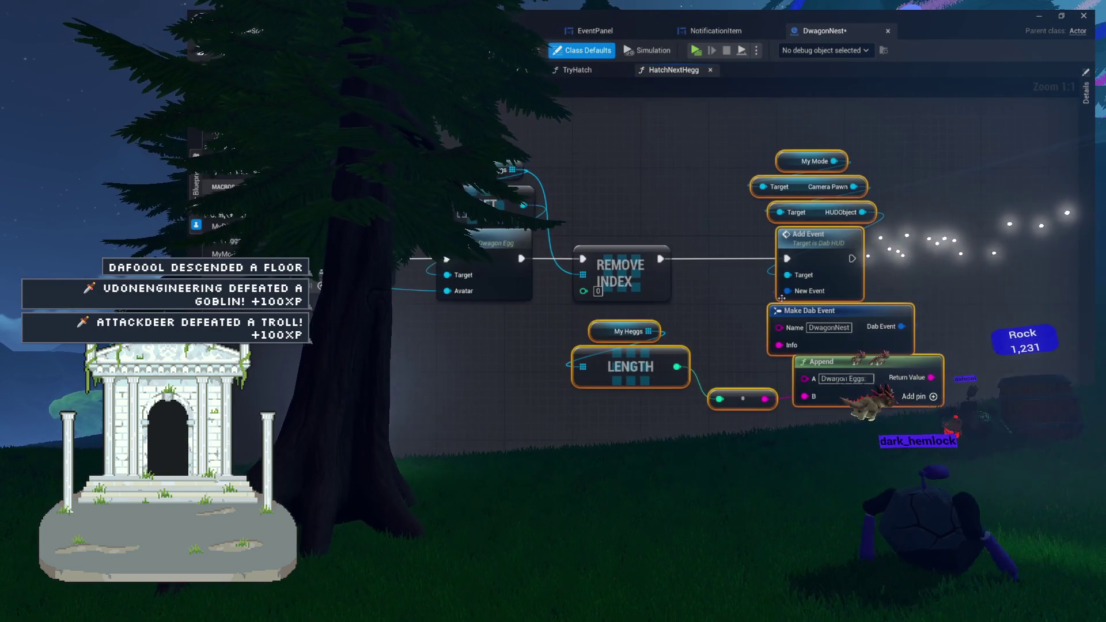
right_click(814, 238)
click(858, 393)
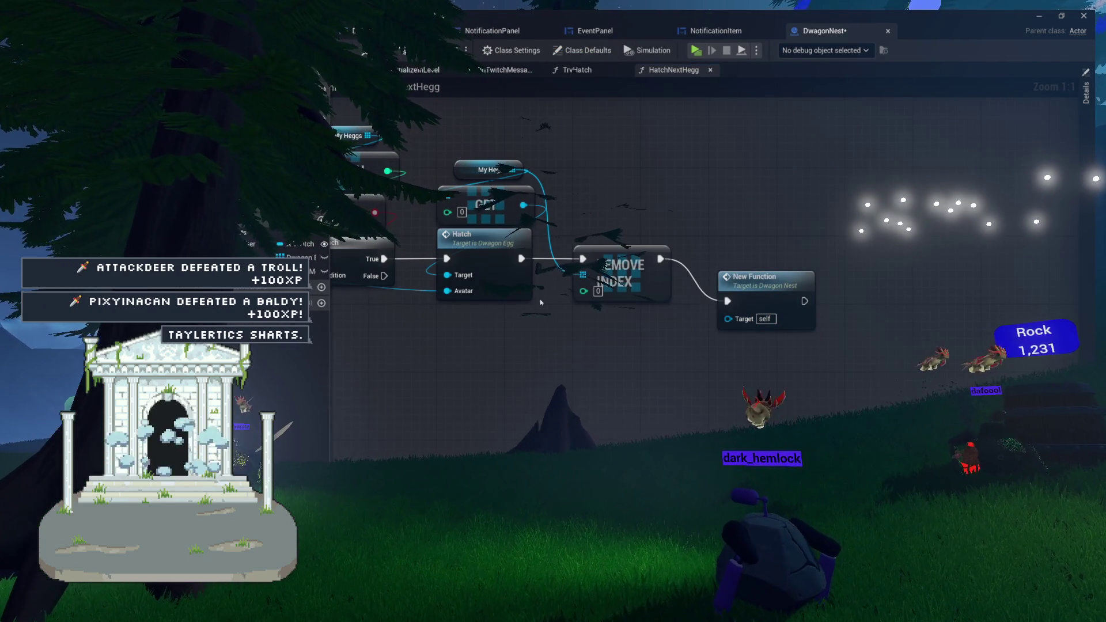
text(Update HUD)
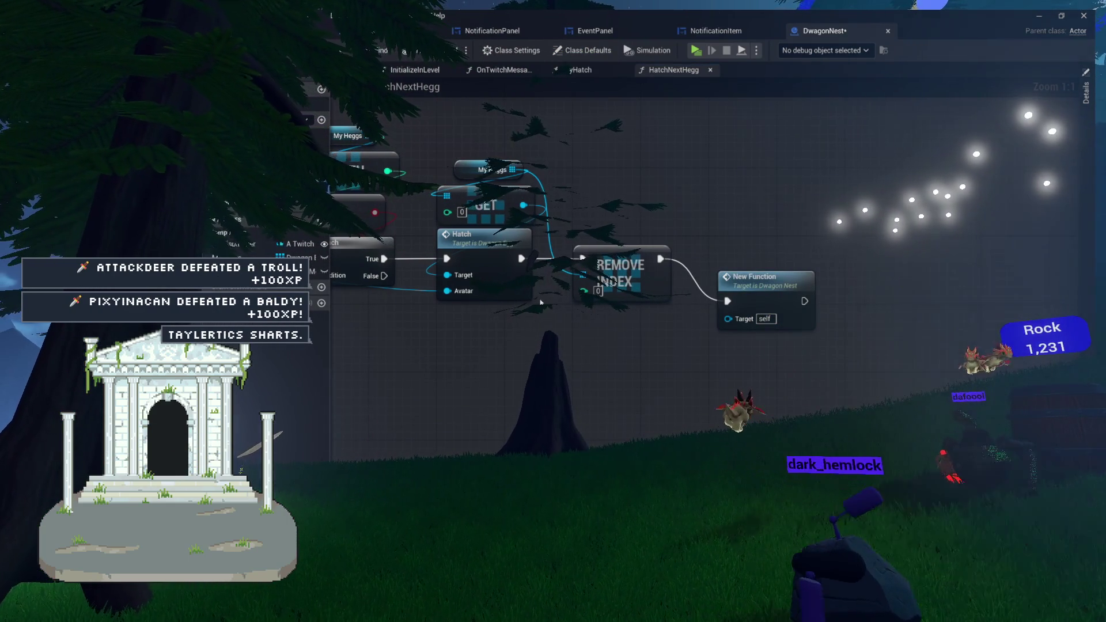
key(Return)
drag(785, 294, 774, 258)
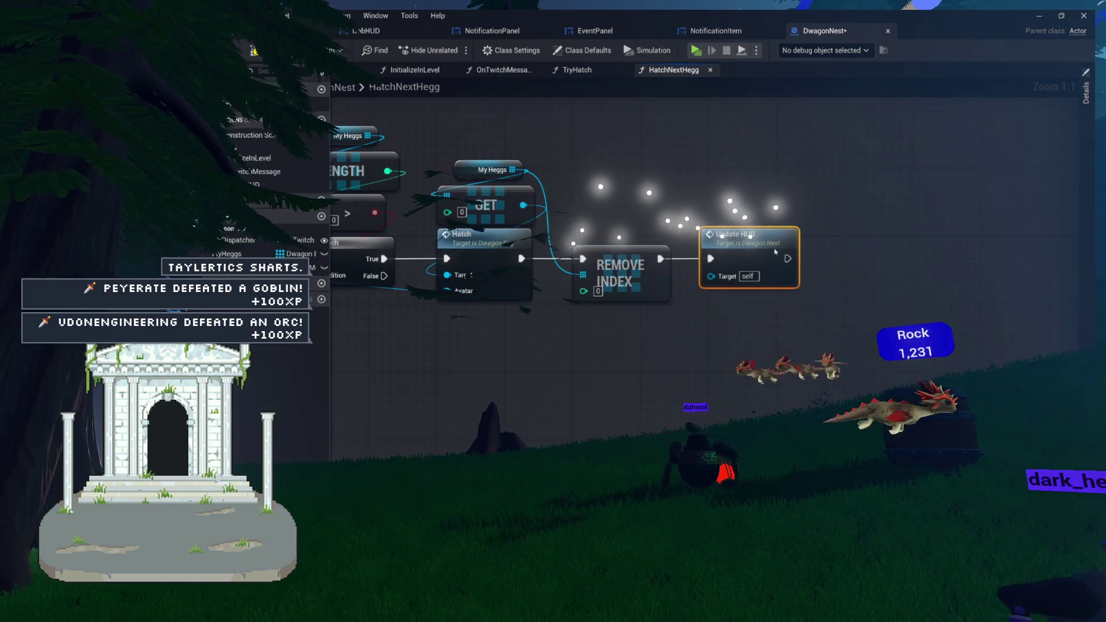
double_click(775, 259)
Rearrange Add Event, Make Dab Event, Append, My Heggs and LENGTH into a tidier UpdateHUD layout.
mouse_move(548, 156)
mouse_down()
mouse_move(642, 224)
mouse_move(868, 435)
mouse_up()
mouse_move(736, 249)
mouse_down()
mouse_move(601, 272)
mouse_move(601, 284)
mouse_up()
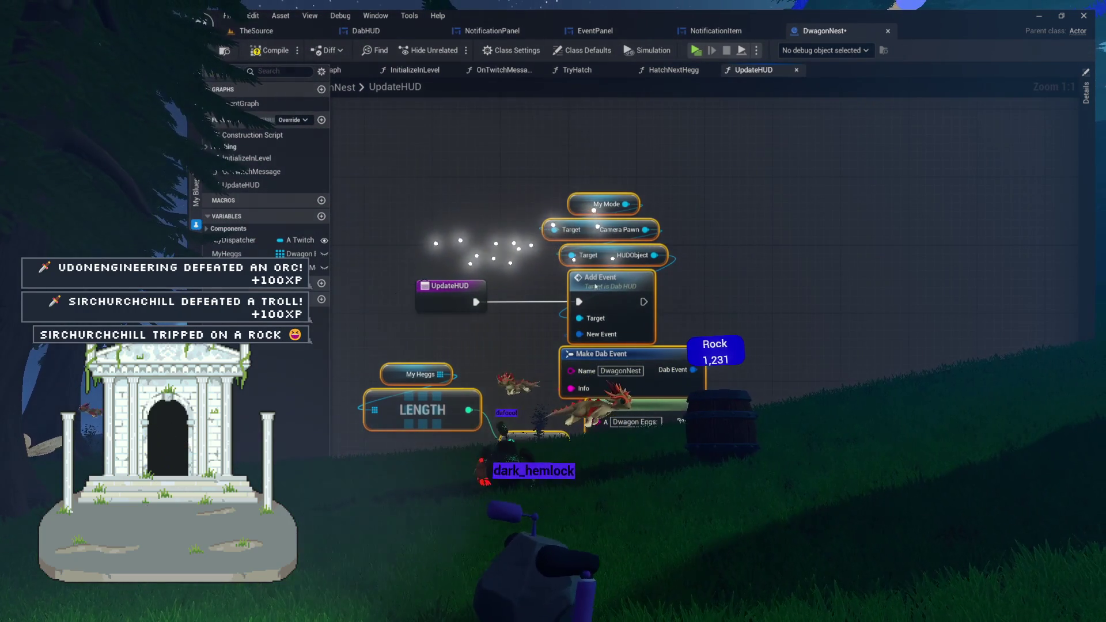
scroll(550, 272, down, 5)
mouse_move(485, 273)
mouse_down()
mouse_move(658, 298)
mouse_move(547, 288)
mouse_up()
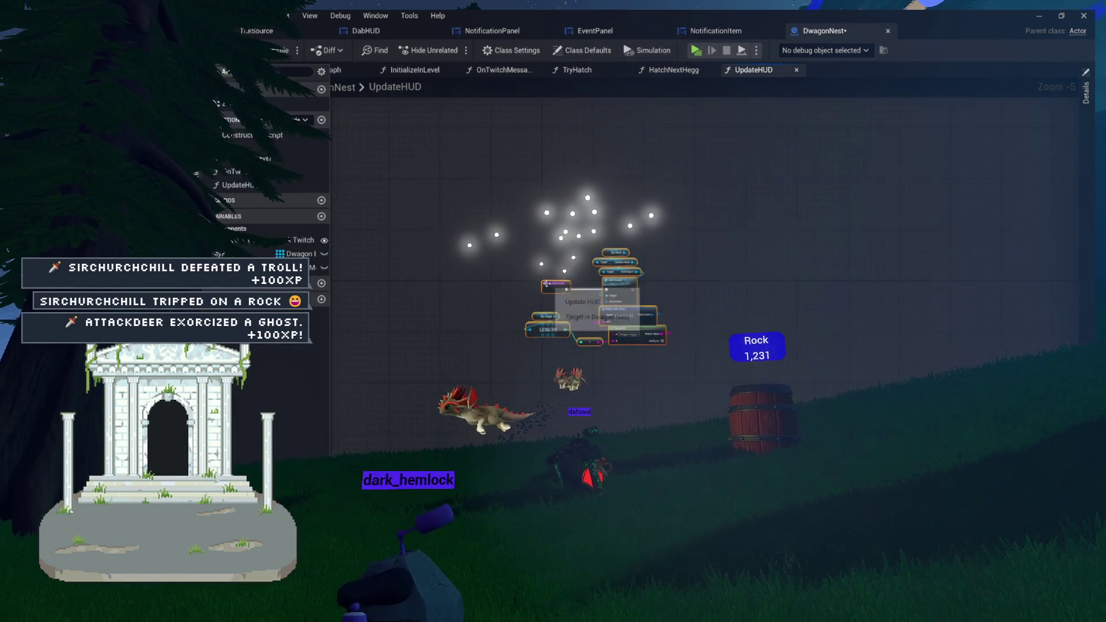
scroll(545, 284, up, 5)
drag(669, 168, 839, 348)
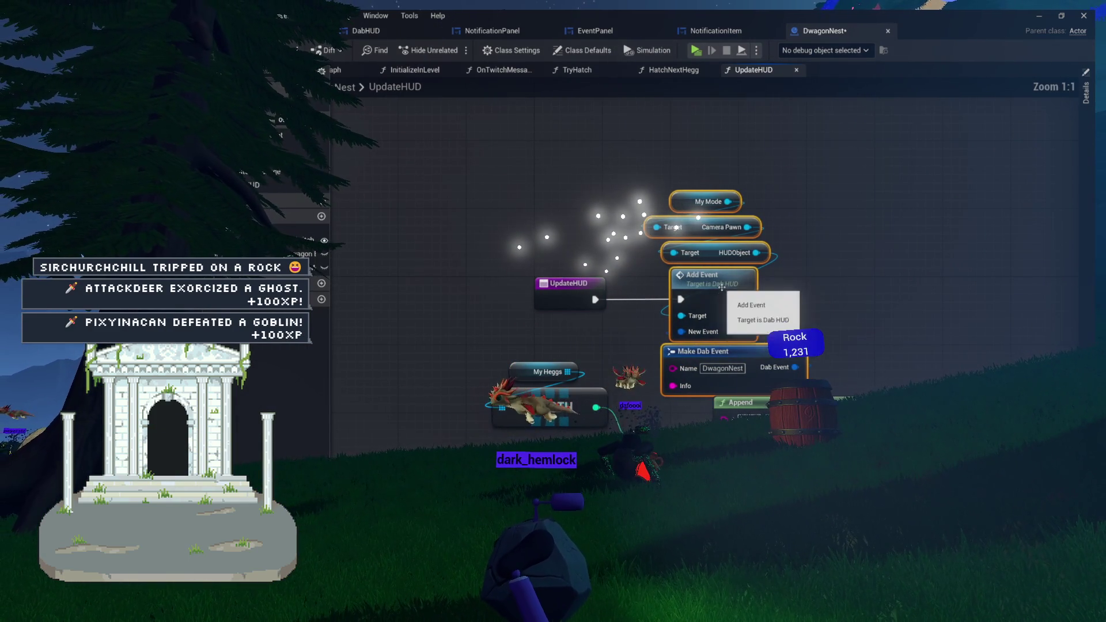
drag(721, 288, 858, 238)
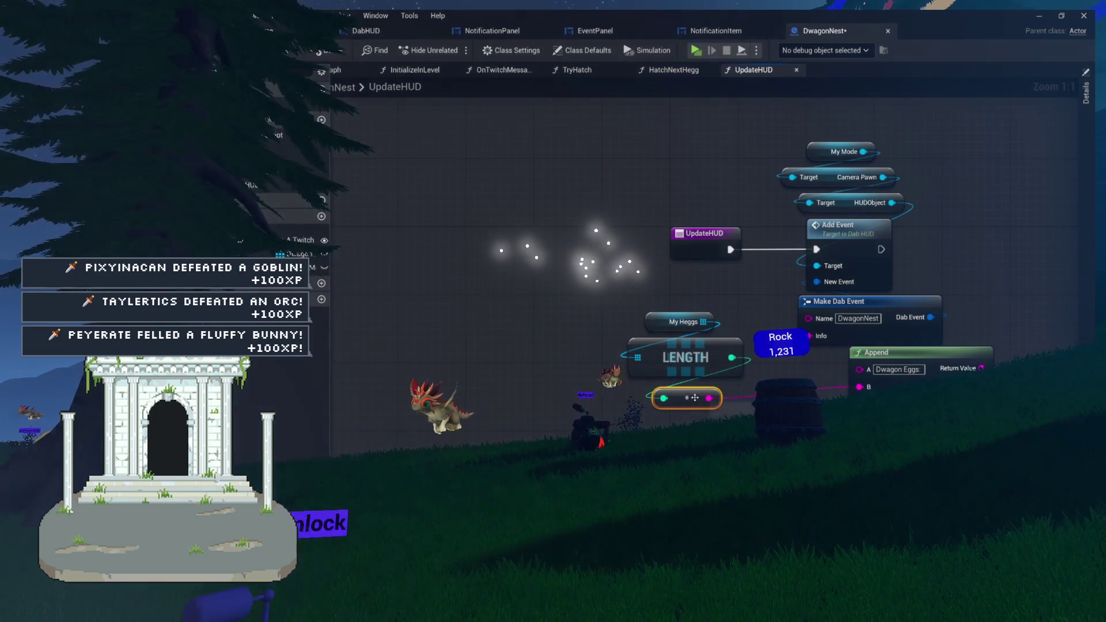
drag(689, 426, 647, 318)
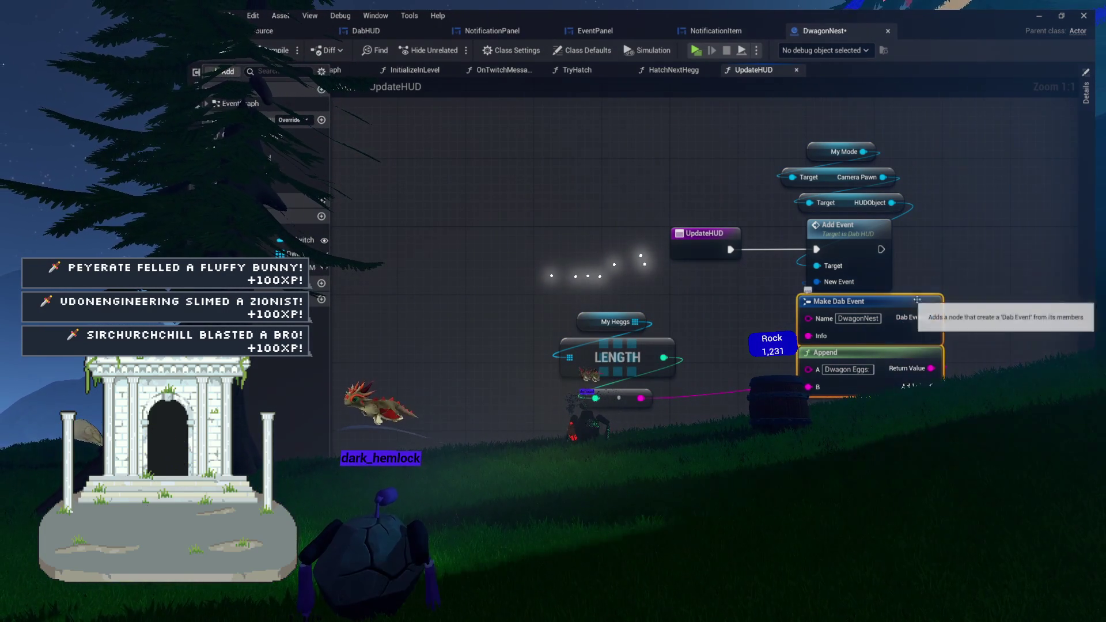
drag(900, 327, 883, 327)
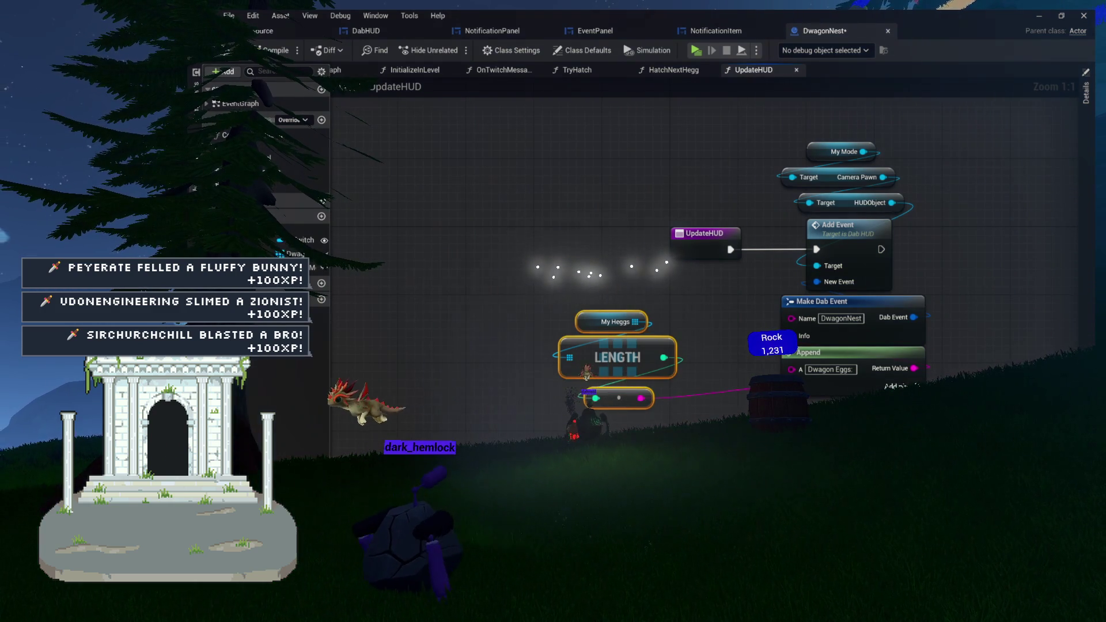
drag(687, 358, 704, 341)
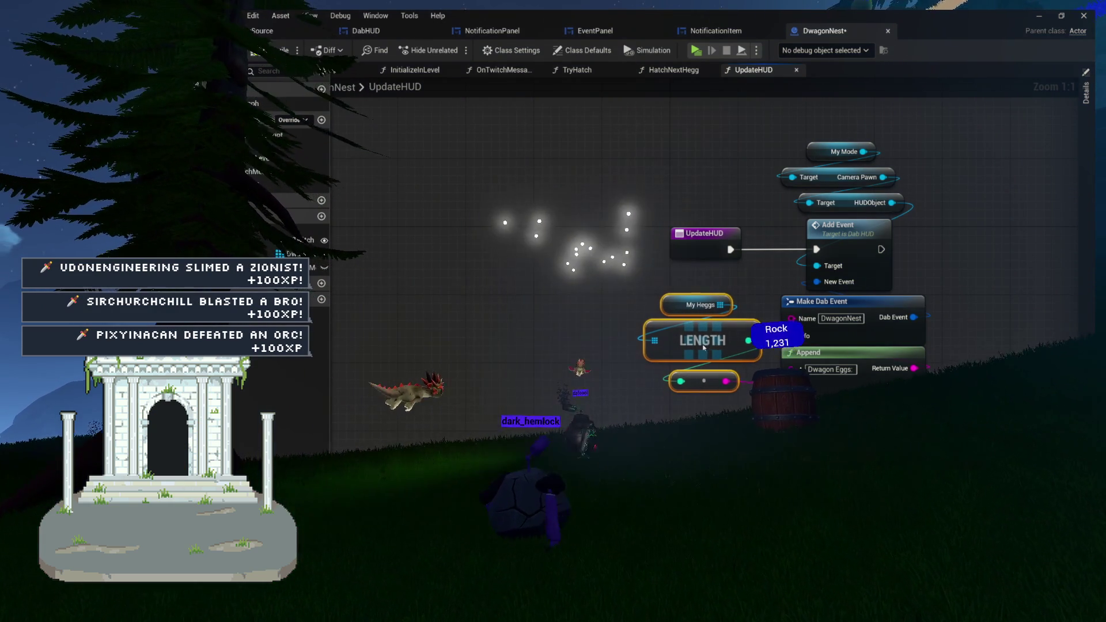
click(597, 302)
Pan across the tidied UpdateHUD graph, then close it to return to HatchNextHegg.
drag(597, 302, 437, 321)
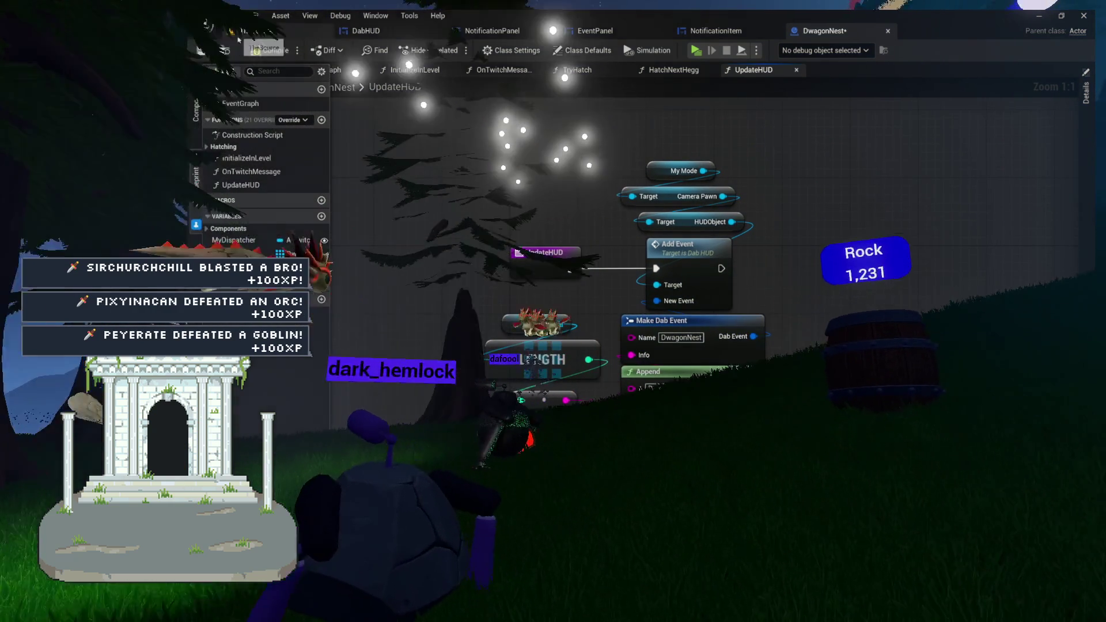
drag(774, 228, 794, 238)
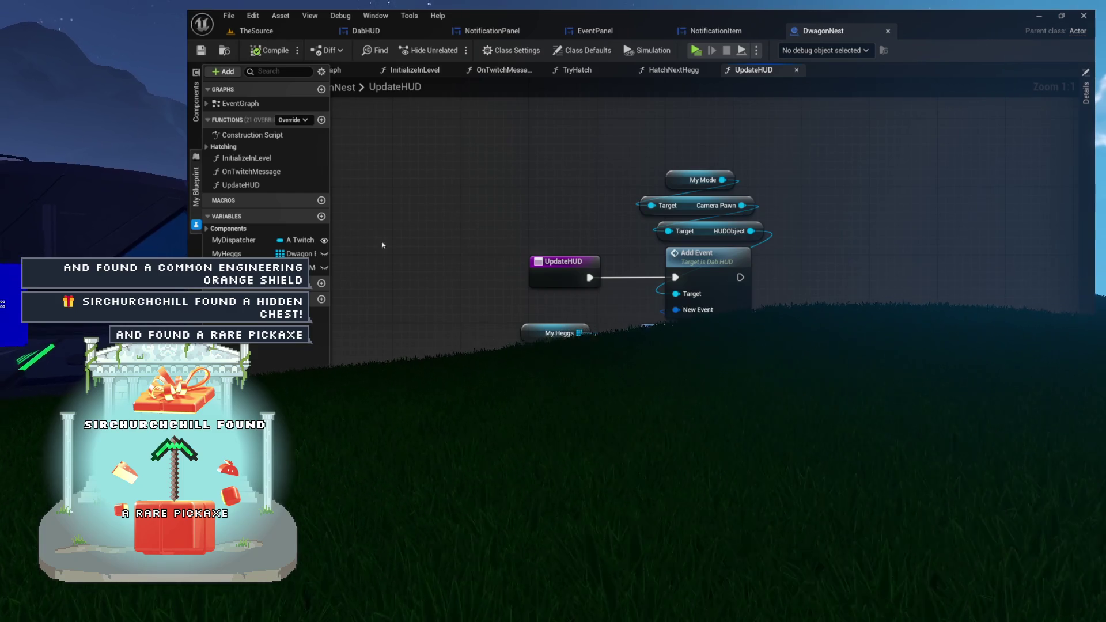
drag(536, 225, 461, 220)
drag(536, 195, 528, 214)
drag(868, 263, 893, 220)
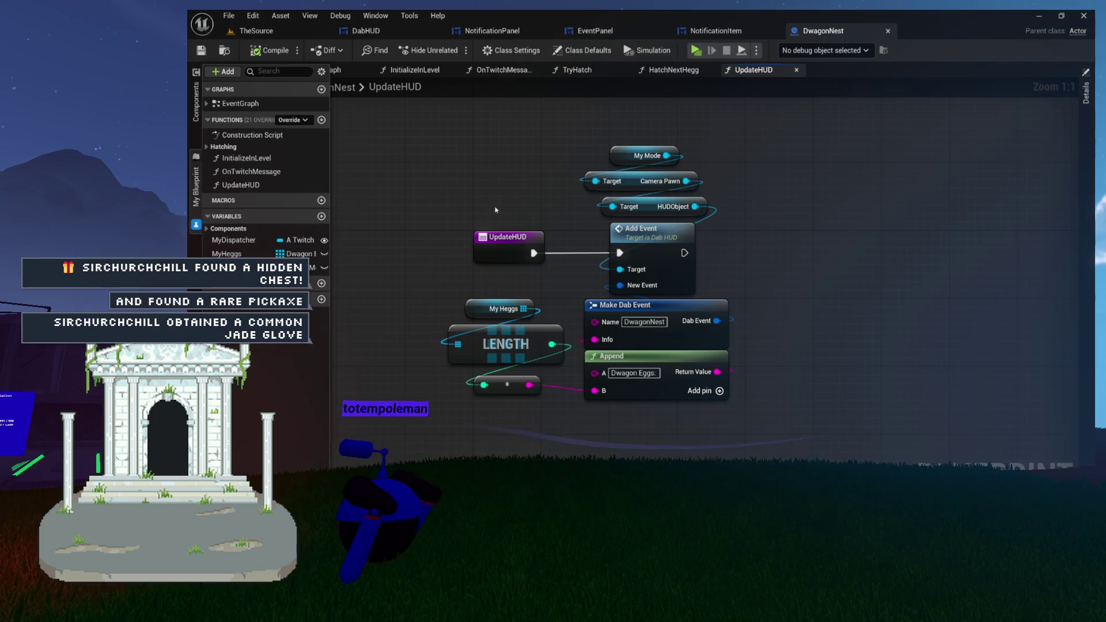
mouse_move(849, 195)
mouse_down()
mouse_move(852, 216)
mouse_move(873, 218)
mouse_up()
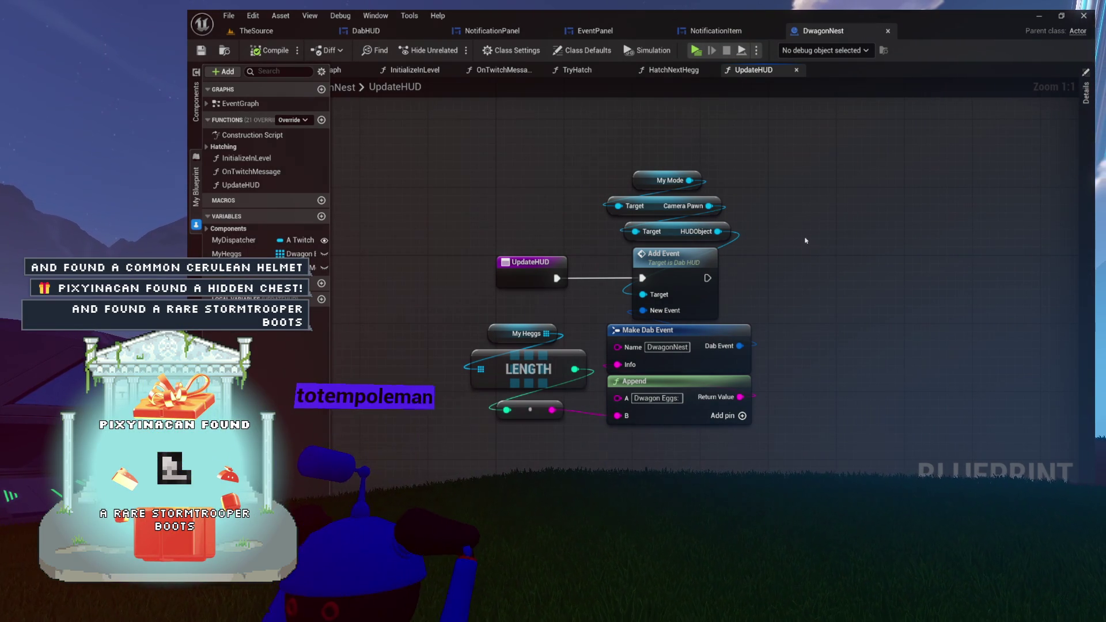
drag(800, 241, 705, 229)
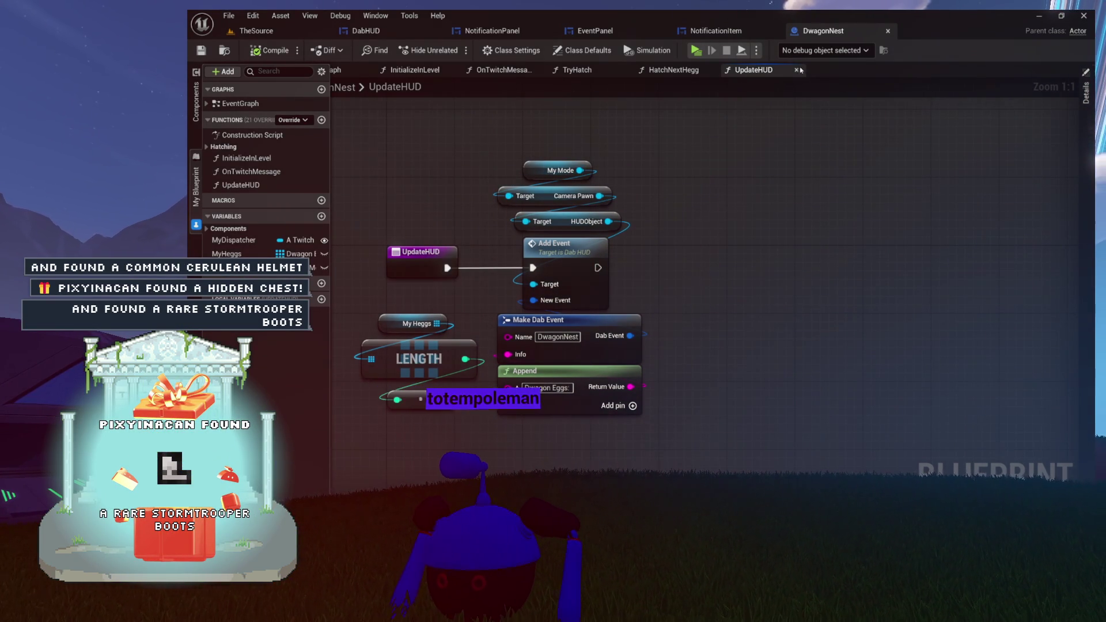
click(797, 69)
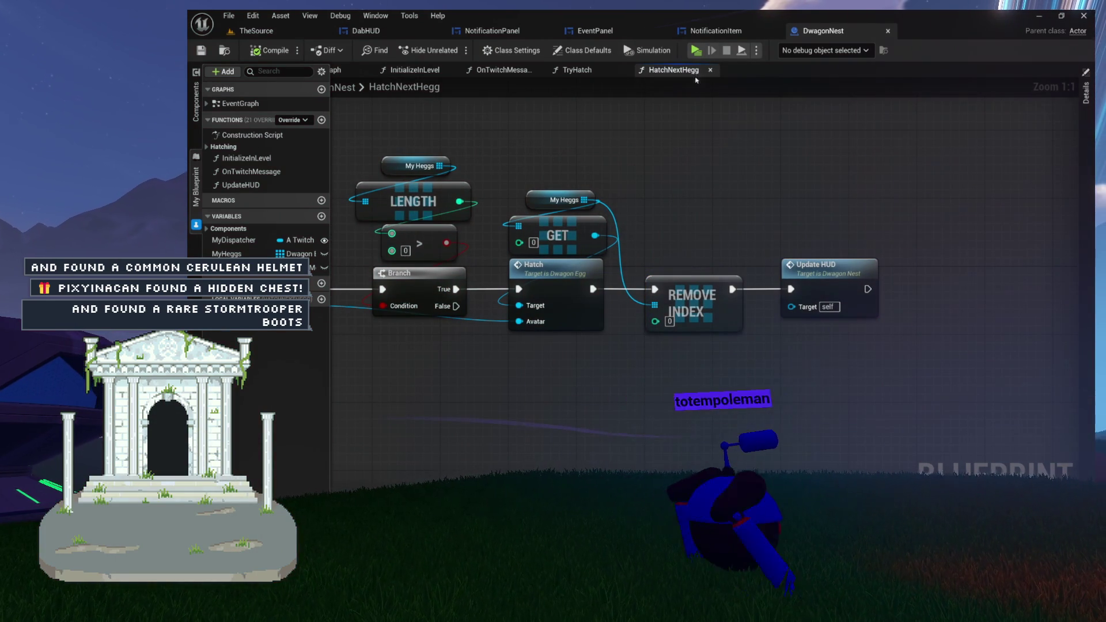
Close HatchNextHegg, reopen and close it from TryHatch, then close TryHatch to reach OnTwitchMessage.
drag(805, 209, 927, 348)
scroll(928, 348, up, 7)
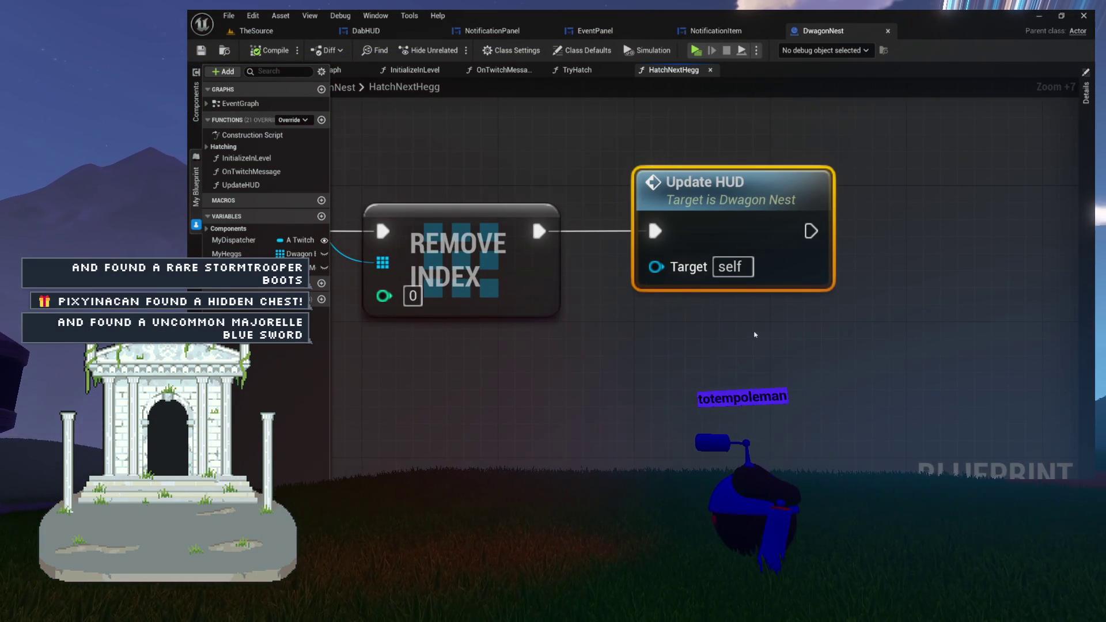
scroll(554, 158, down, 2)
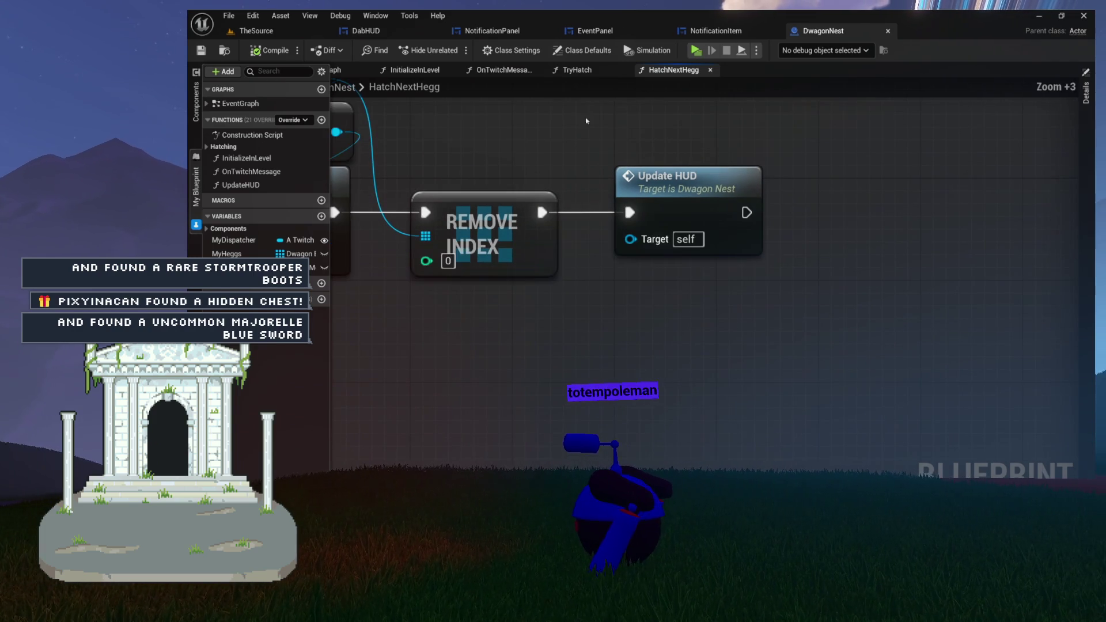
click(710, 69)
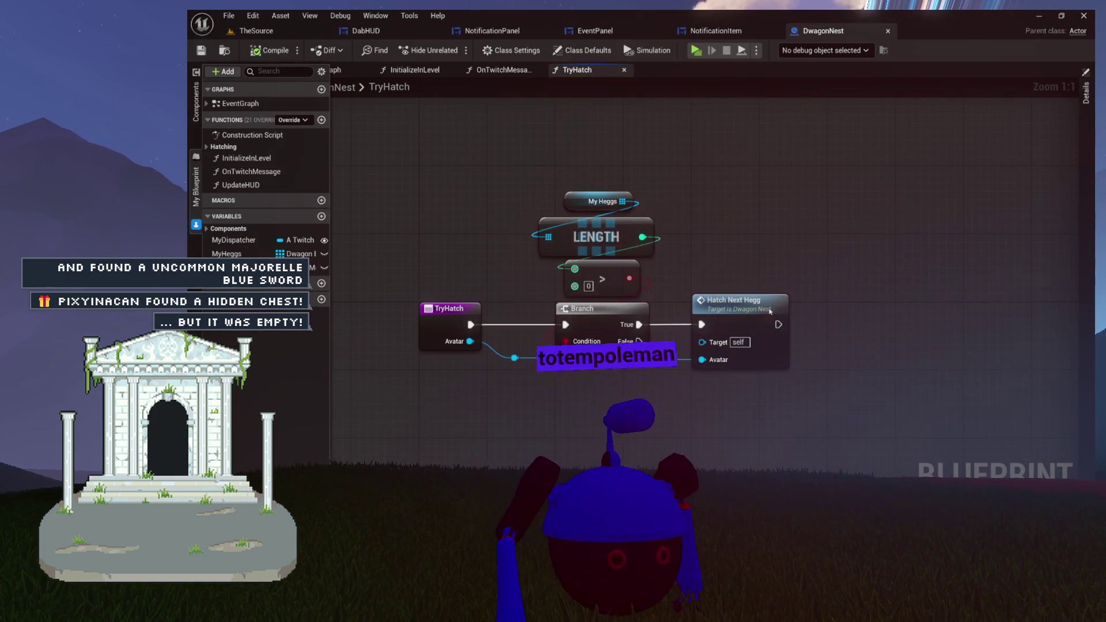
double_click(749, 300)
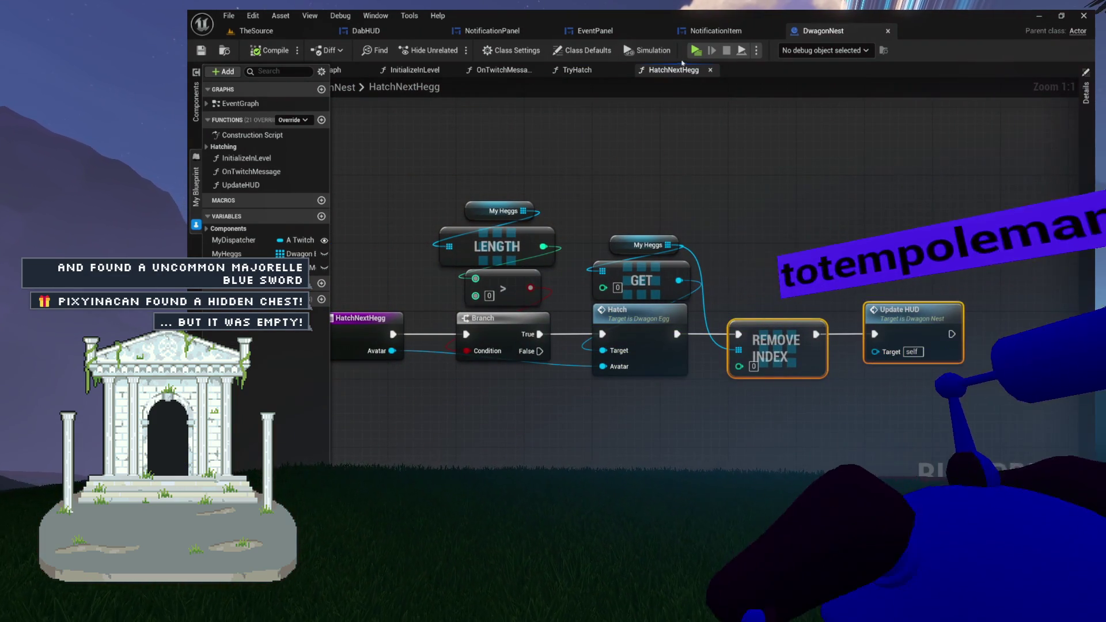
click(710, 70)
click(624, 70)
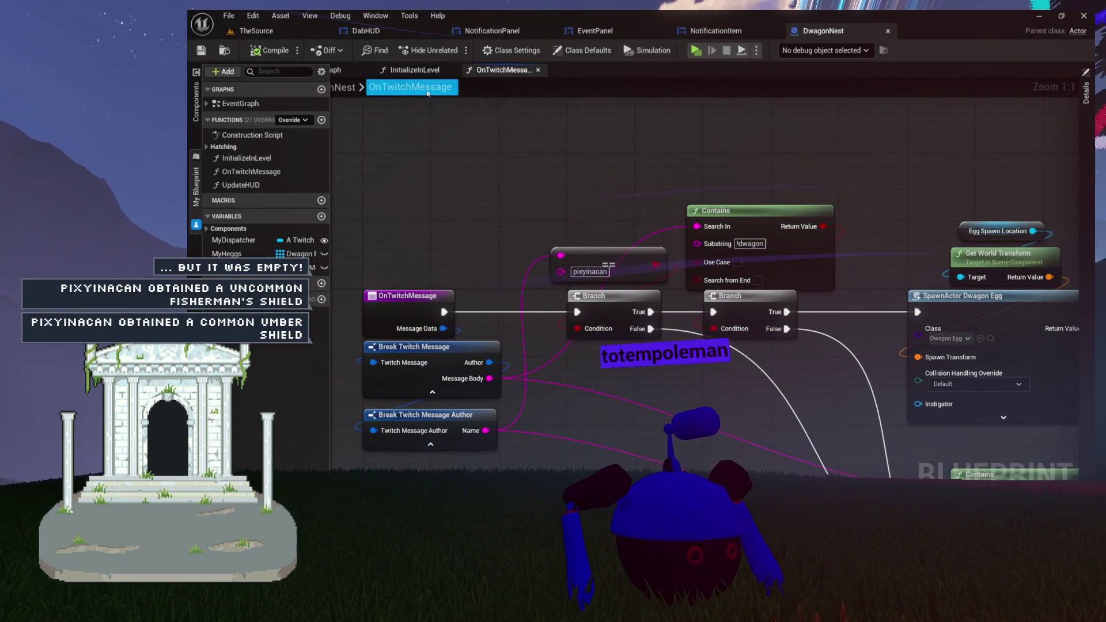
Add an Update HUD call to the OnTwitchMessage graph, running after the ADD node.
mouse_move(594, 163)
mouse_down()
mouse_move(414, 148)
mouse_move(835, 409)
mouse_up()
scroll(941, 336, up, 5)
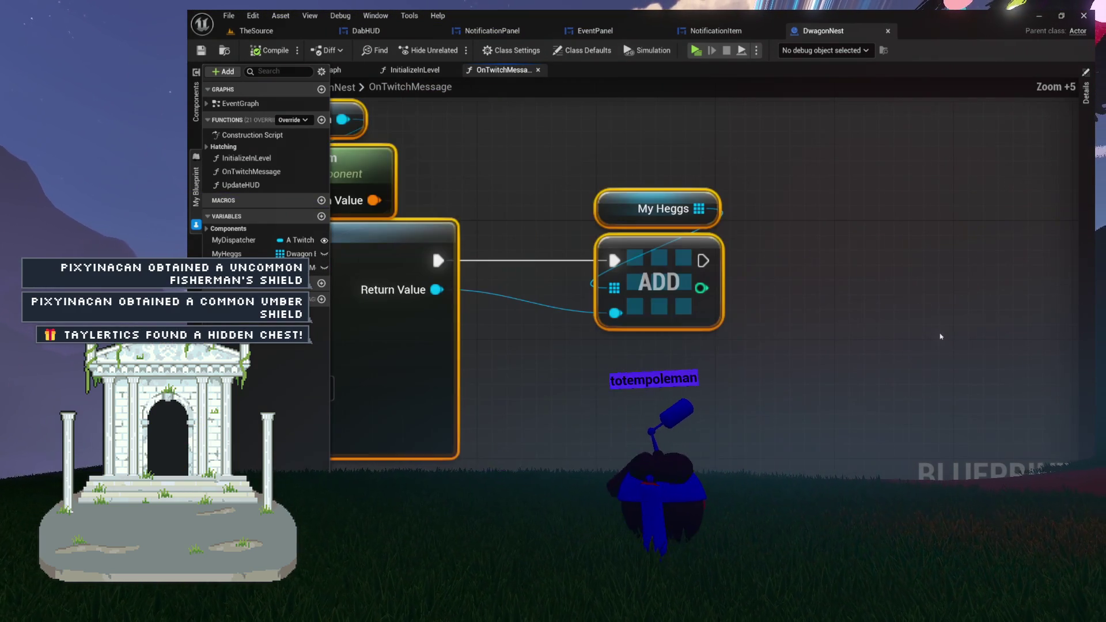
click(766, 234)
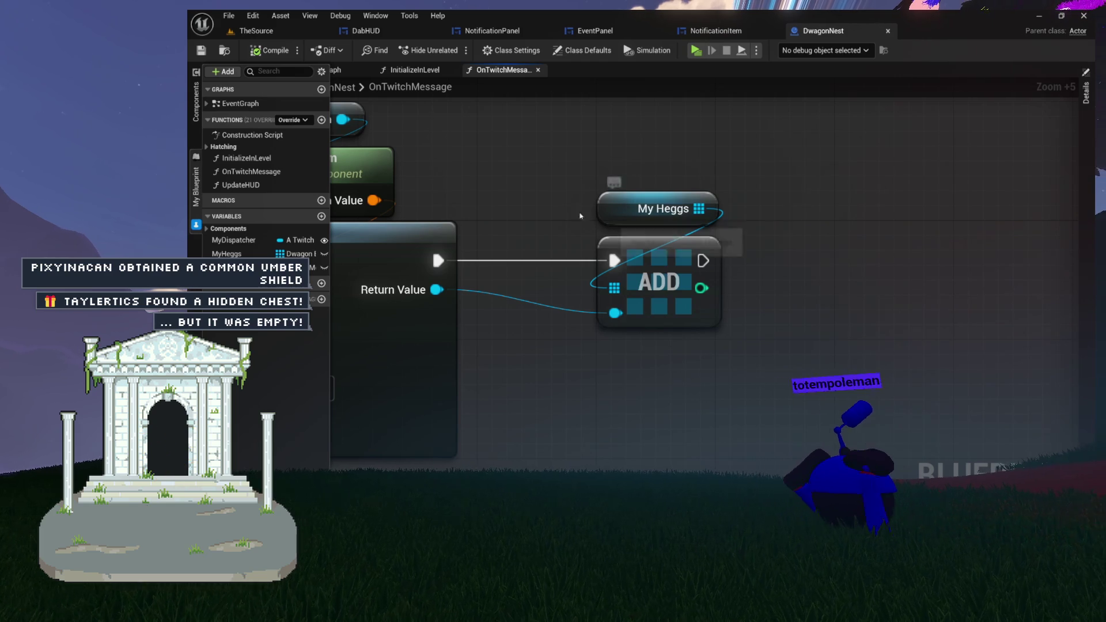
mouse_move(252, 190)
mouse_down()
mouse_move(835, 208)
mouse_move(829, 190)
mouse_up()
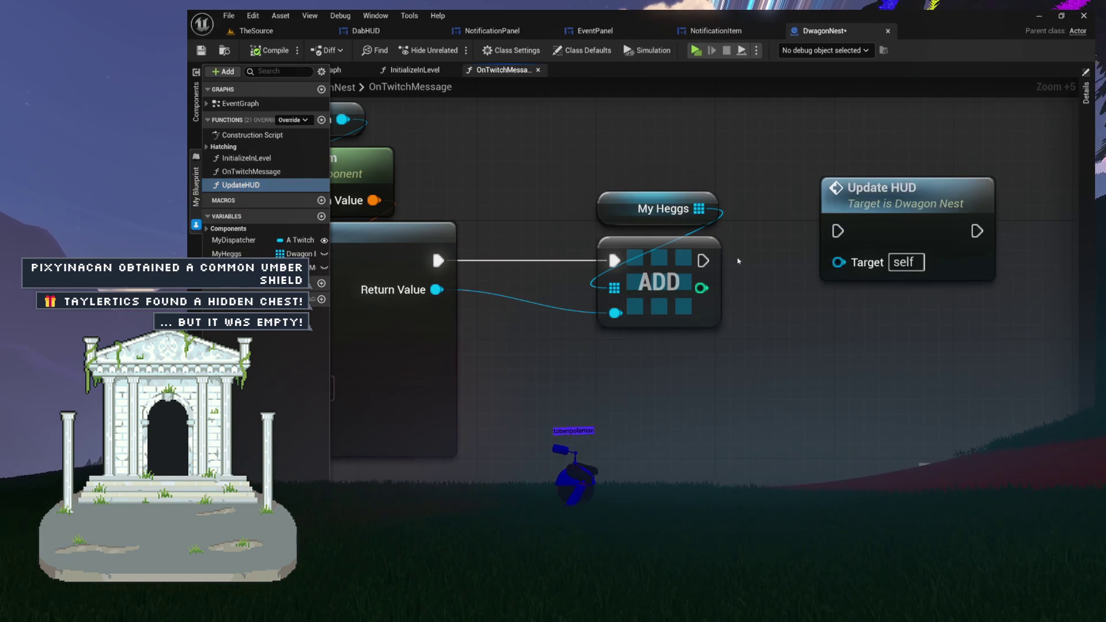
mouse_move(703, 260)
mouse_down()
mouse_move(859, 229)
mouse_move(872, 246)
mouse_up()
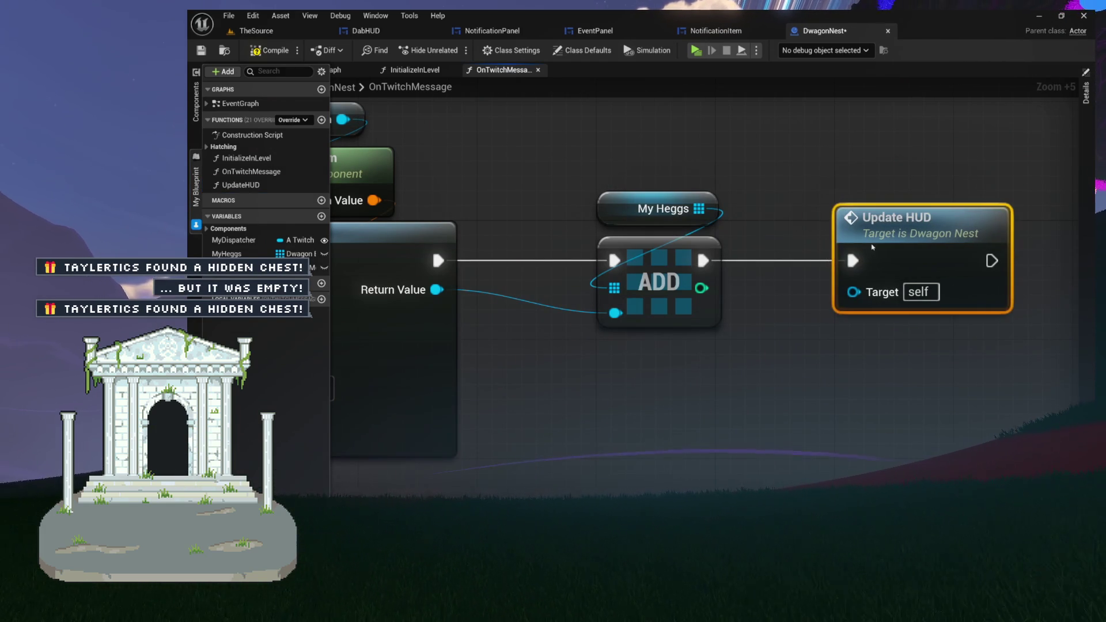
scroll(768, 187, down, 5)
scroll(766, 178, down, 3)
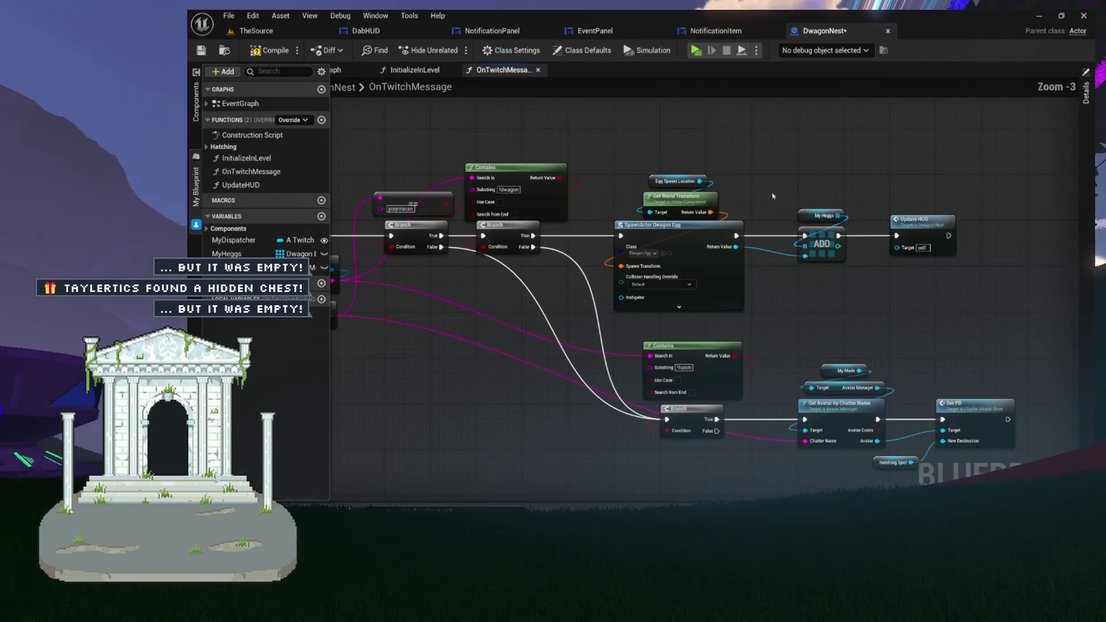
mouse_move(764, 173)
mouse_down()
mouse_move(899, 230)
mouse_move(912, 222)
mouse_move(781, 198)
mouse_move(853, 273)
mouse_up()
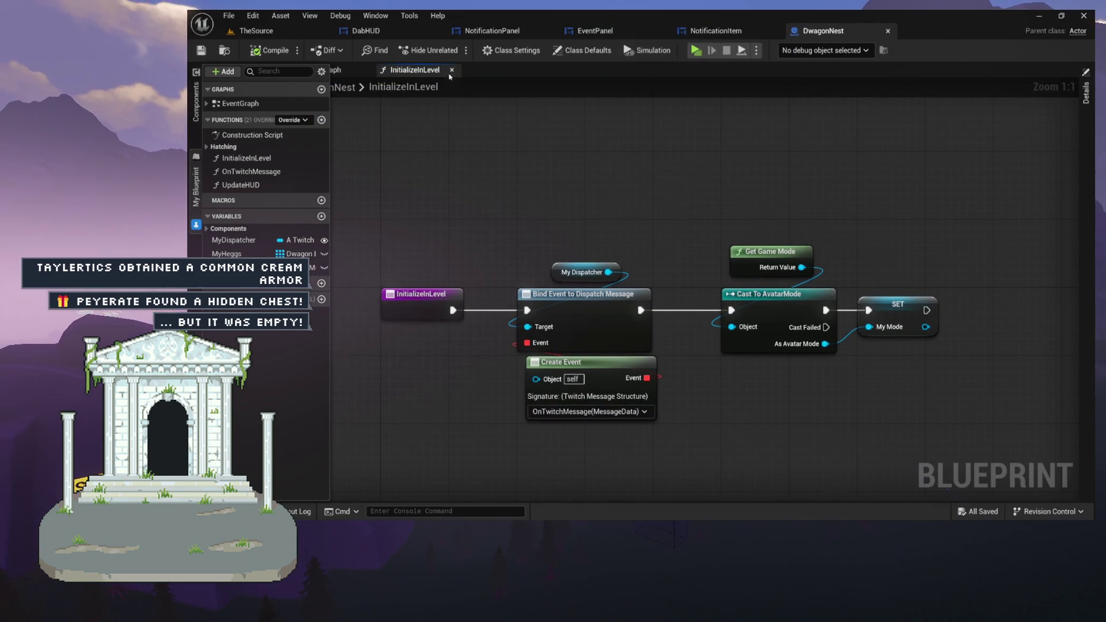
Close InitializeInLevel and open the TryHatch function from the Hatching group to inspect its Branch.
click(452, 71)
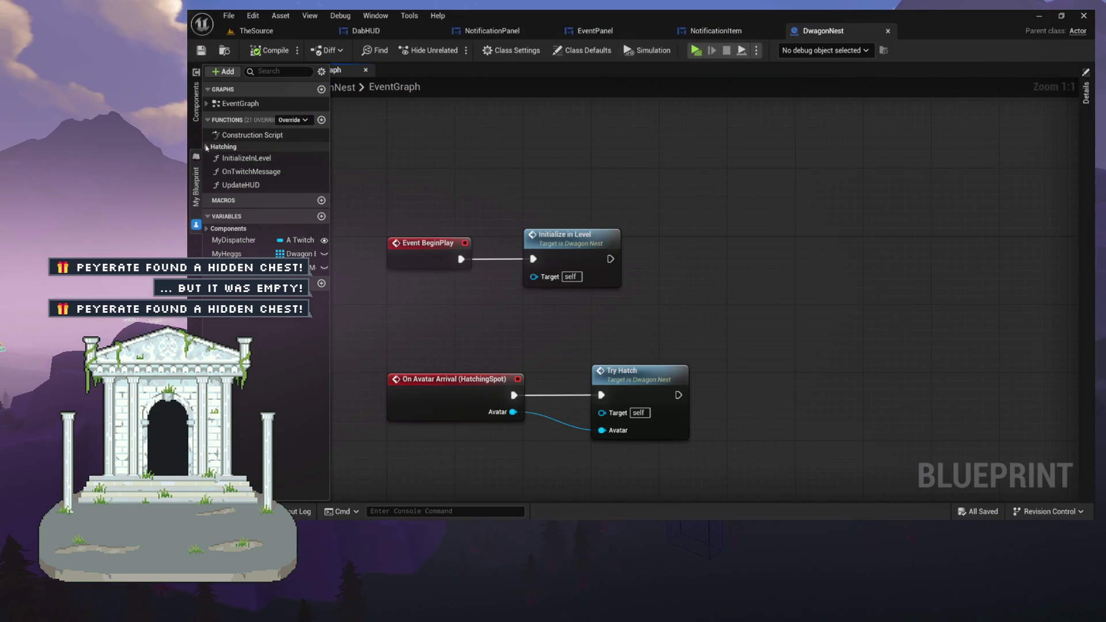
click(206, 147)
double_click(242, 159)
drag(357, 165, 756, 339)
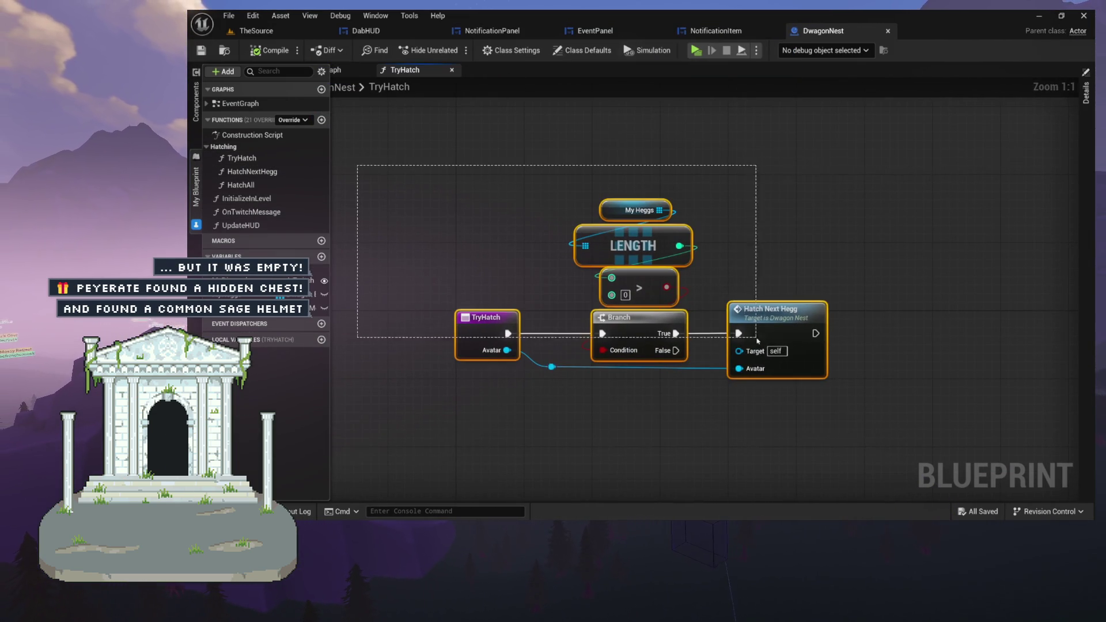
scroll(824, 320, up, 5)
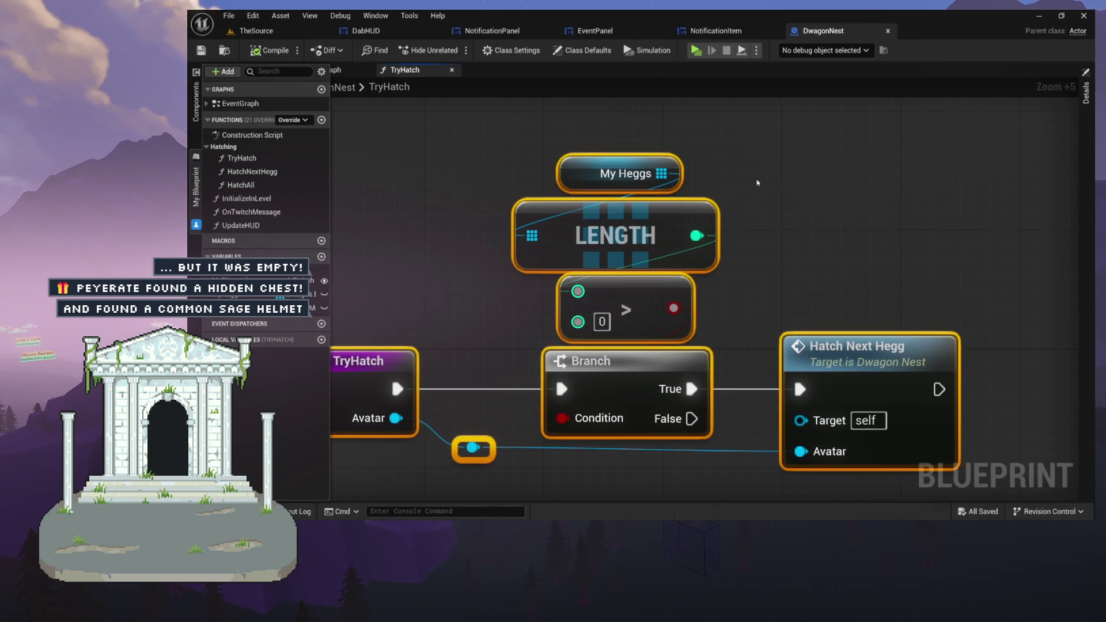
drag(756, 135, 670, 343)
click(818, 354)
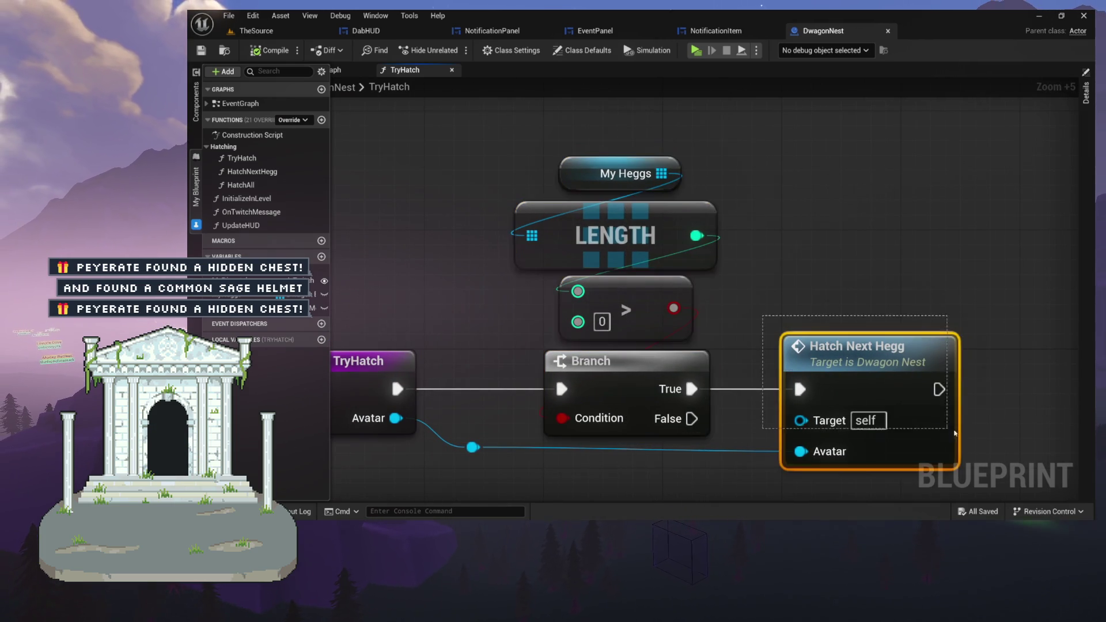
mouse_move(842, 336)
mouse_down()
mouse_move(829, 310)
mouse_move(581, 219)
mouse_up()
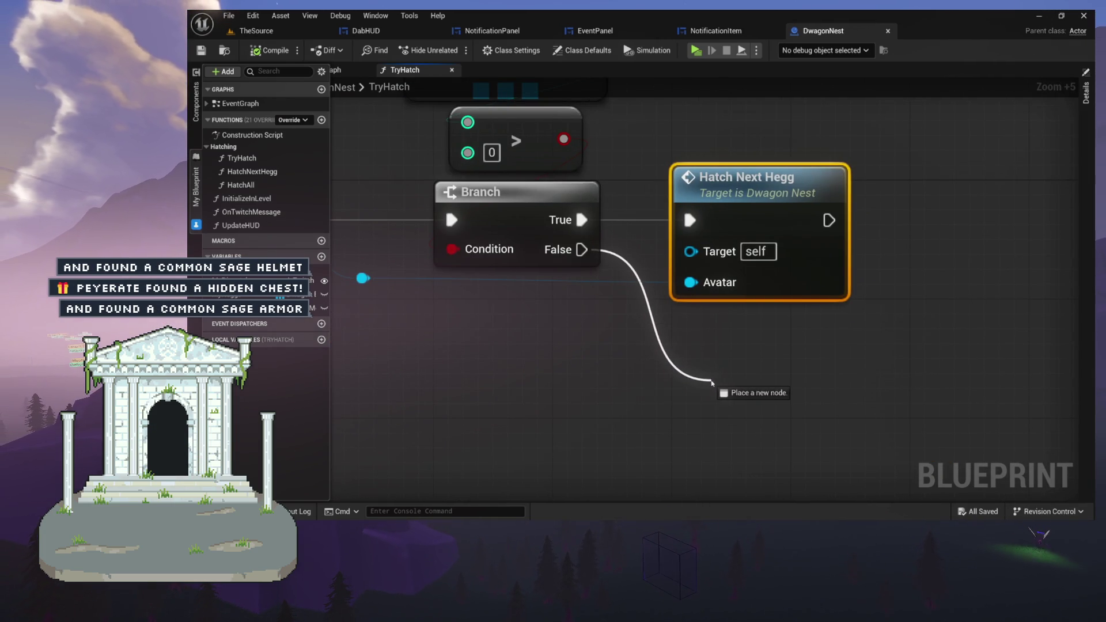
drag(712, 382, 711, 380)
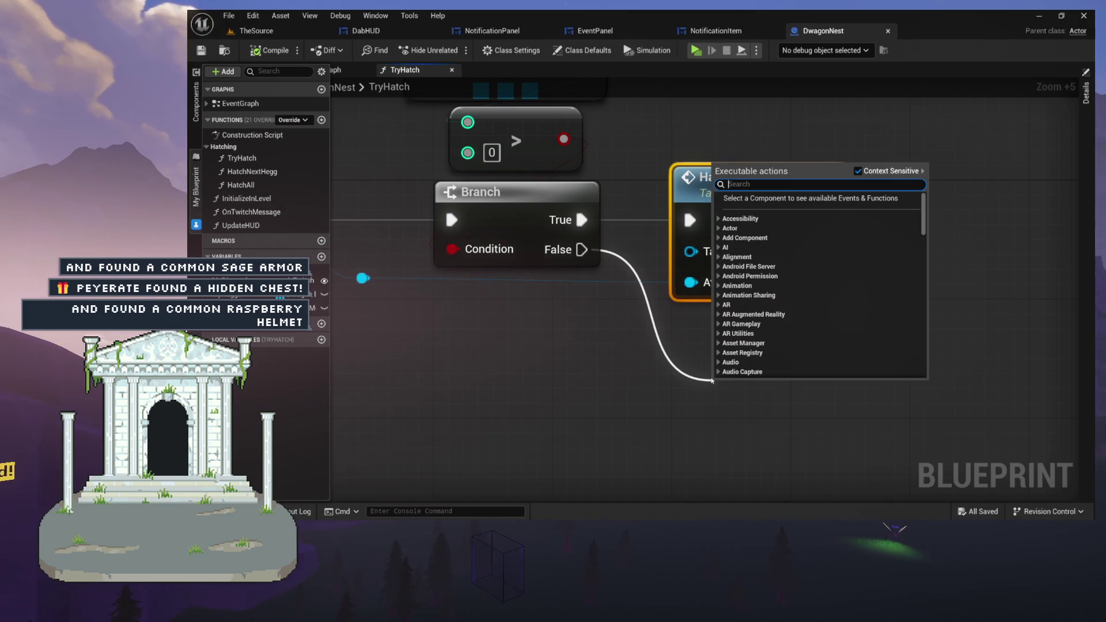
click(483, 371)
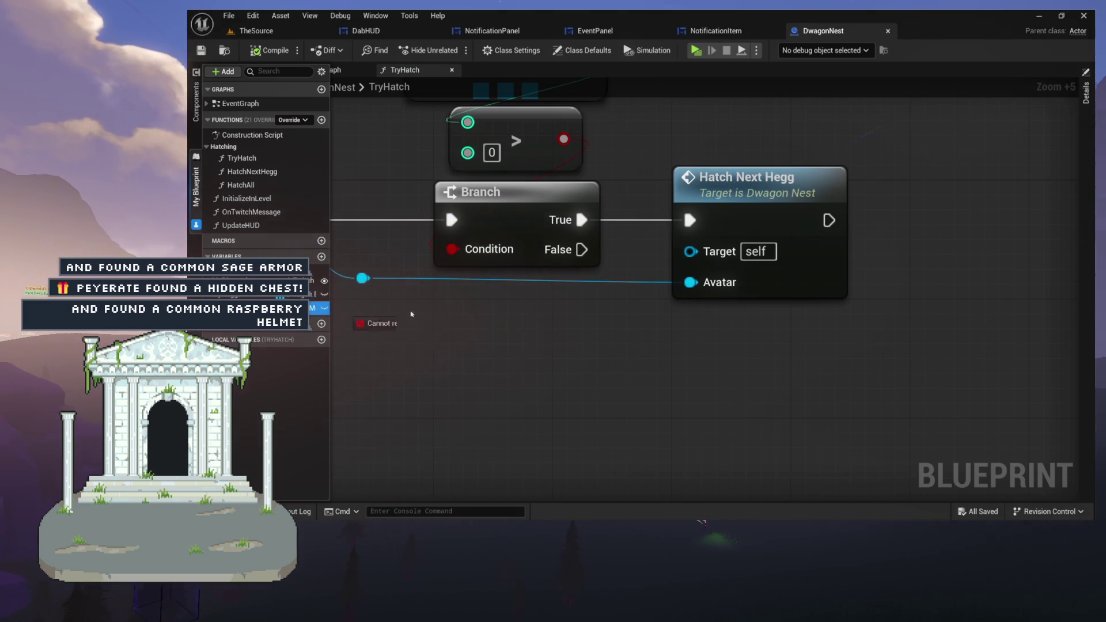
Drag in a My Mode getter and add a Get Camera Pawn node from it.
drag(322, 312, 743, 331)
drag(890, 362, 889, 358)
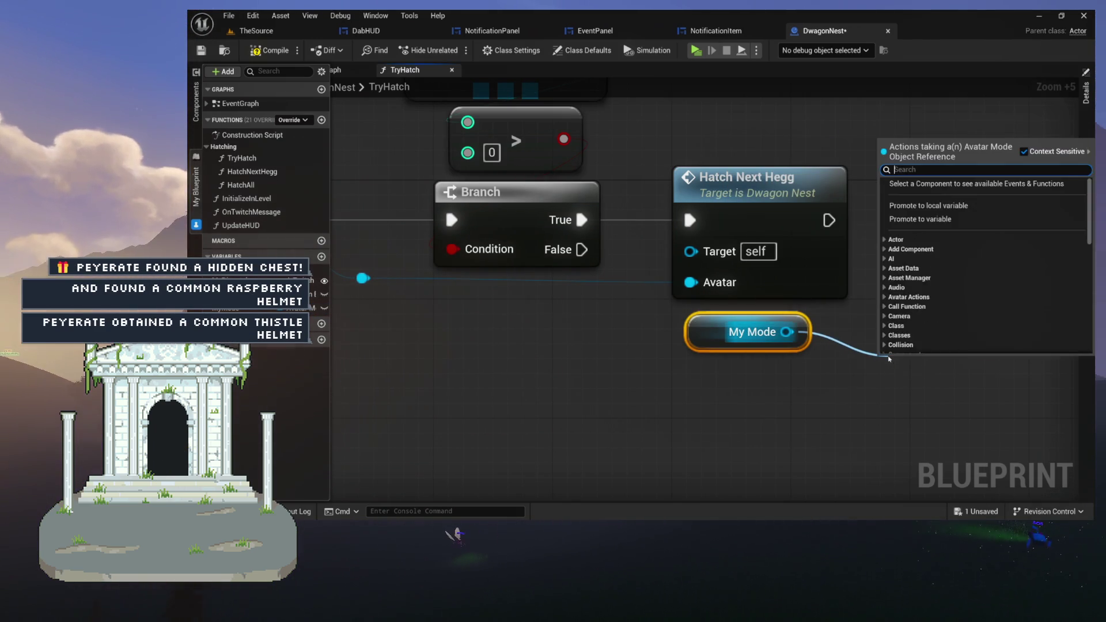
text(getpawn)
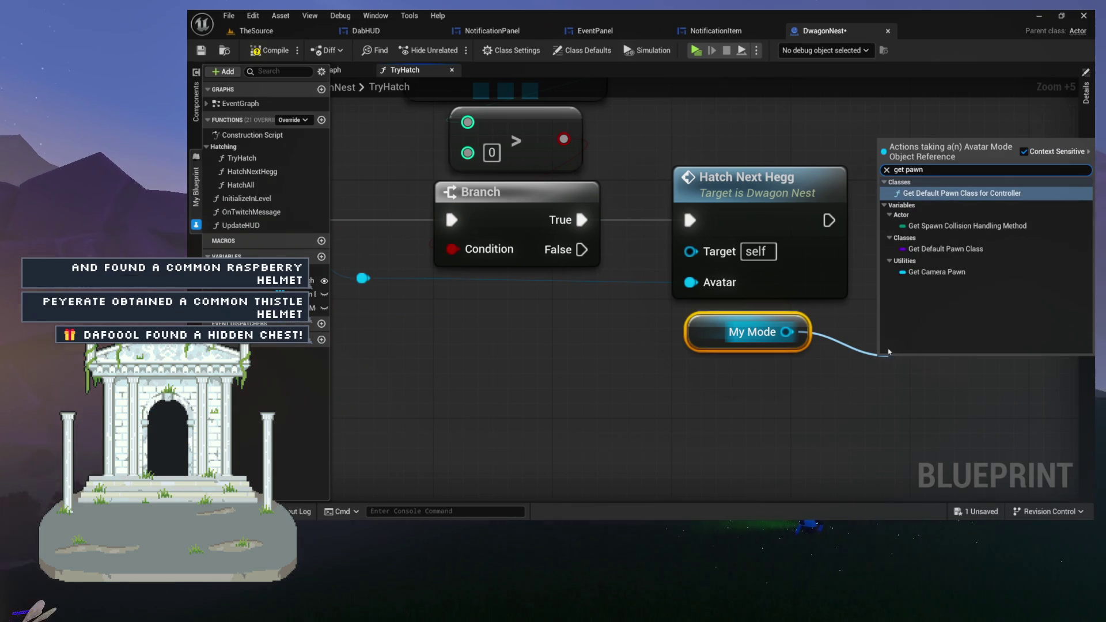
click(957, 272)
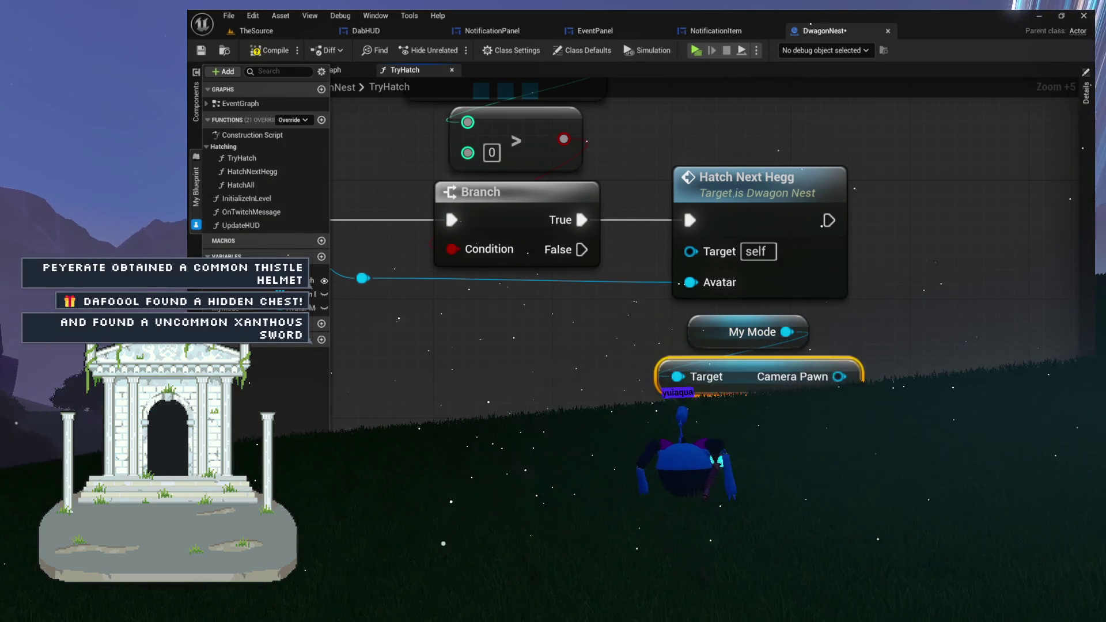
drag(736, 432, 679, 253)
Chain a Get HUDObject node off Camera Pawn, tuck it underneath, and search for 'noti'.
mouse_move(781, 197)
mouse_down()
mouse_move(703, 257)
mouse_move(669, 245)
mouse_up()
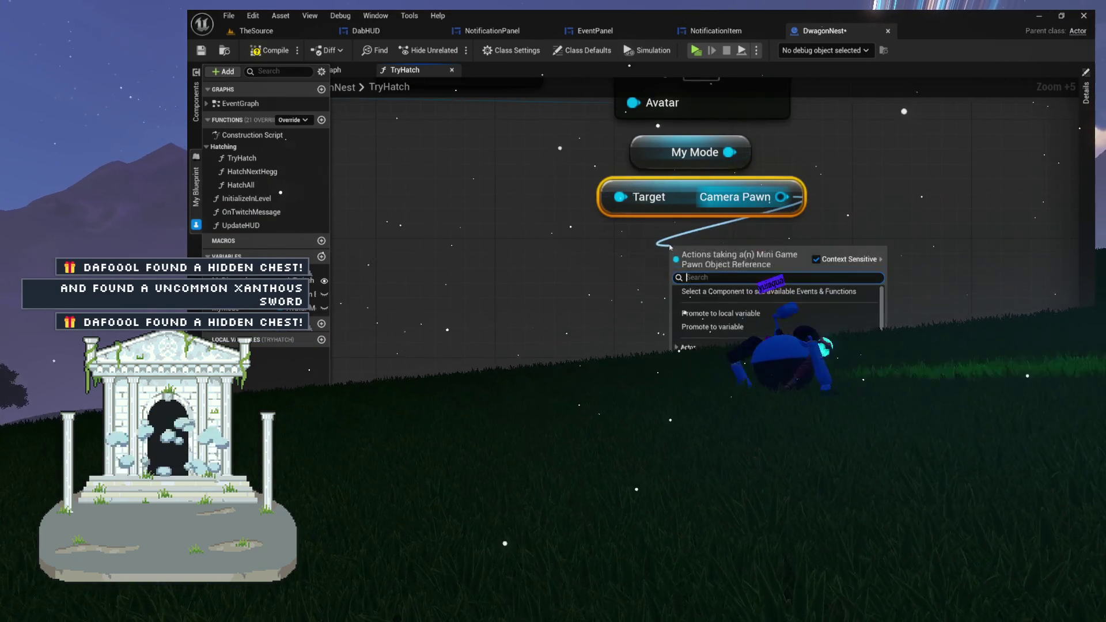
text(hudo)
key(Return)
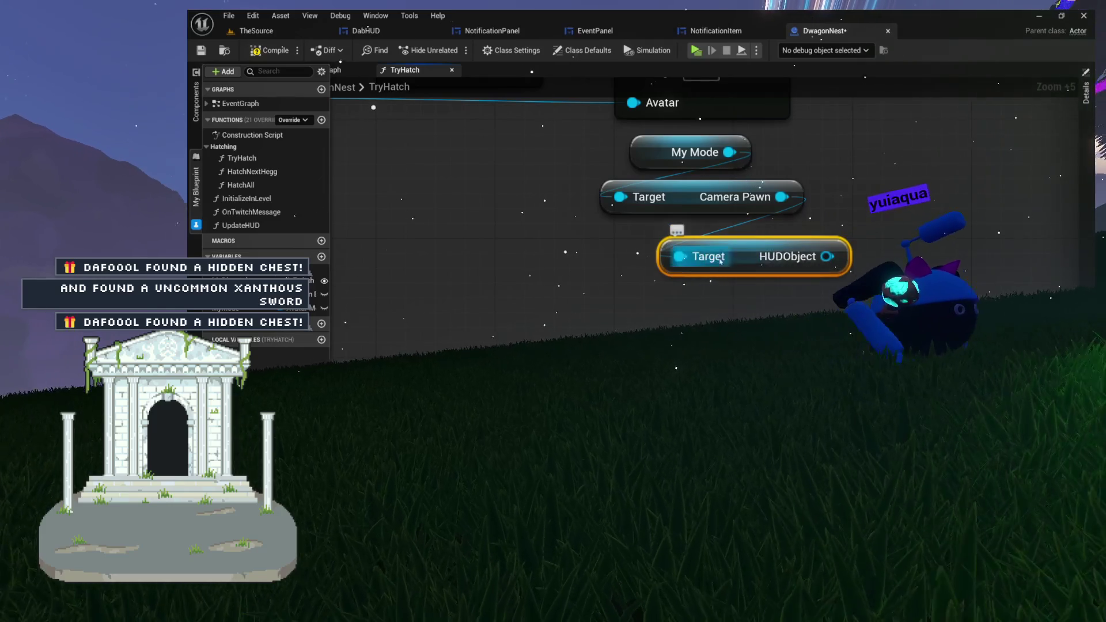
drag(743, 254, 699, 239)
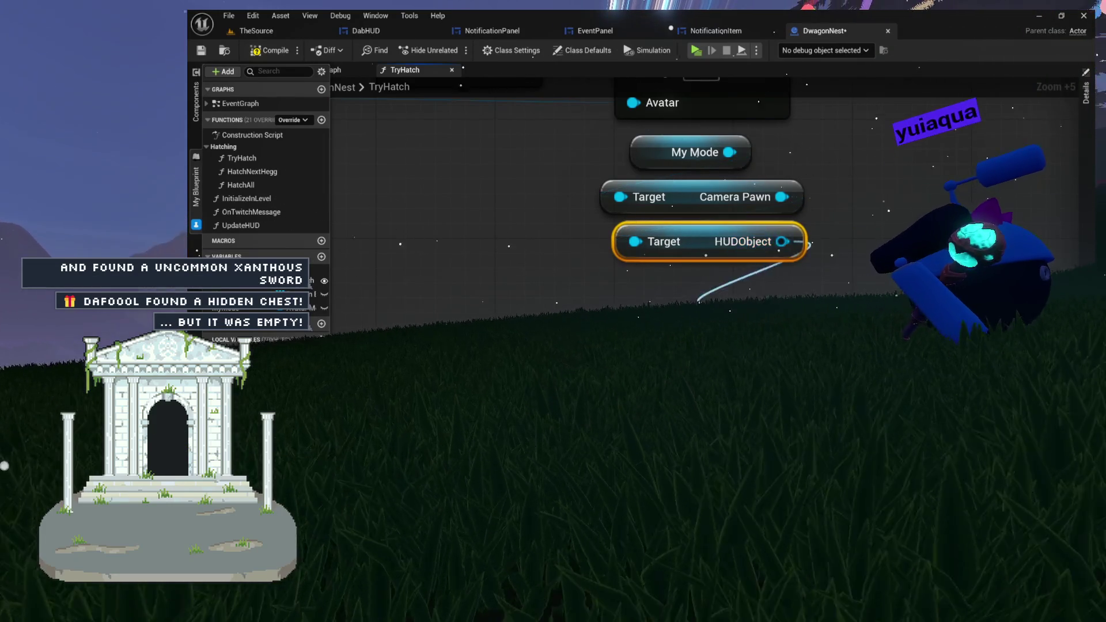
drag(782, 241, 691, 305)
text(noti)
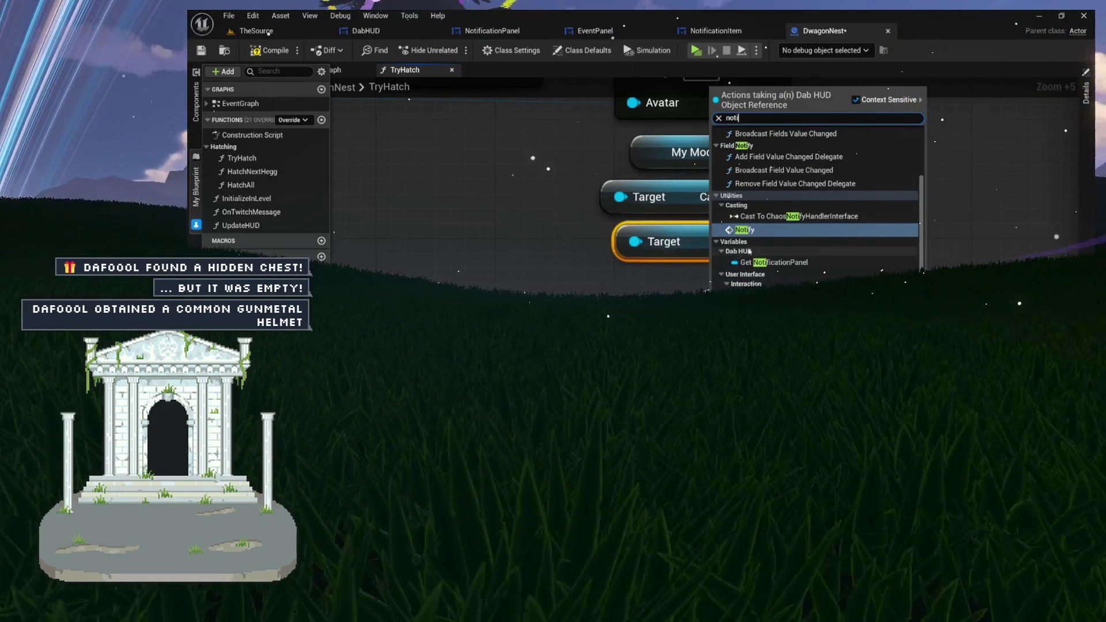
Place the Dab HUD Notify call and open its definition to inspect the alert animation nodes.
click(747, 230)
double_click(745, 292)
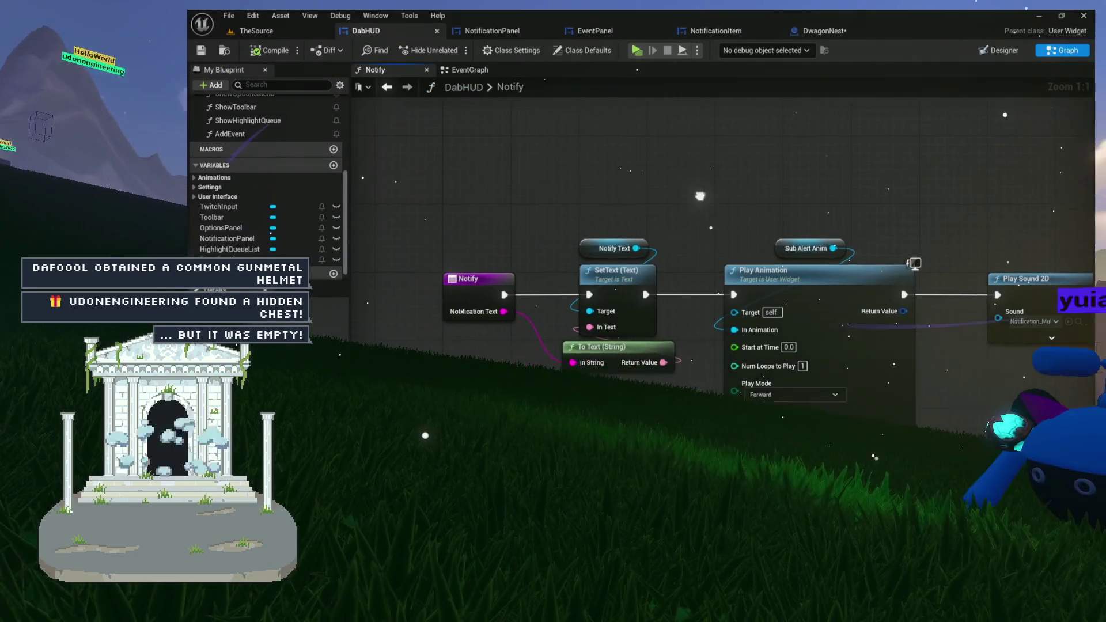
drag(612, 169, 719, 247)
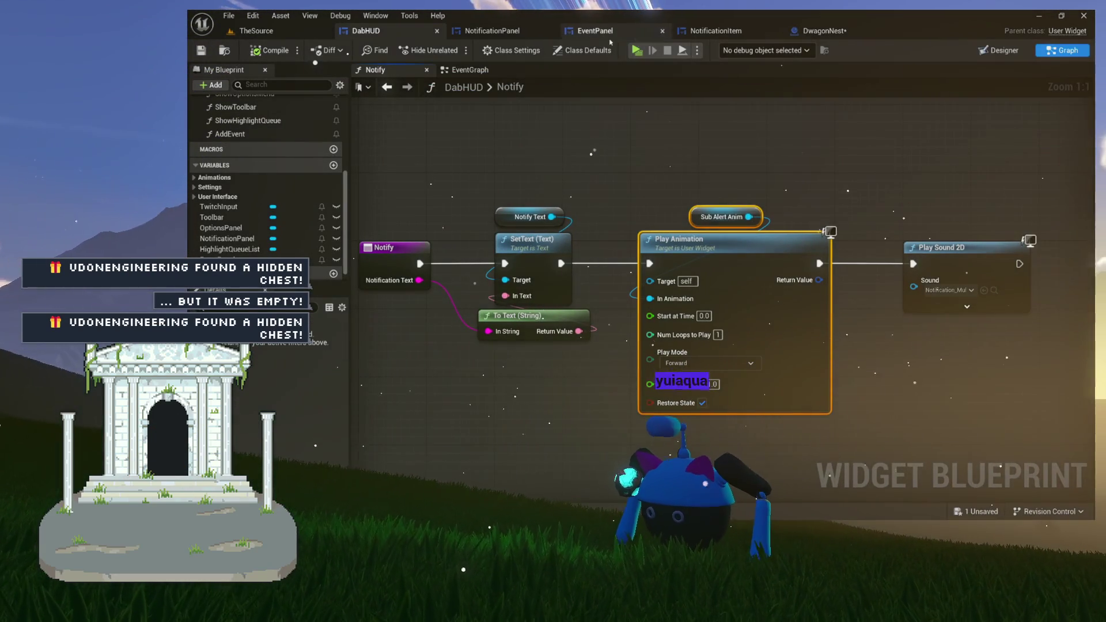
scroll(267, 192, up, 5)
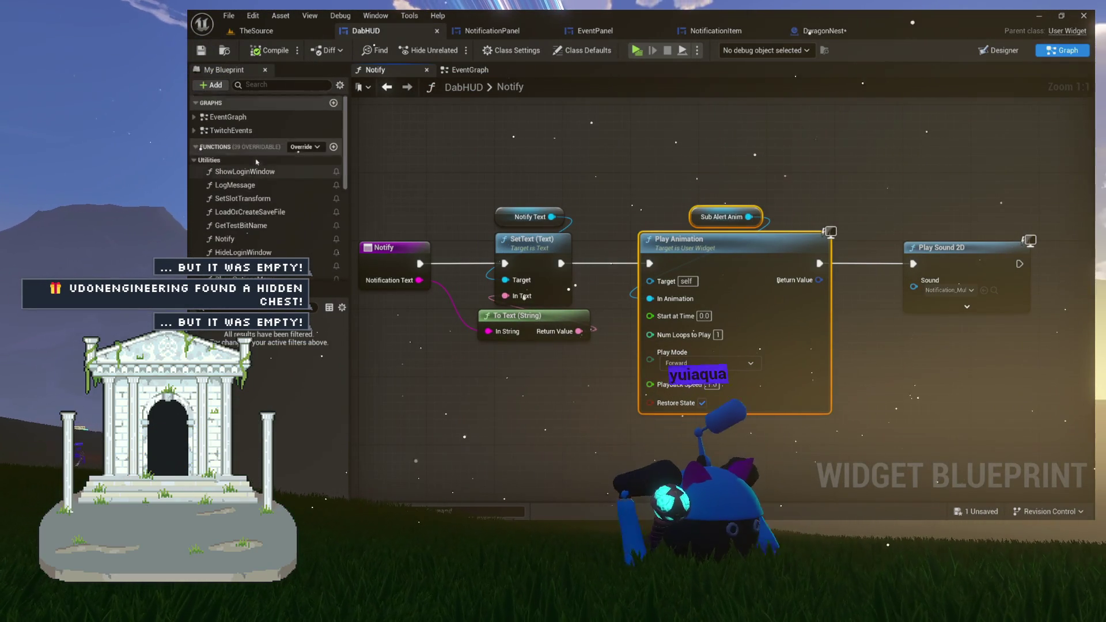
scroll(253, 155, down, 2)
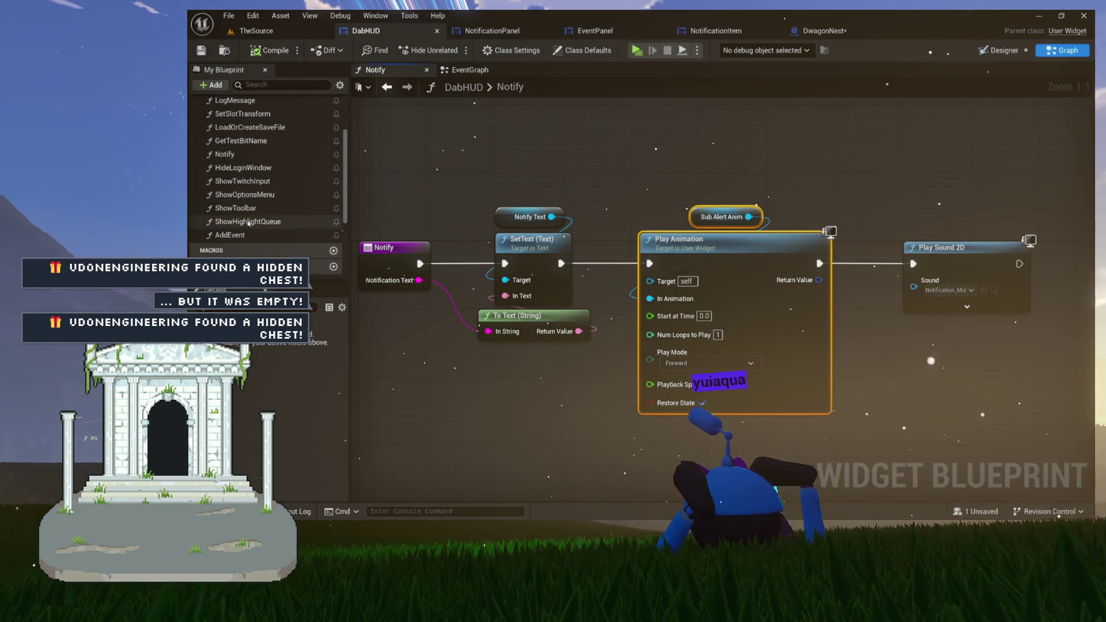
scroll(248, 223, up, 1)
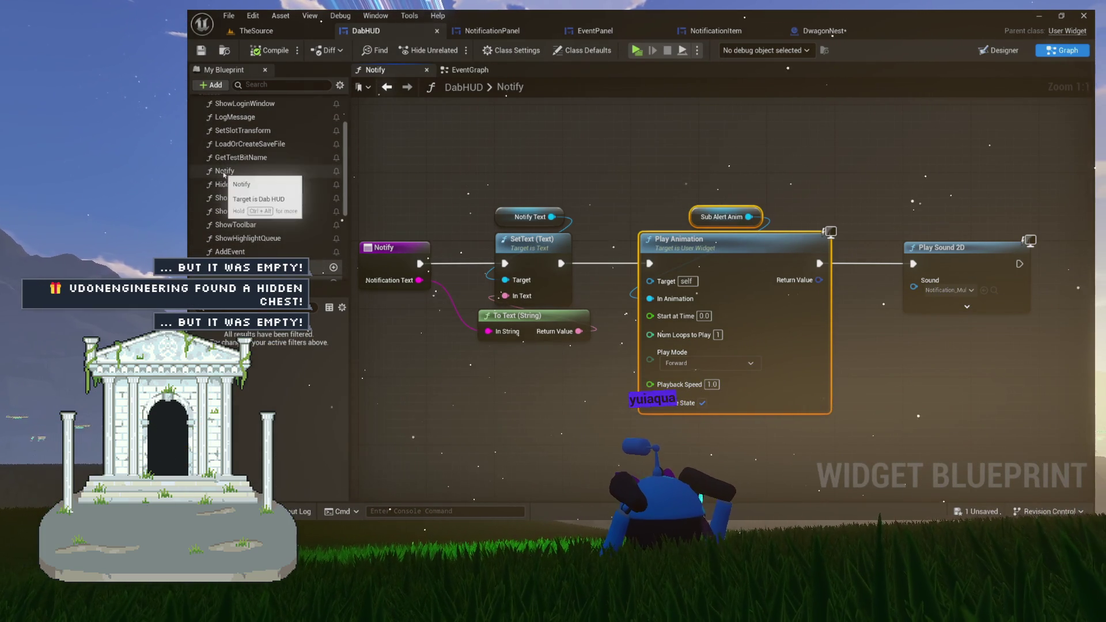
scroll(255, 219, up, 1)
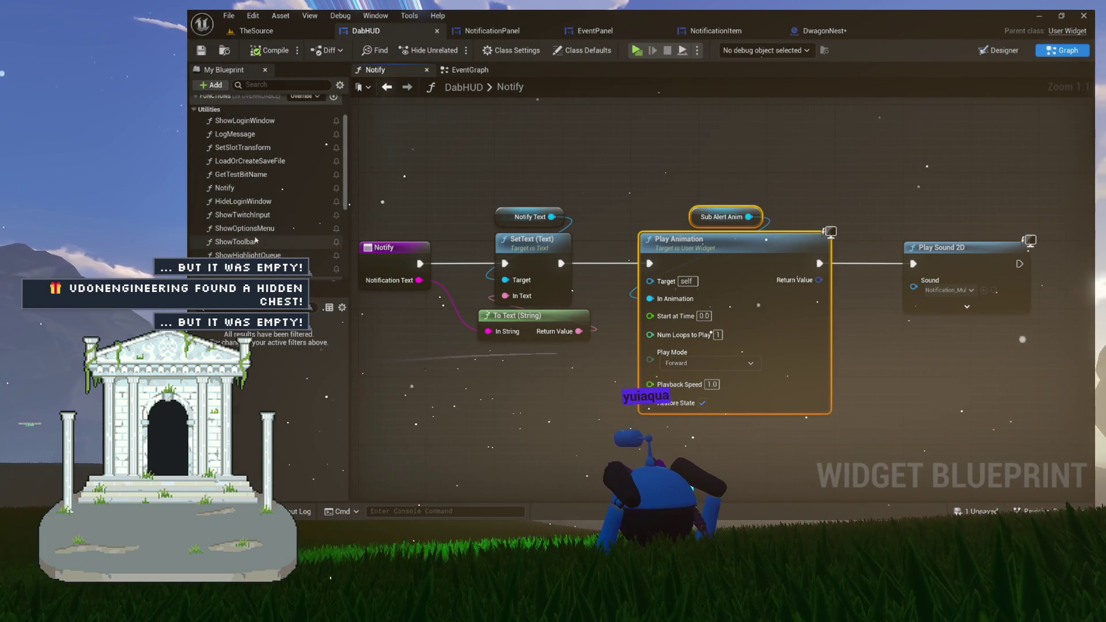
Review DabHUD's LogMessage function and NotificationPanel widget in the Designer, then return to DwagonNest.
double_click(235, 134)
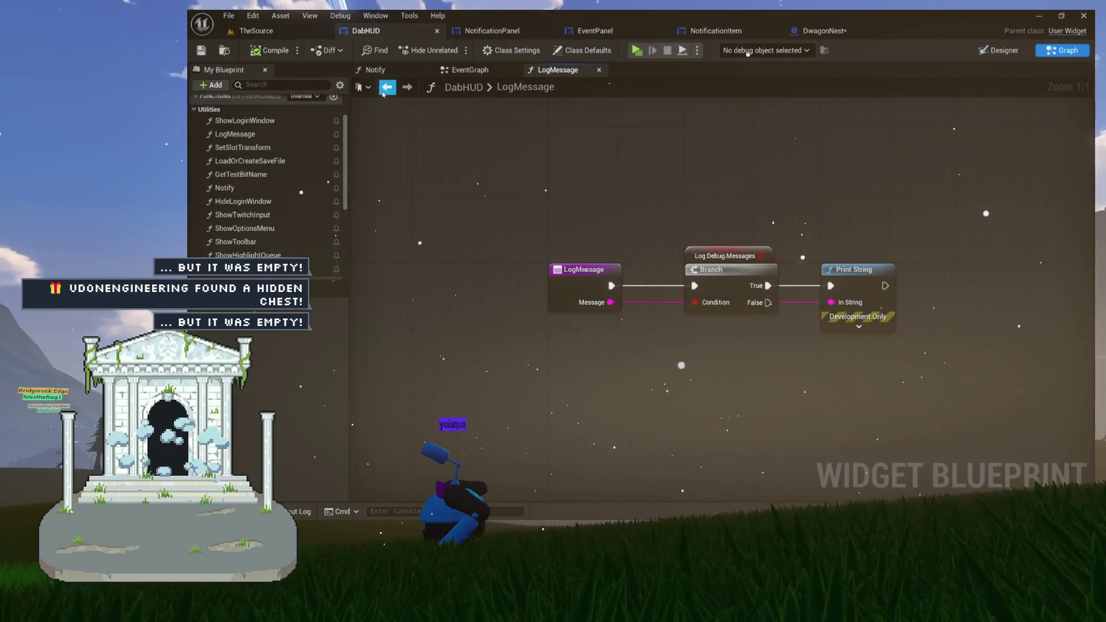
click(599, 70)
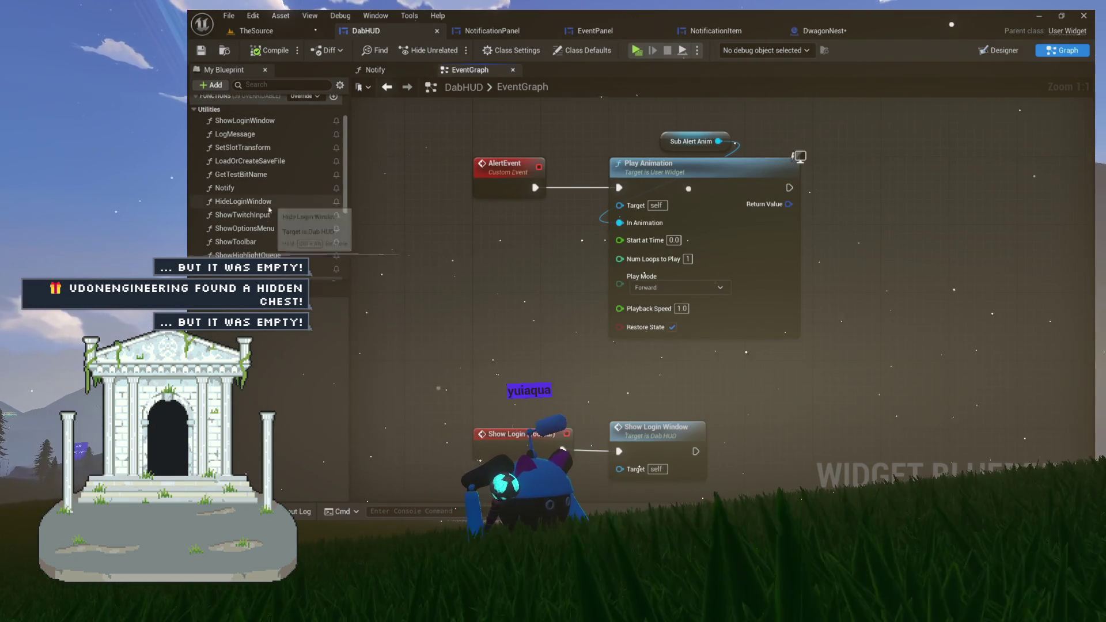
scroll(268, 207, down, 1)
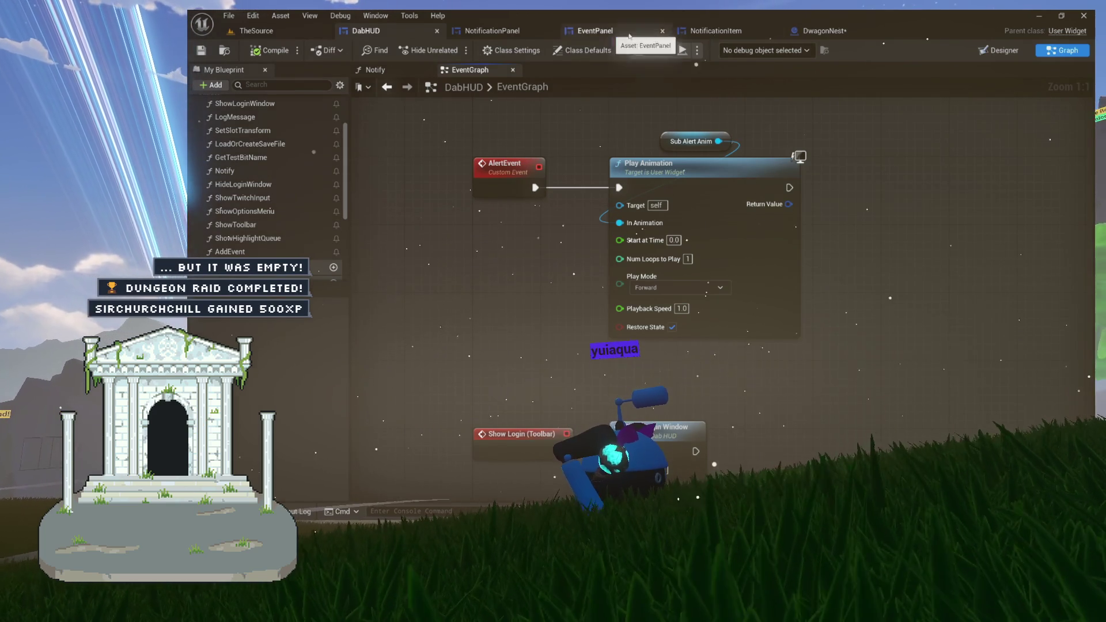
click(992, 56)
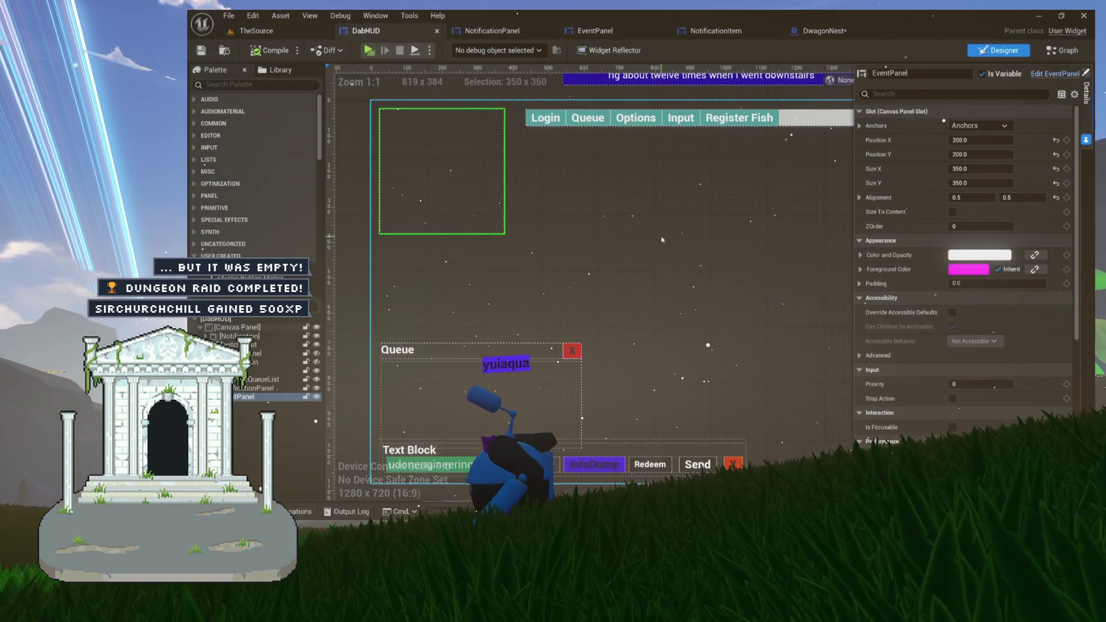
drag(558, 225, 393, 218)
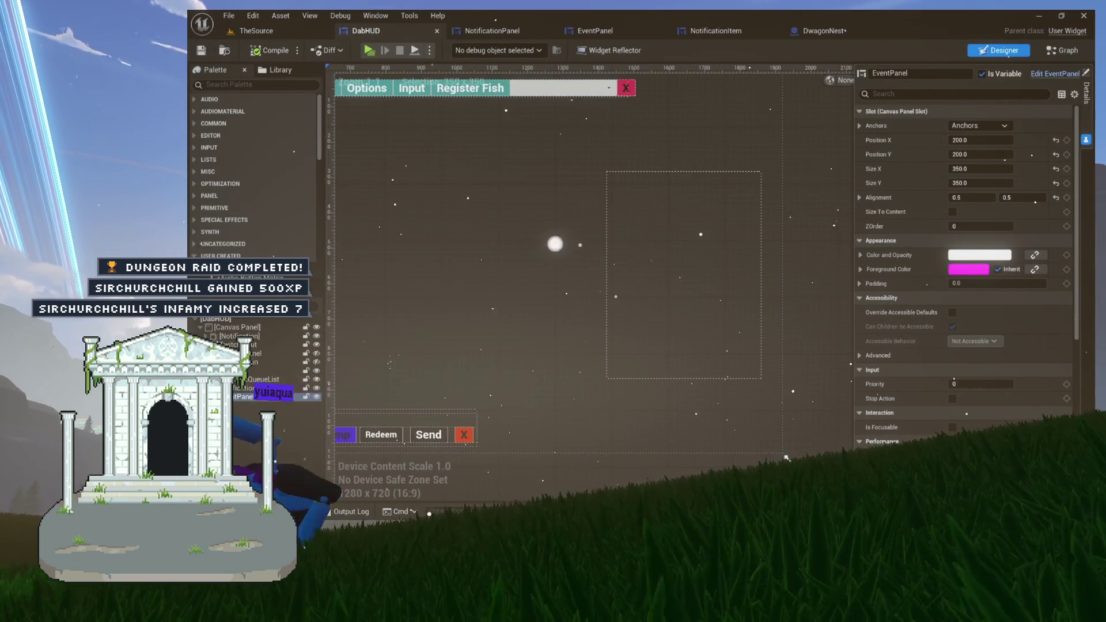
click(256, 387)
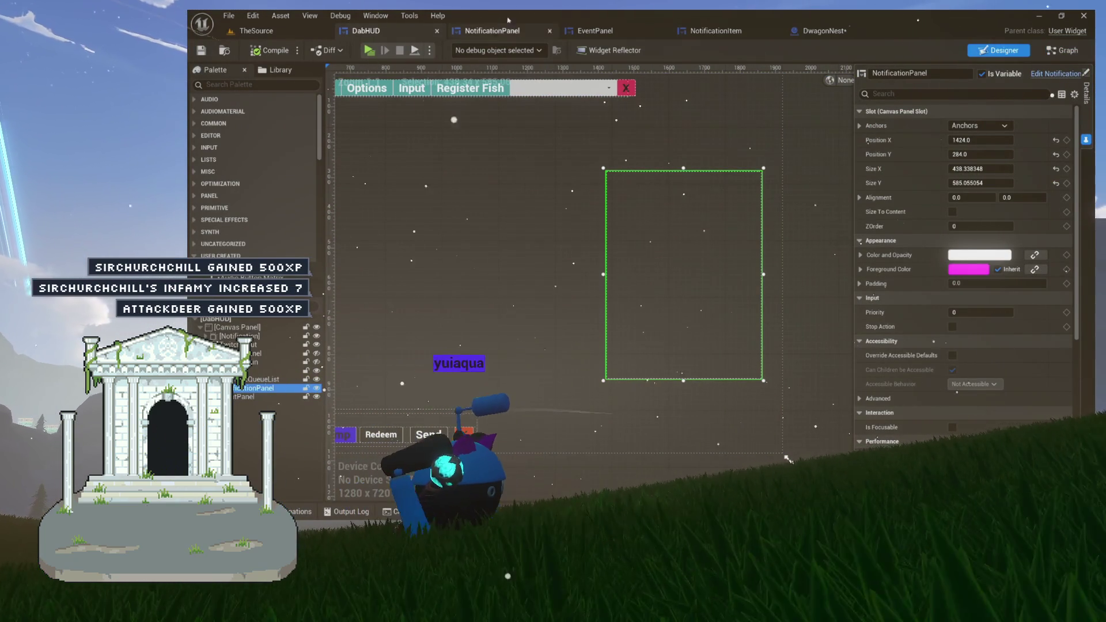
click(833, 32)
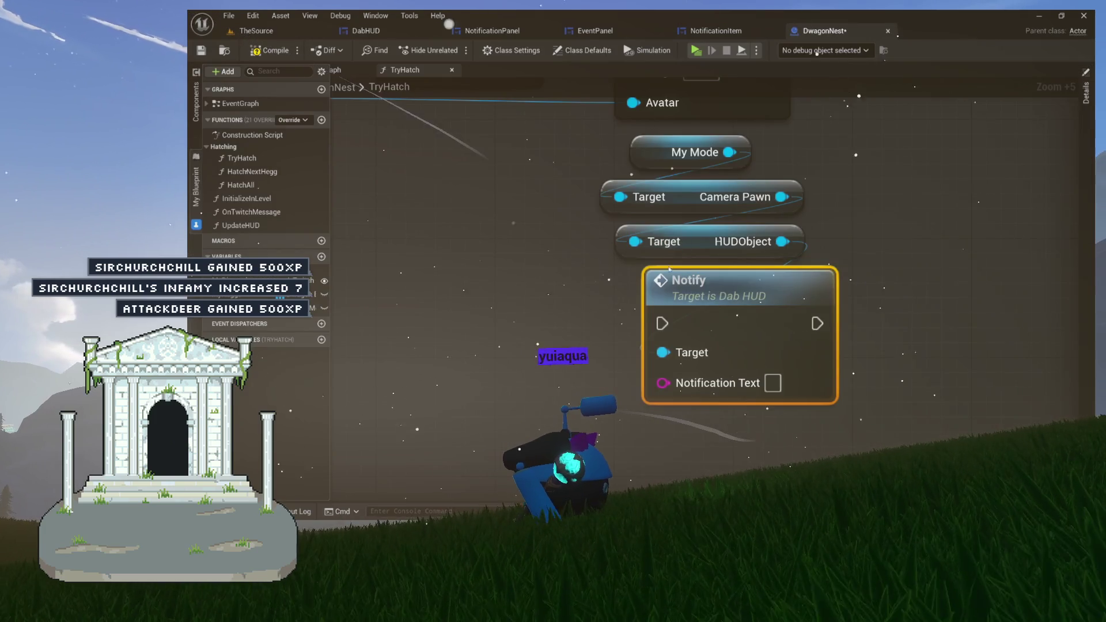
Get the Notification Panel from HUDObject, add Add Notification on it, and delete the old Notify node.
drag(758, 219, 758, 219)
text(get notif)
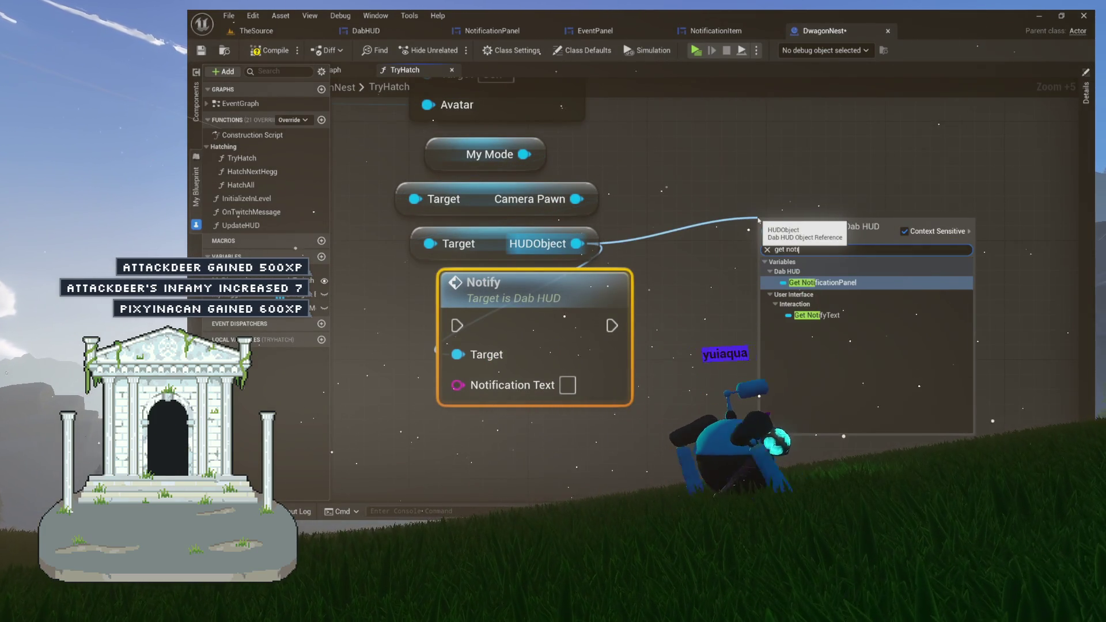
key(Return)
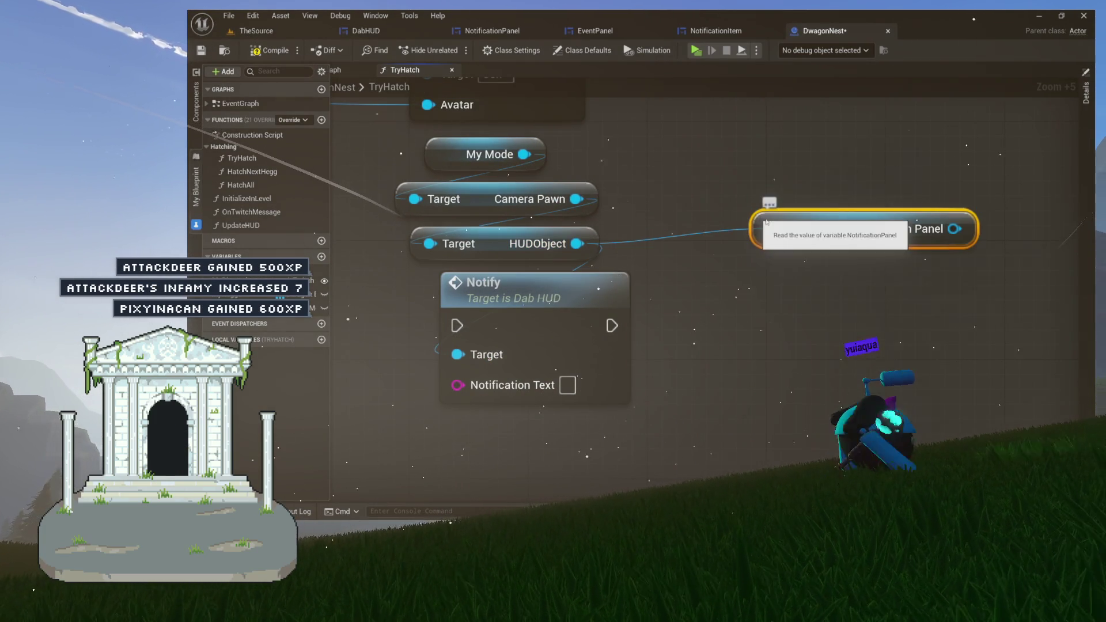
drag(954, 229, 882, 269)
drag(826, 297, 826, 296)
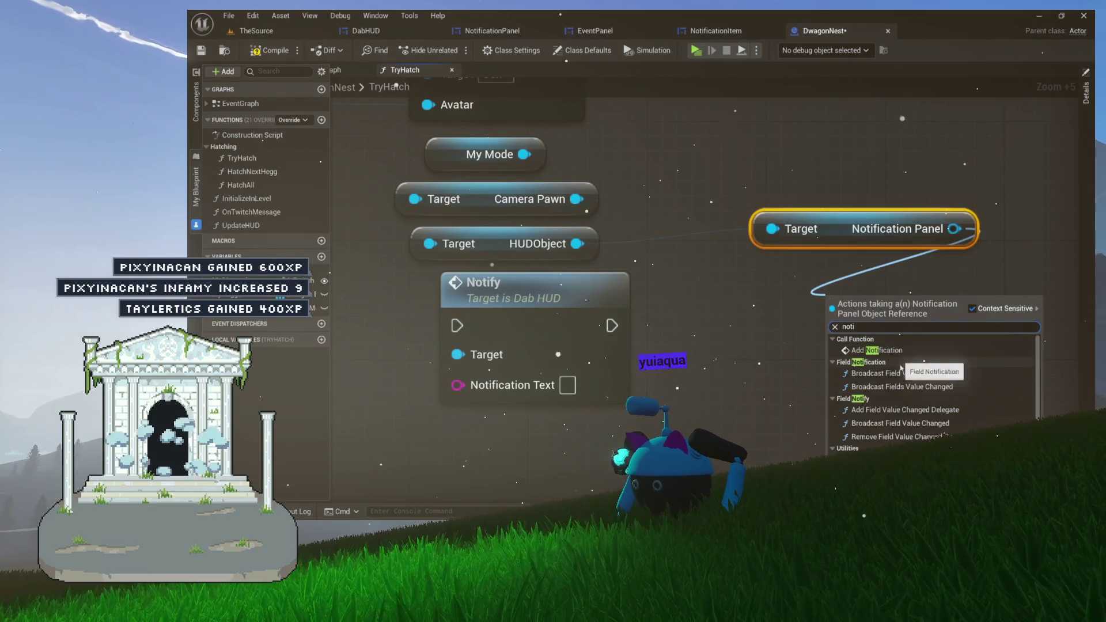
click(887, 351)
drag(896, 304, 867, 274)
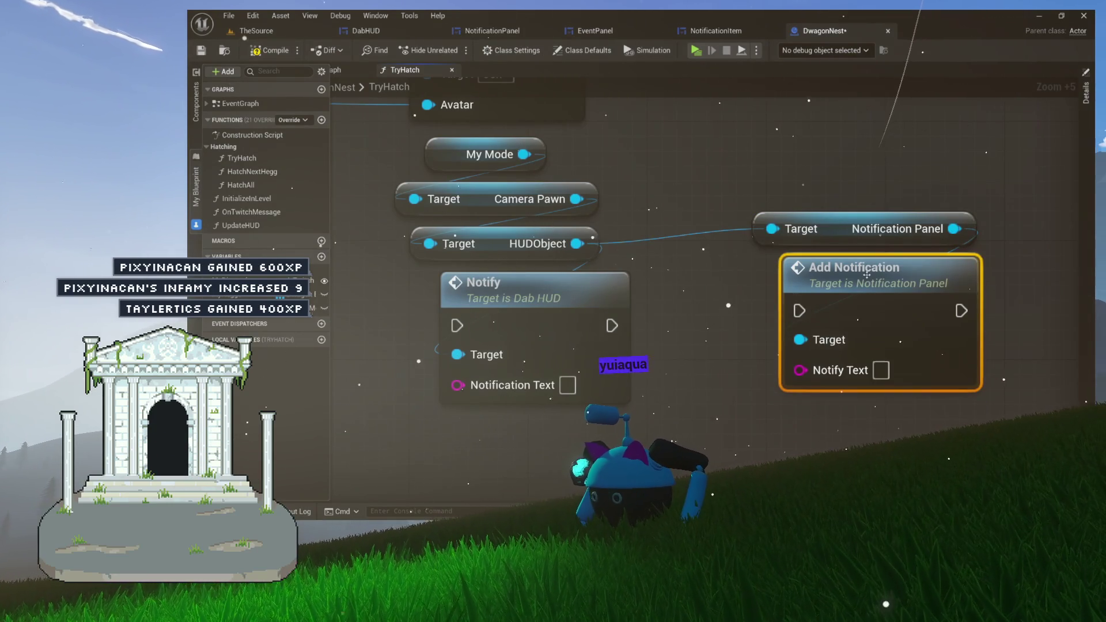
key(Delete)
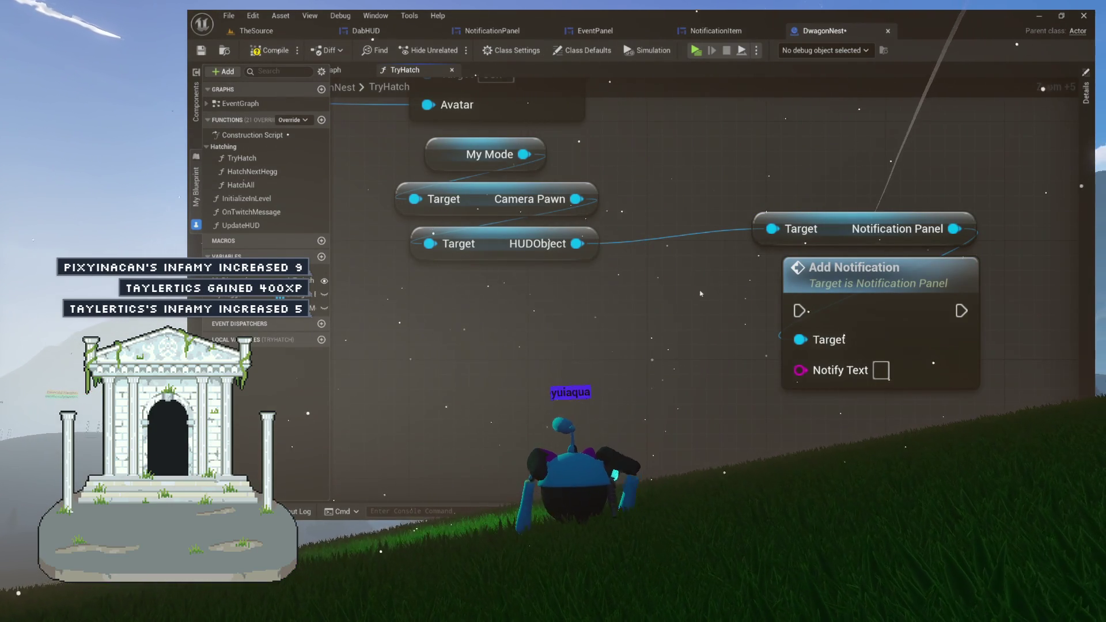
drag(873, 285, 494, 348)
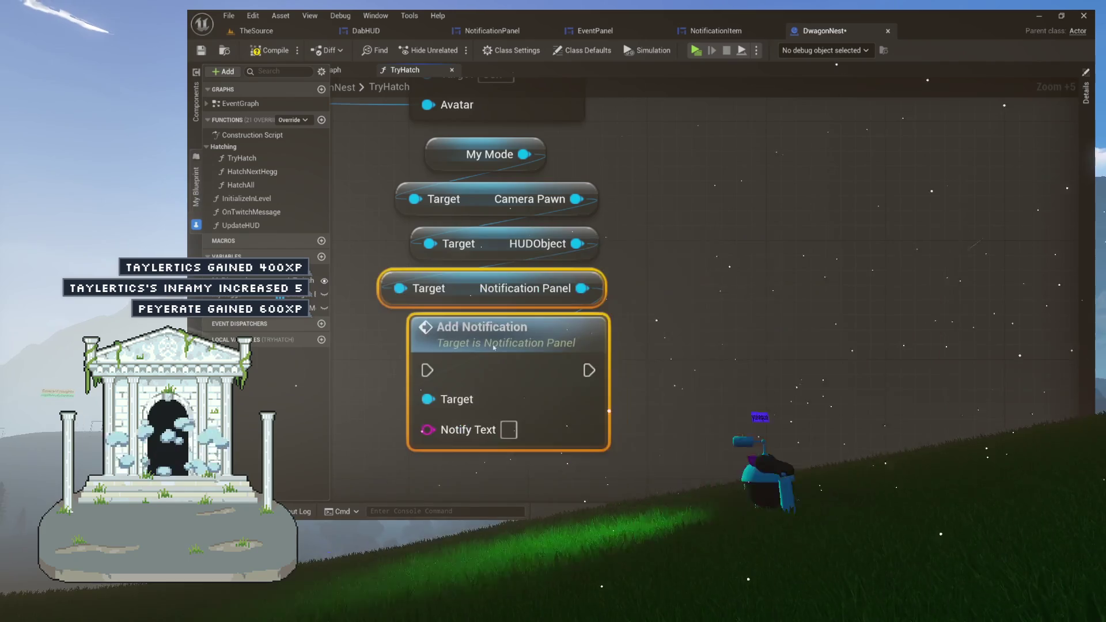
Wire the Branch False output into Add Notification's execution input.
mouse_move(610, 228)
mouse_down()
mouse_move(762, 237)
mouse_move(749, 346)
mouse_up()
scroll(624, 333, down, 7)
mouse_move(624, 333)
mouse_down()
mouse_move(806, 299)
mouse_move(728, 331)
mouse_move(733, 295)
mouse_up()
mouse_move(550, 204)
mouse_down()
mouse_move(572, 235)
mouse_move(696, 300)
mouse_up()
scroll(646, 246, up, 2)
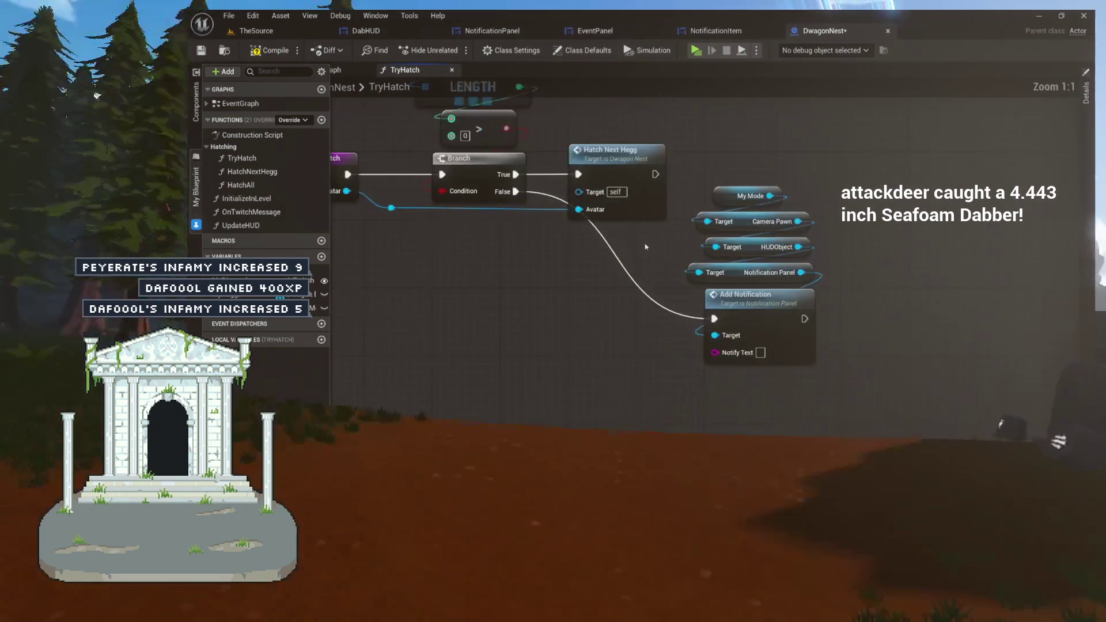
scroll(829, 259, up, 3)
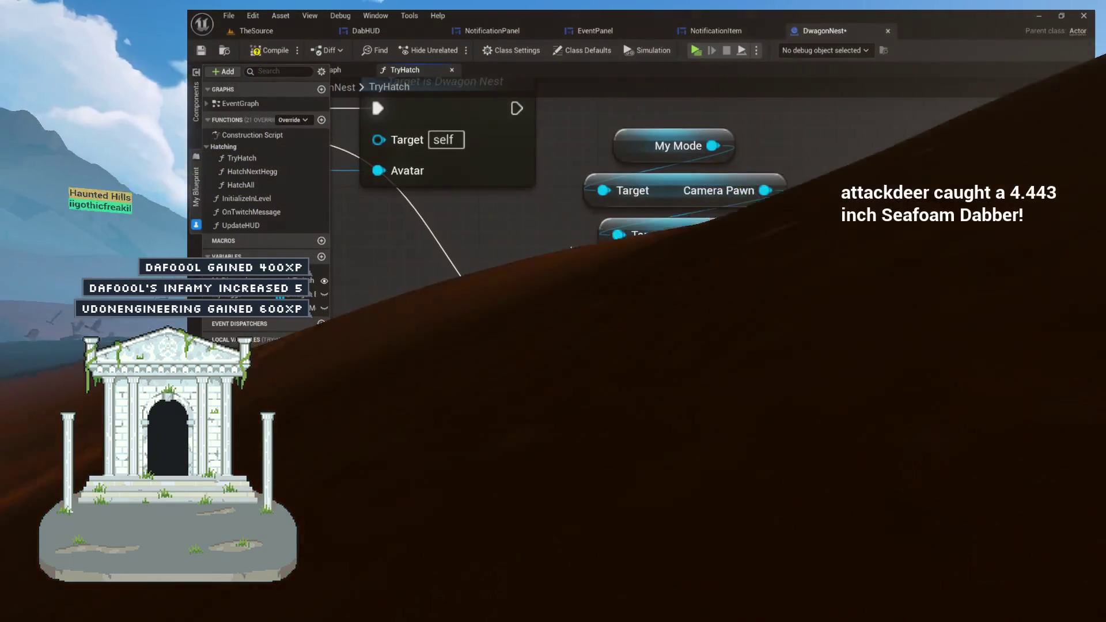
Align the My Mode, Camera Pawn, HUDObject and Notification Panel getter nodes.
click(649, 158)
ctrl+click(677, 198)
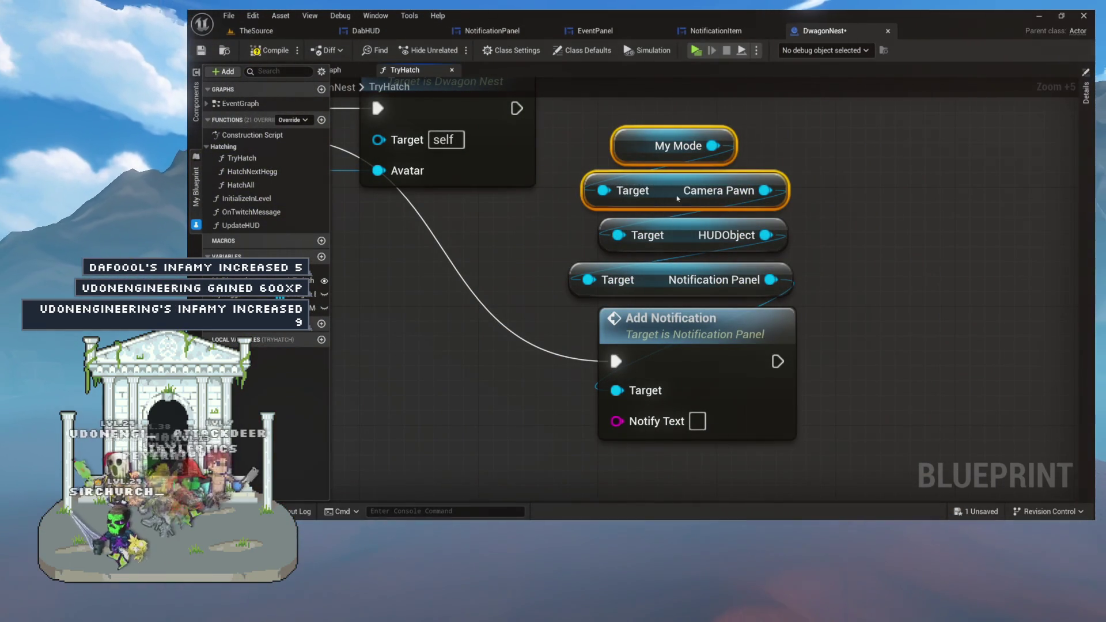
drag(658, 283, 673, 284)
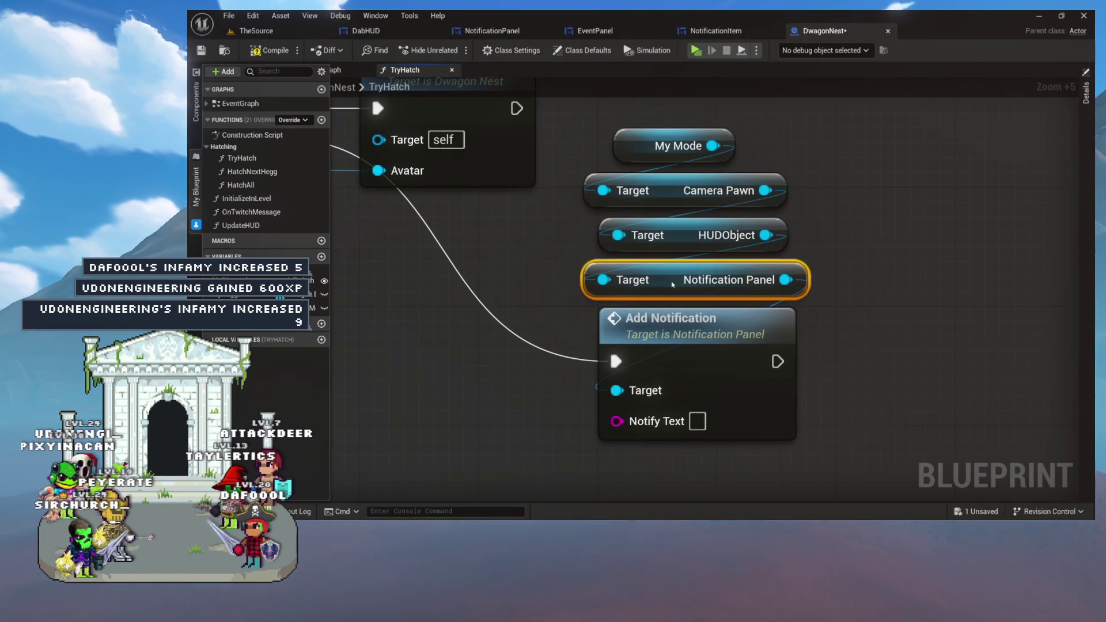
drag(641, 142, 656, 142)
drag(601, 118, 692, 271)
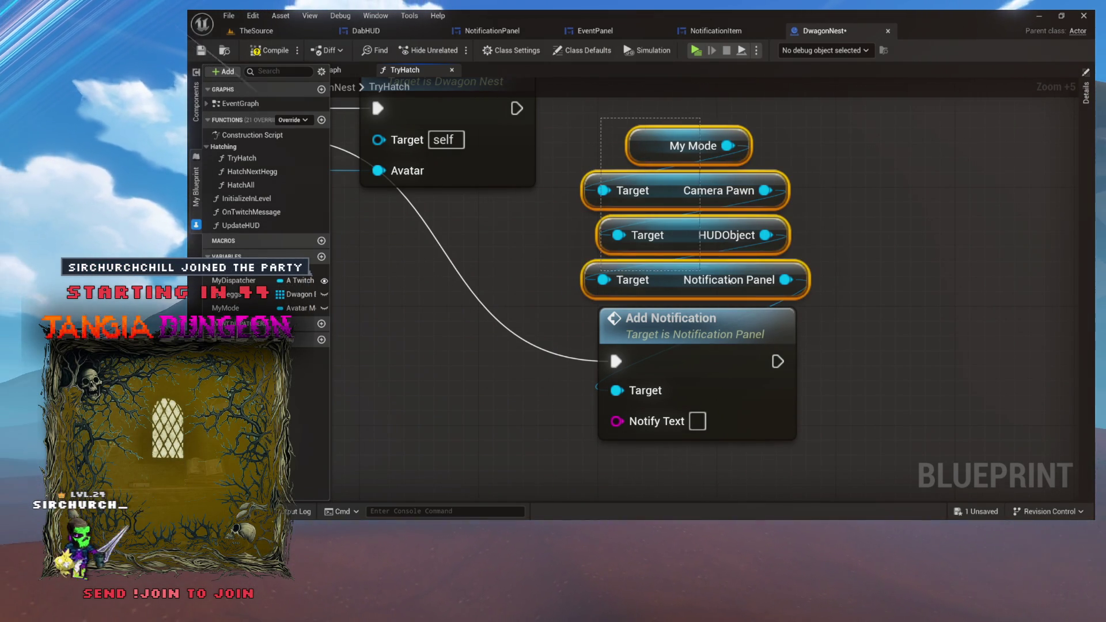
drag(847, 237, 862, 194)
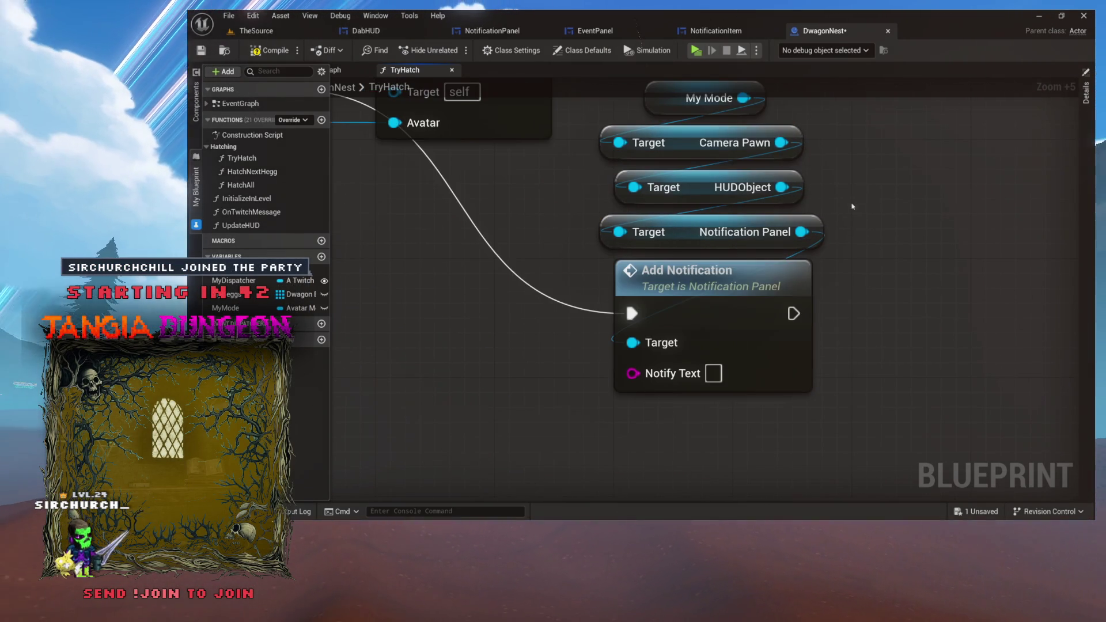
drag(634, 231, 720, 225)
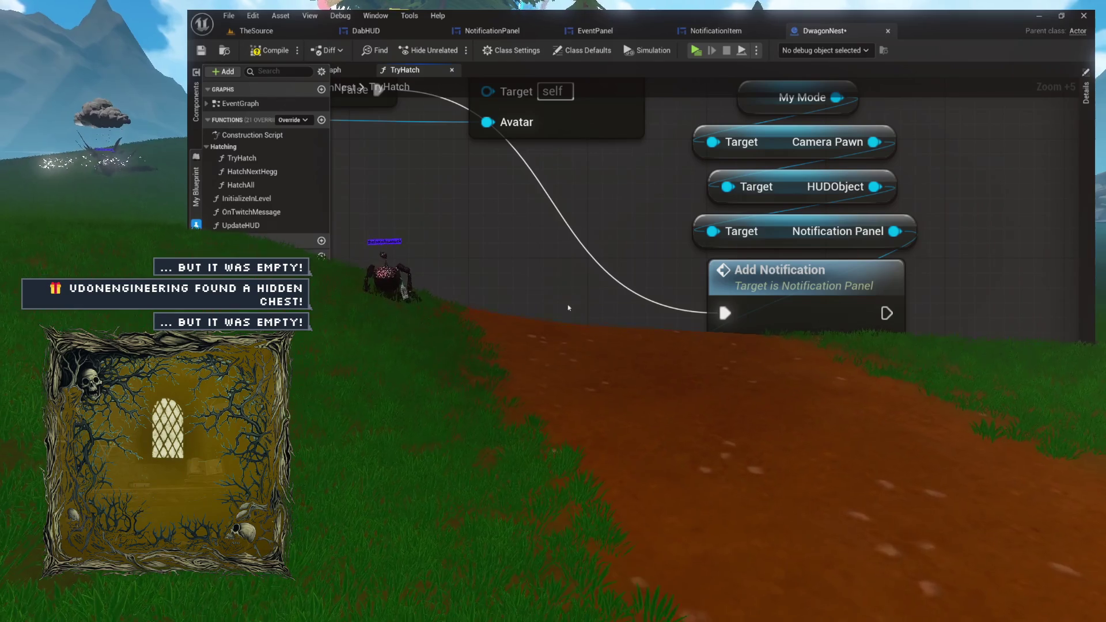
Pan to Add Notification and drag a wire from Notify Text to list String actions.
scroll(685, 279, down, 4)
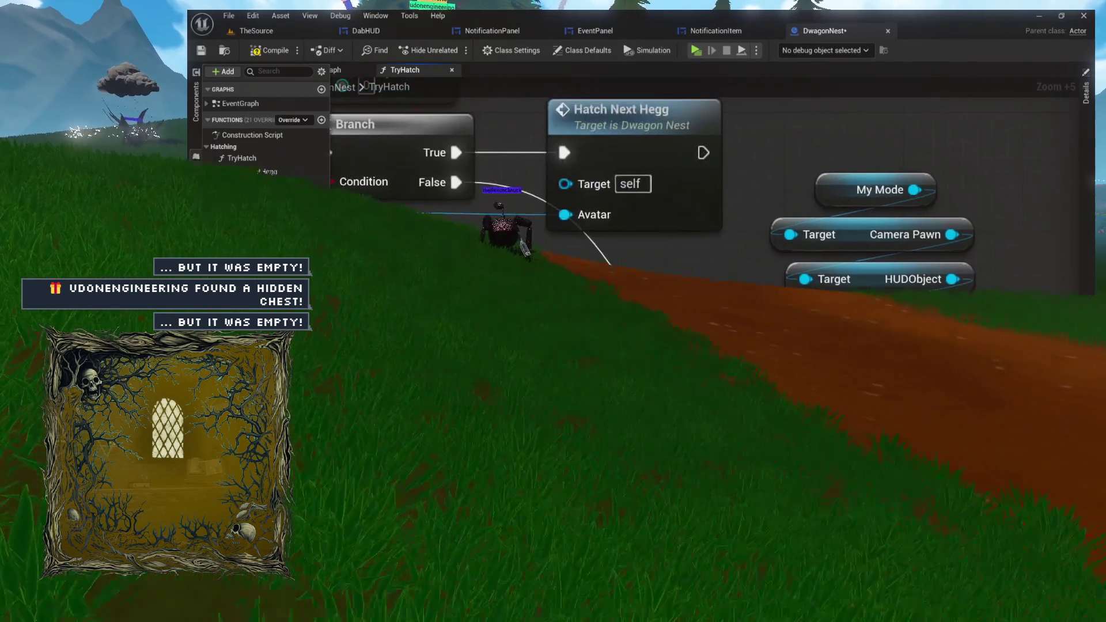
scroll(556, 94, up, 5)
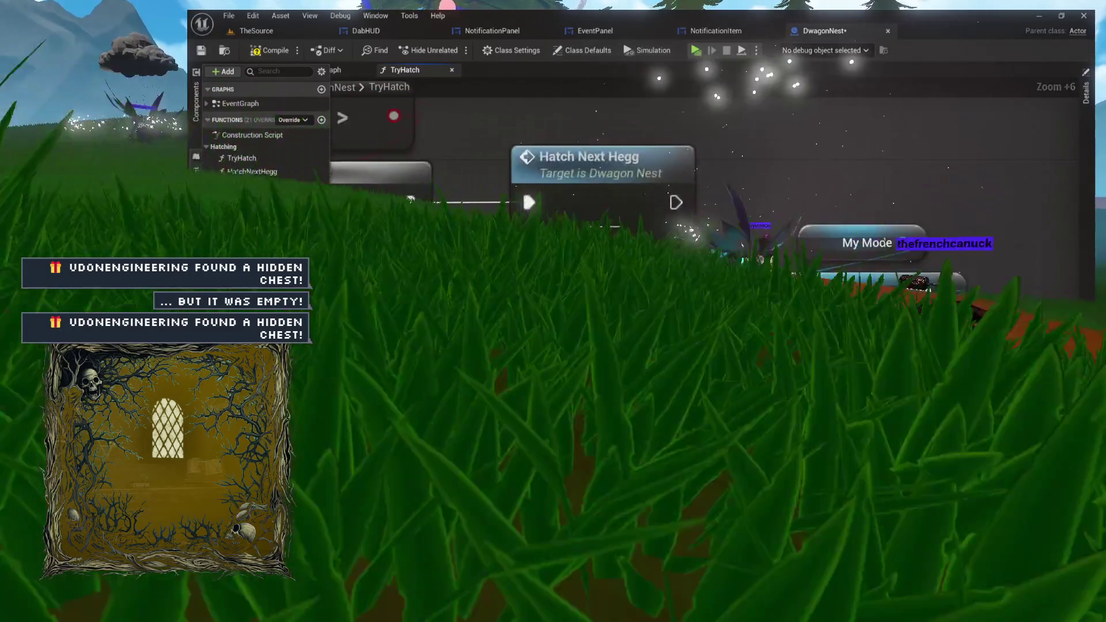
scroll(633, 172, up, 1)
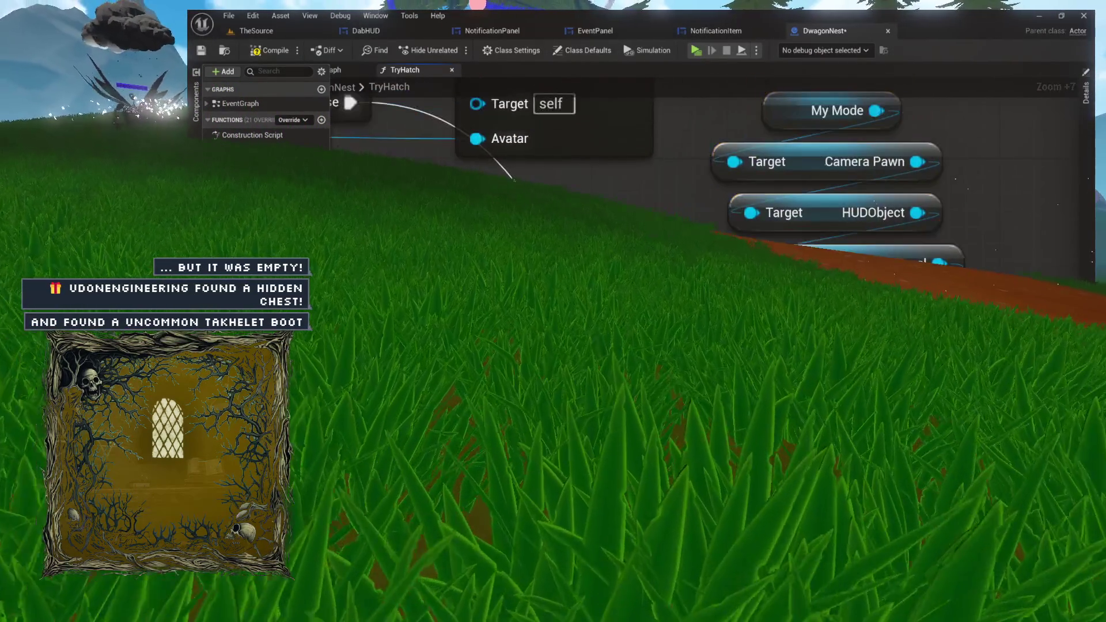
mouse_move(634, 363)
mouse_down()
mouse_move(663, 304)
mouse_move(712, 268)
mouse_move(728, 186)
mouse_up()
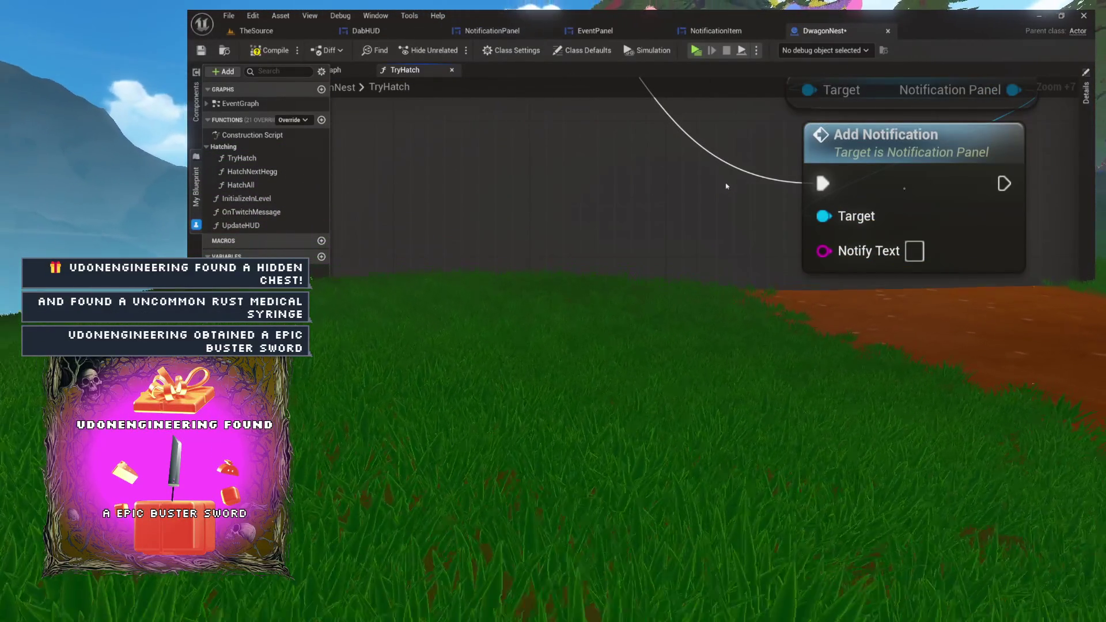
mouse_move(813, 180)
mouse_down()
mouse_move(627, 302)
mouse_move(467, 371)
mouse_move(608, 418)
mouse_move(638, 282)
mouse_move(705, 242)
mouse_move(698, 188)
mouse_up()
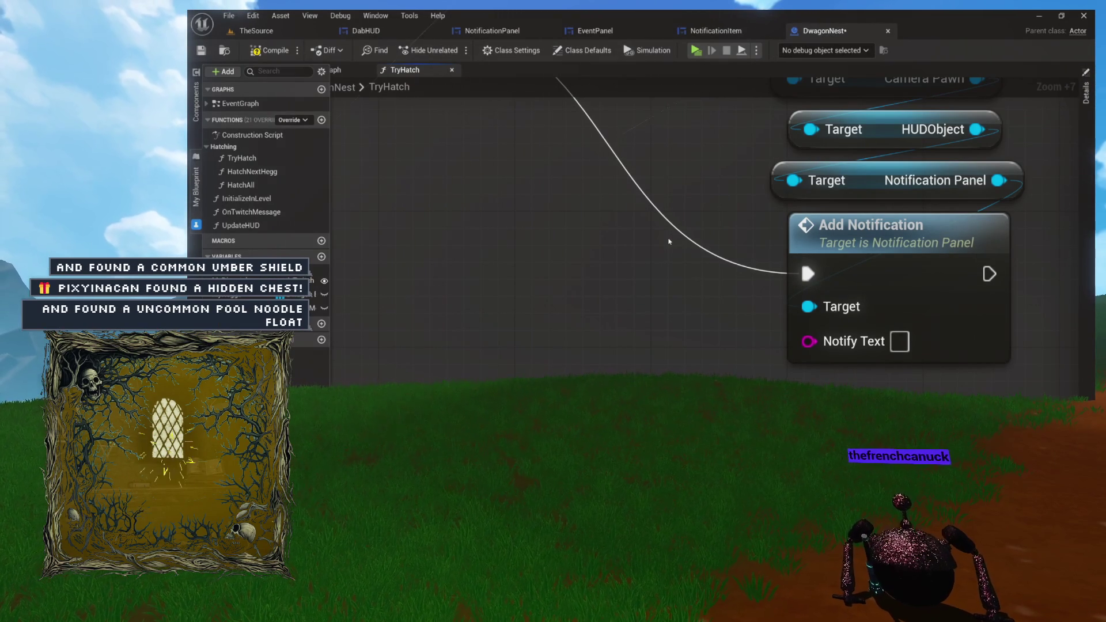
mouse_move(709, 251)
mouse_down()
mouse_move(626, 247)
mouse_move(614, 286)
mouse_move(681, 361)
mouse_move(649, 271)
mouse_move(624, 247)
mouse_move(638, 308)
mouse_up()
scroll(648, 272, down, 3)
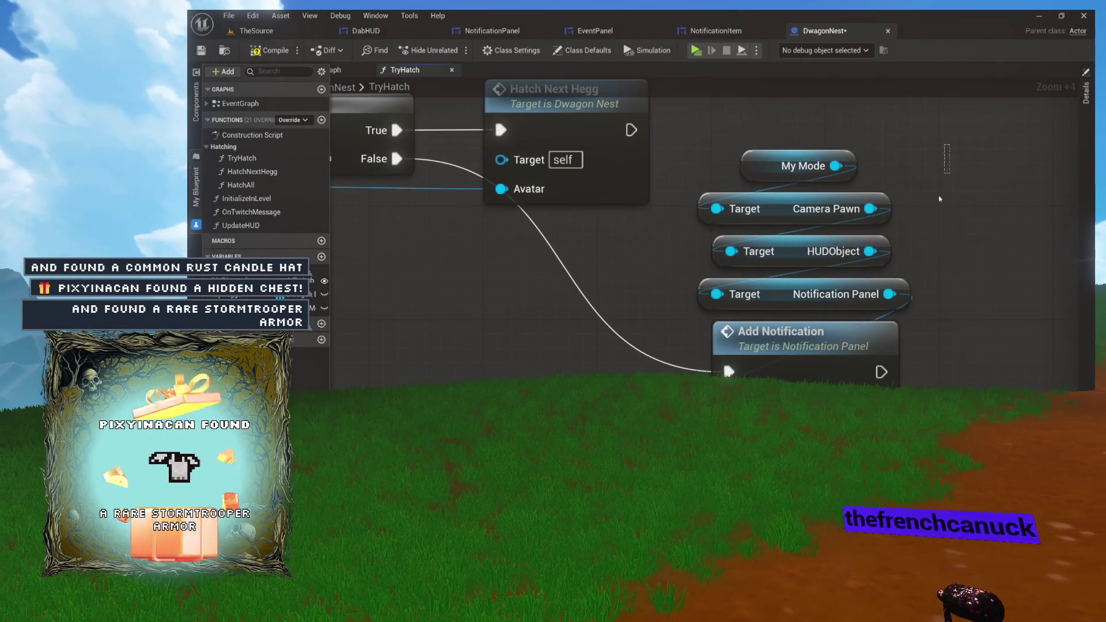
drag(949, 157, 721, 355)
click(721, 357)
drag(944, 293, 950, 219)
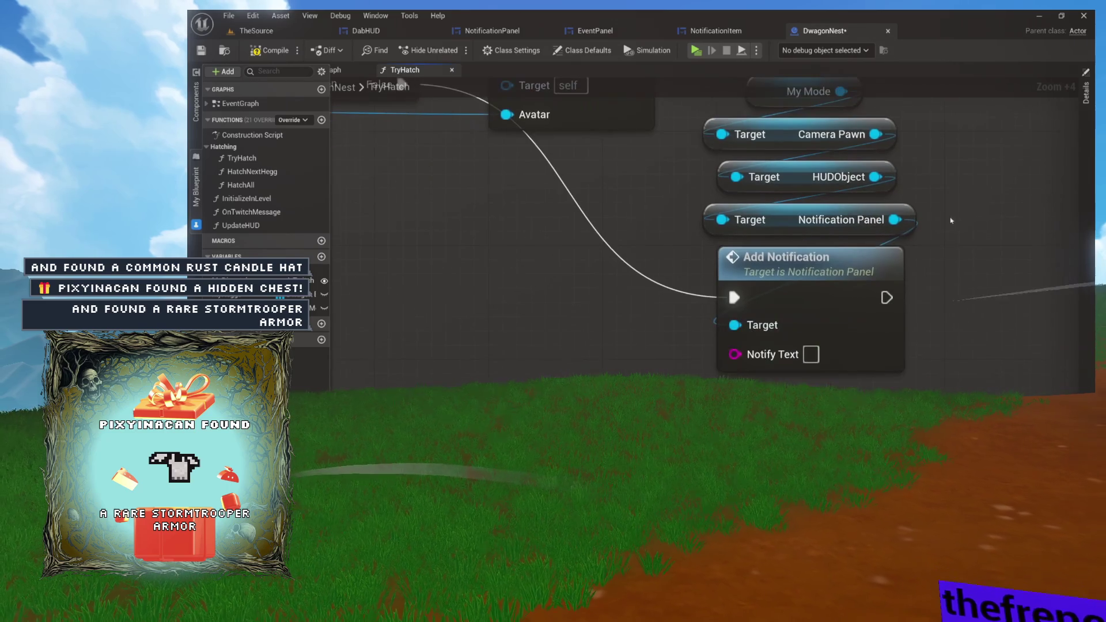
mouse_move(735, 355)
mouse_down()
mouse_move(727, 360)
mouse_move(759, 397)
mouse_up()
Add an Append node feeding Notify Text and a Get Chatter Name node from the chatter avatar.
text(append)
key(Return)
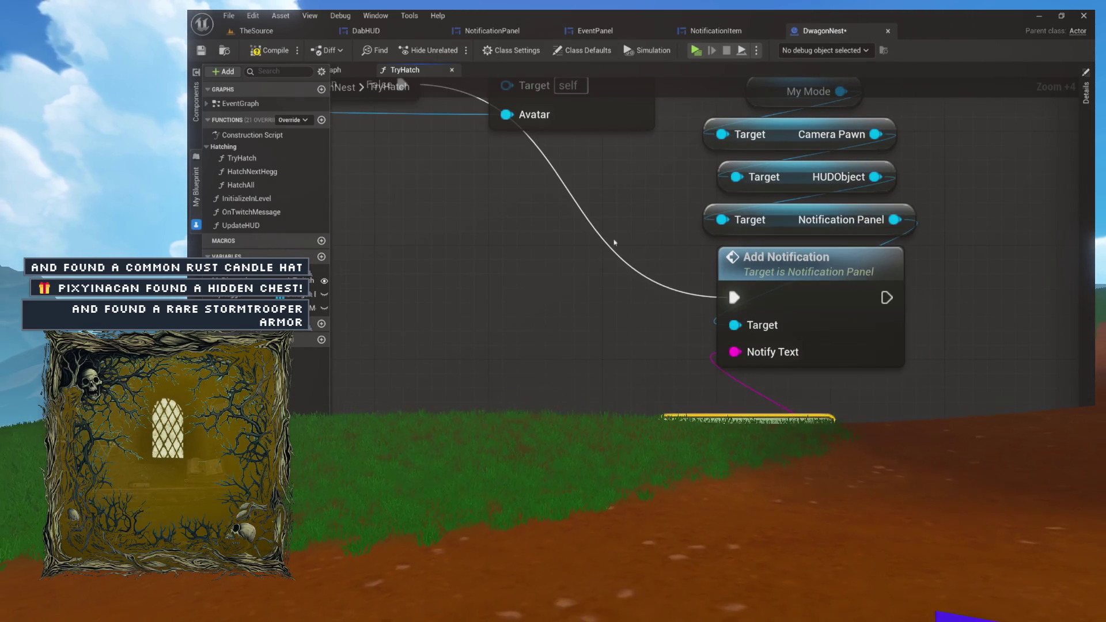
scroll(651, 255, down, 5)
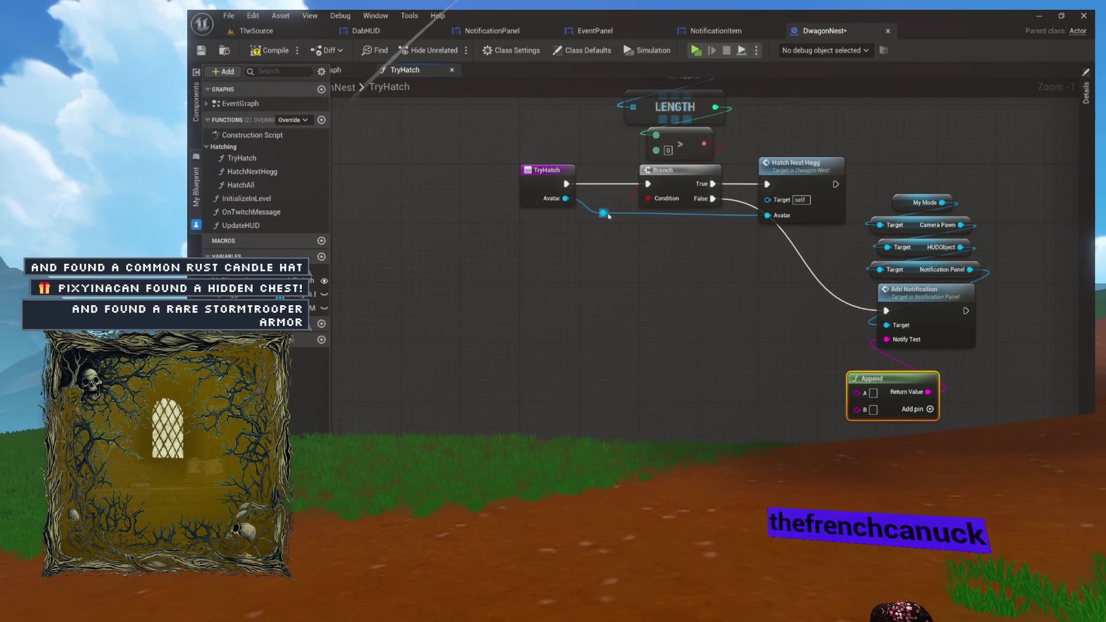
mouse_move(603, 210)
mouse_down()
mouse_move(702, 327)
mouse_move(688, 317)
mouse_up()
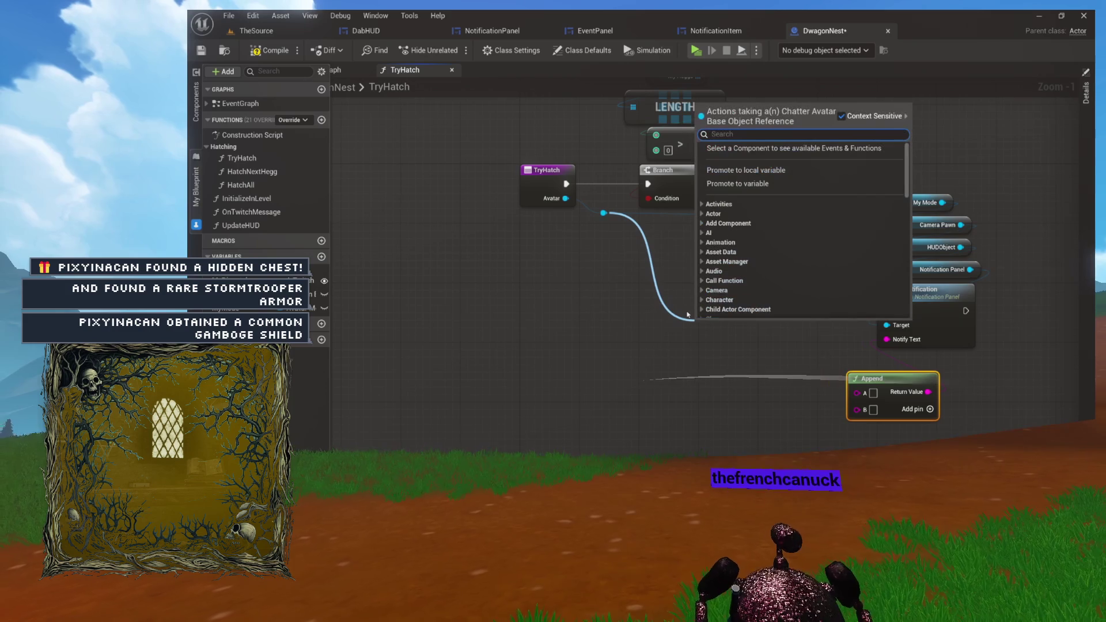
text(get)
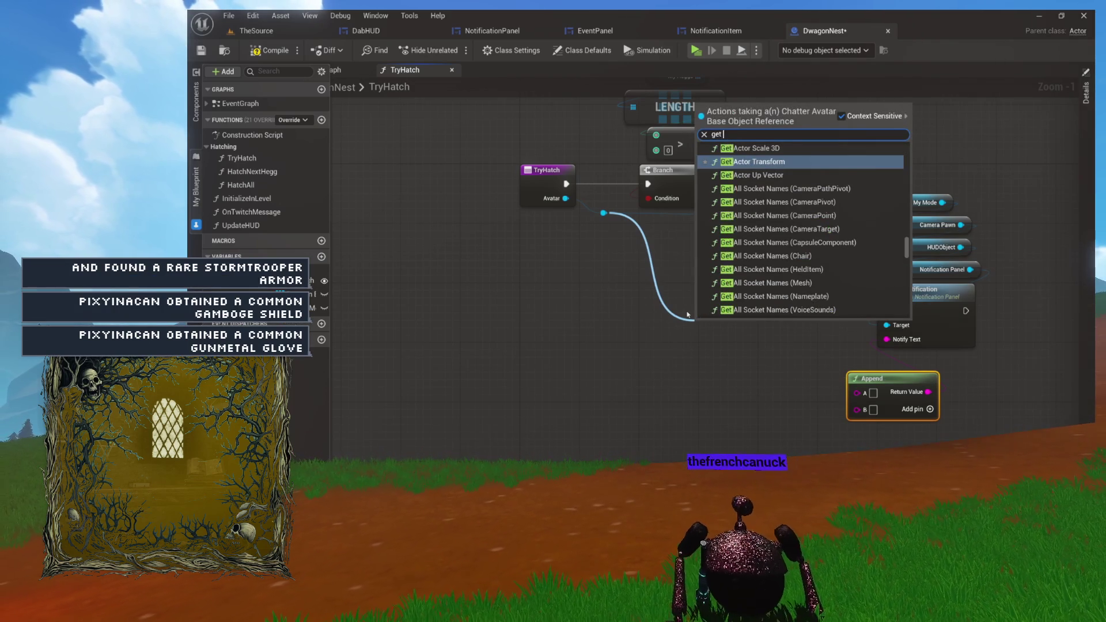
text( chatt)
key(Return)
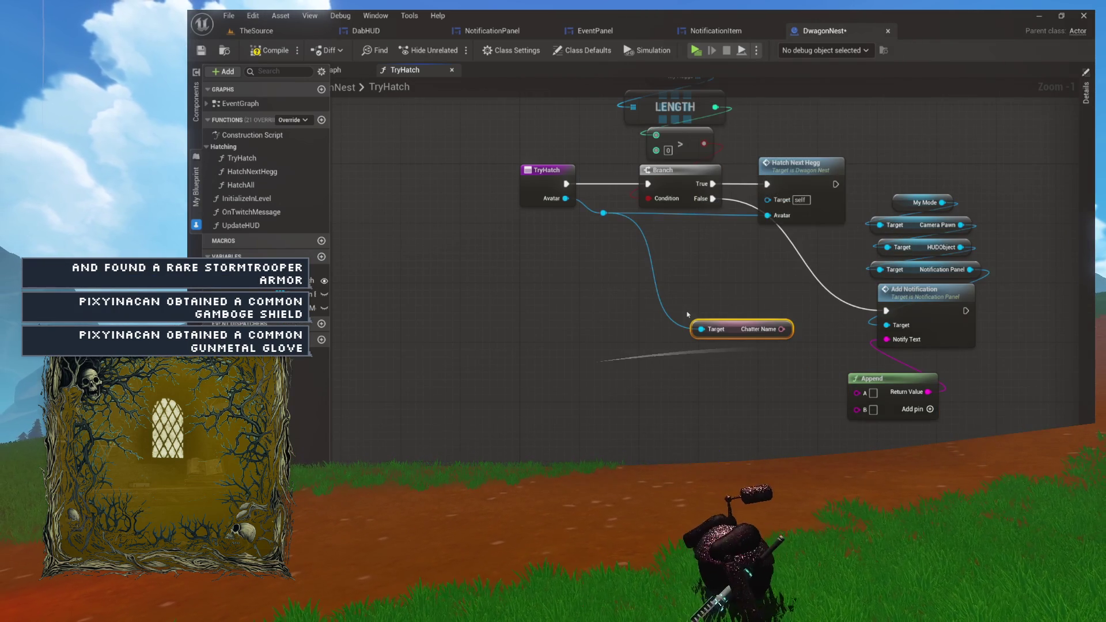
Wire Chatter Name into Append's A and enter 'had no dwagon egg to hatch!' in B.
scroll(668, 294, up, 1)
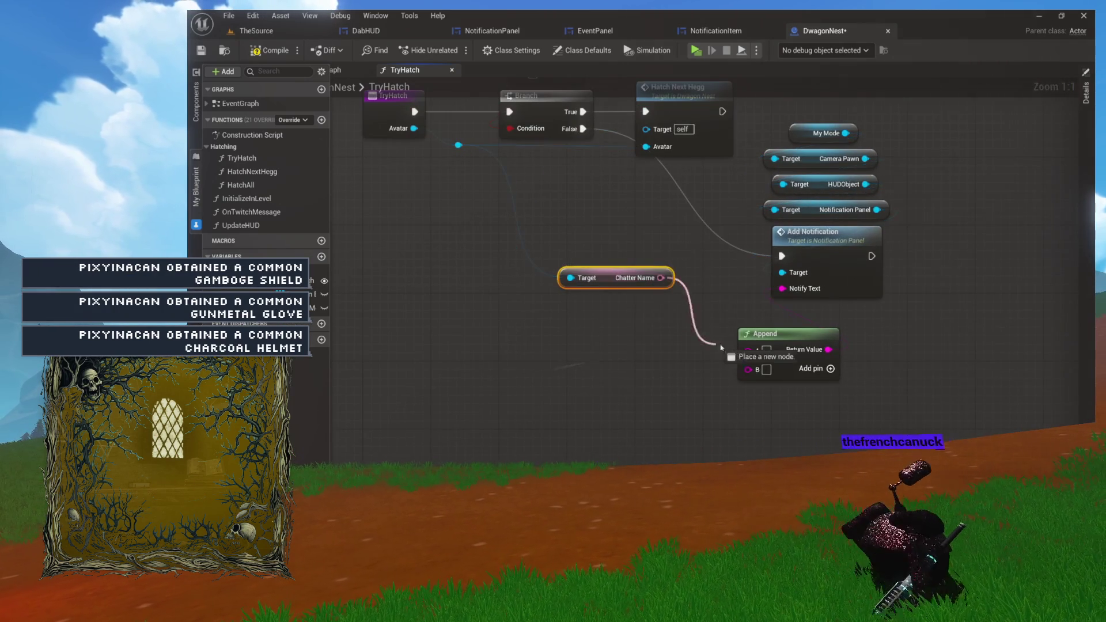
drag(748, 350, 748, 350)
click(618, 304)
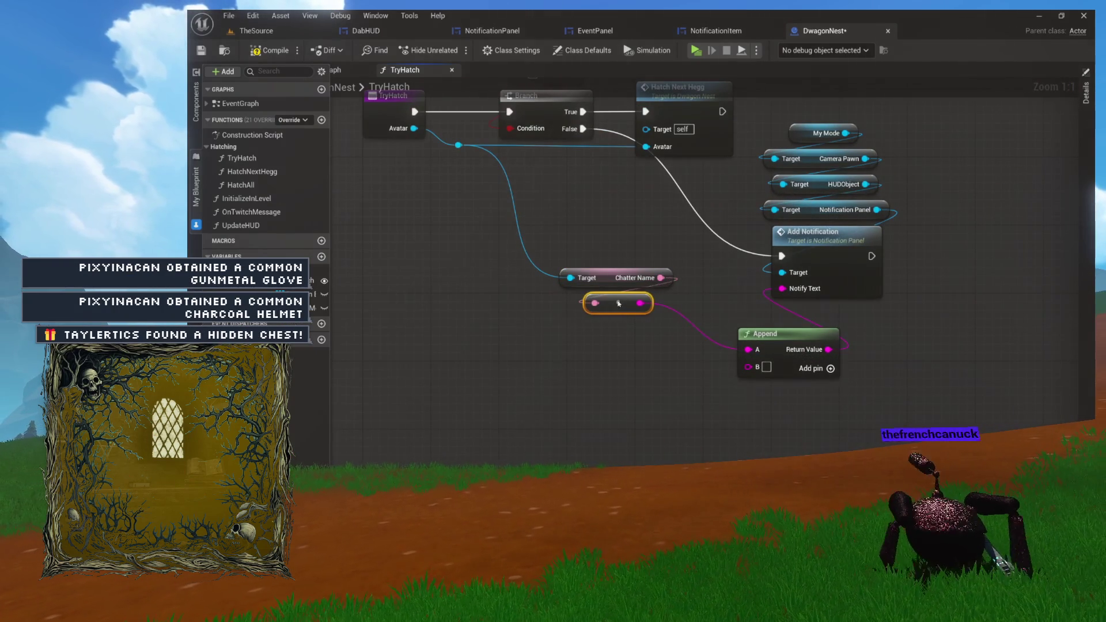
drag(666, 352, 603, 307)
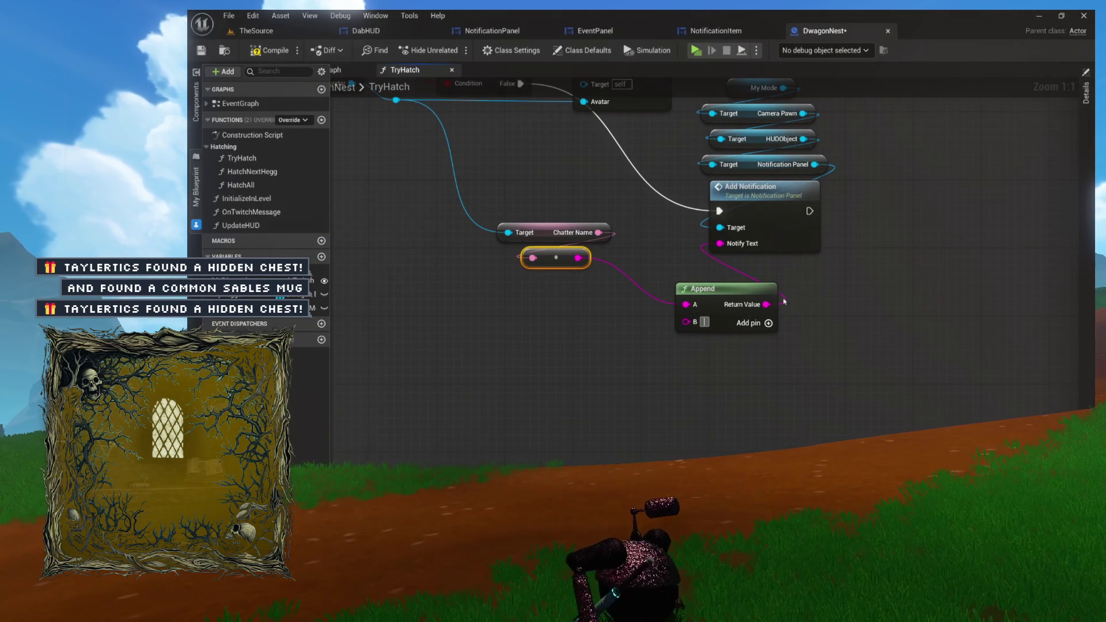
key(ctrl+v)
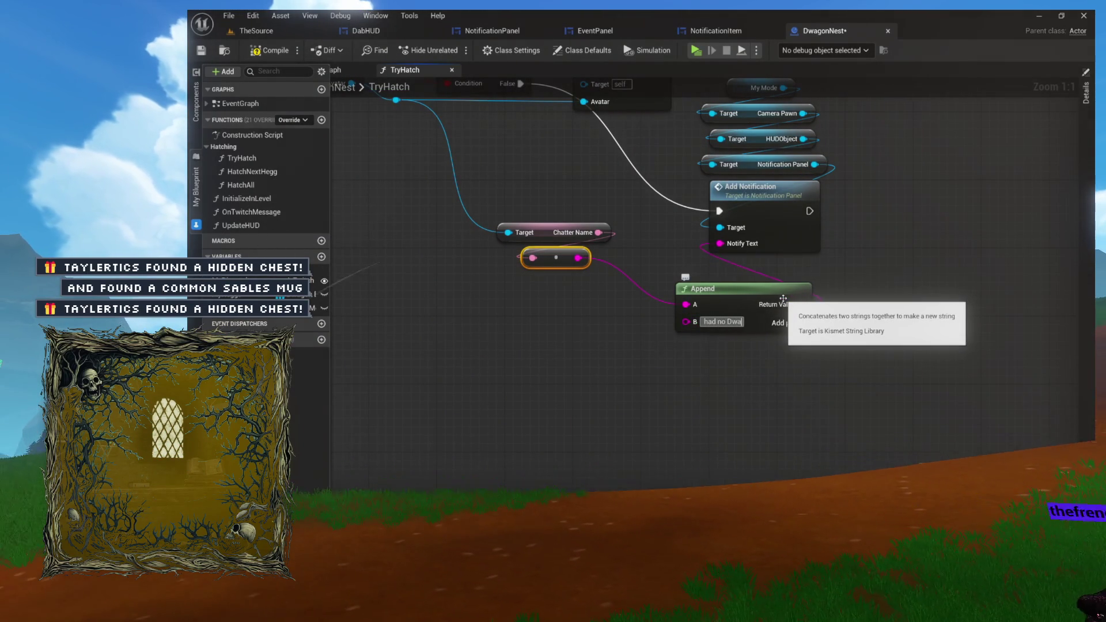
text(agon )
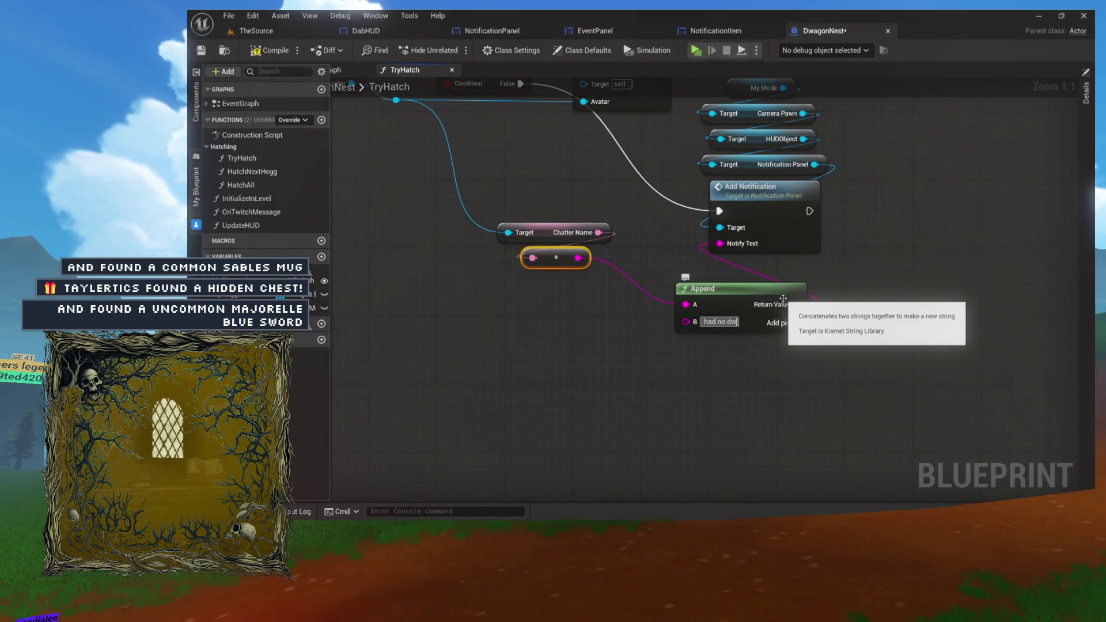
text(egg to hatch!)
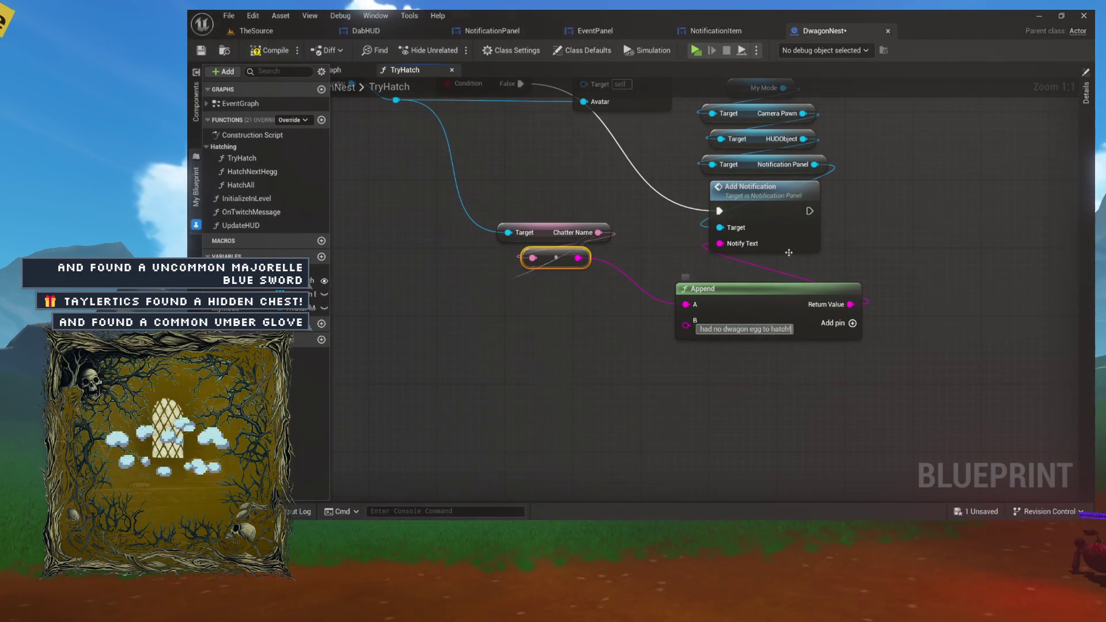
click(748, 264)
Nudge the Append node up and look over the notification-building nodes in TryHatch.
drag(757, 291, 756, 273)
key(Home)
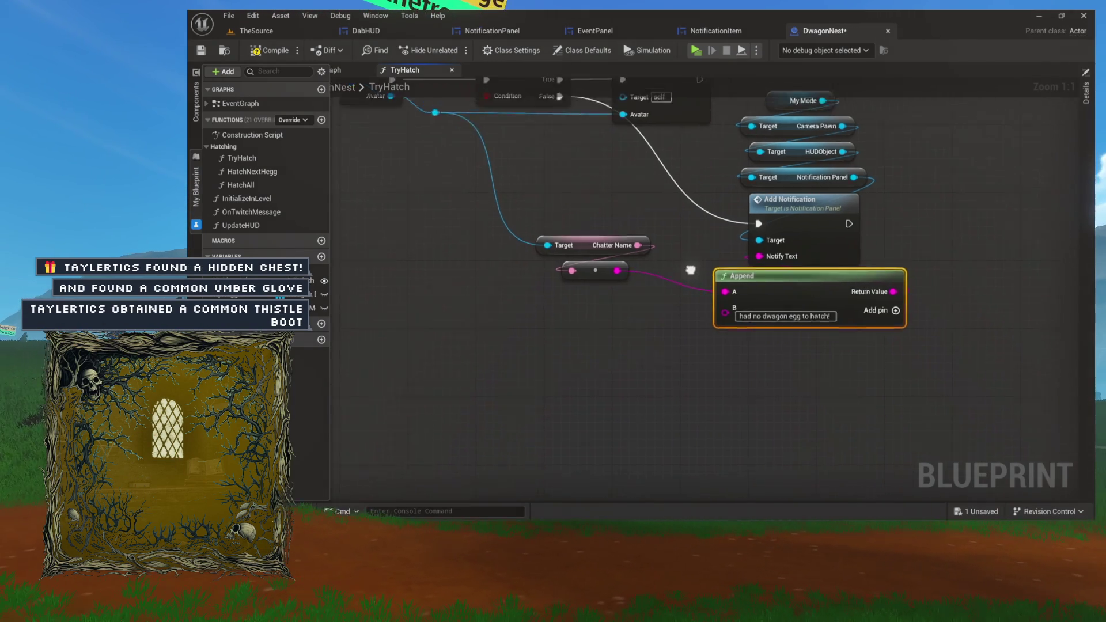
drag(958, 184, 689, 341)
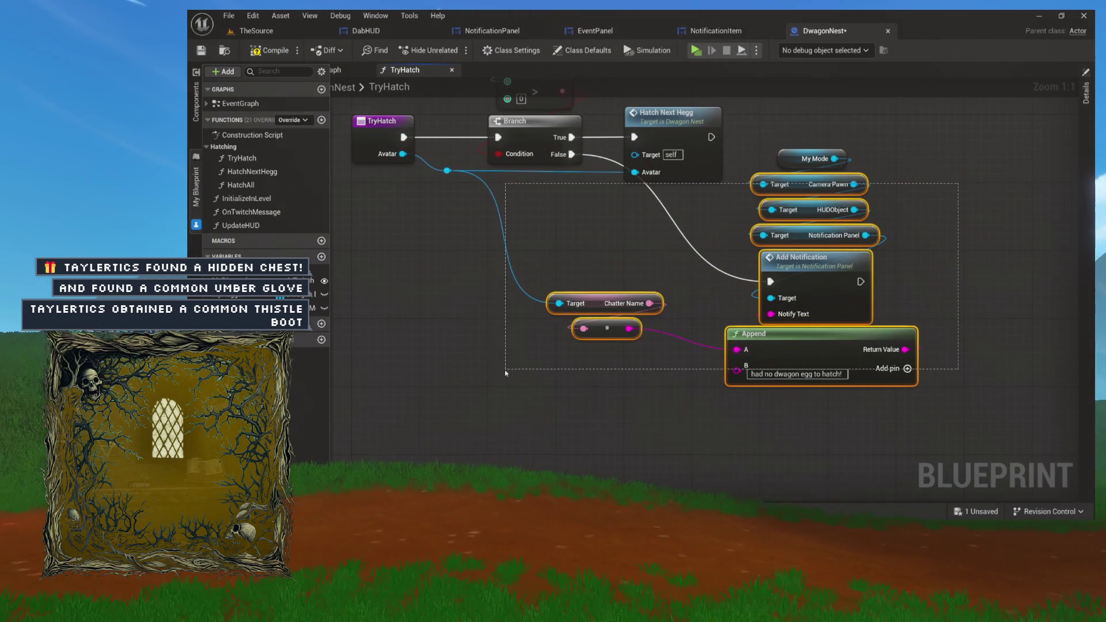
drag(505, 372, 508, 371)
click(628, 248)
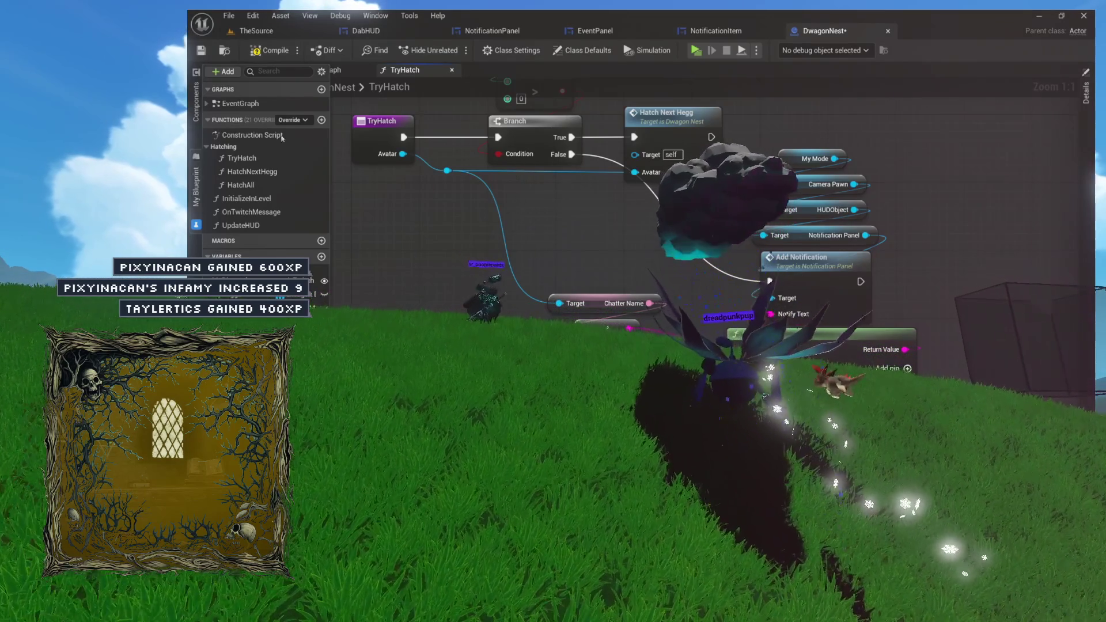
drag(474, 229, 467, 330)
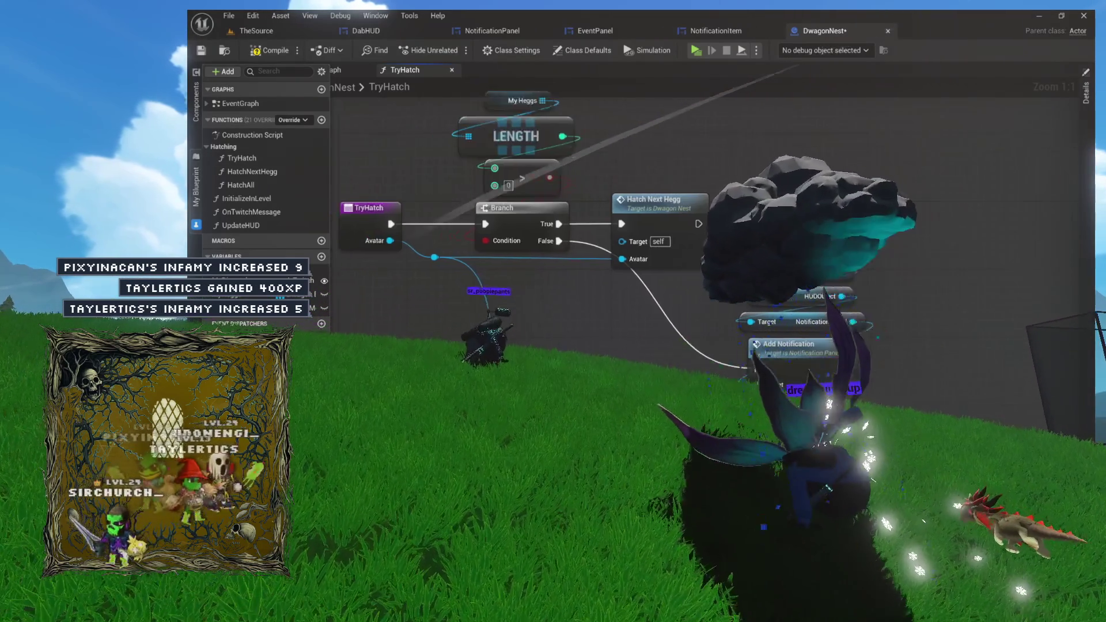
Compile DwagonNest and close the TryHatch graph, returning to the EventGraph.
click(281, 53)
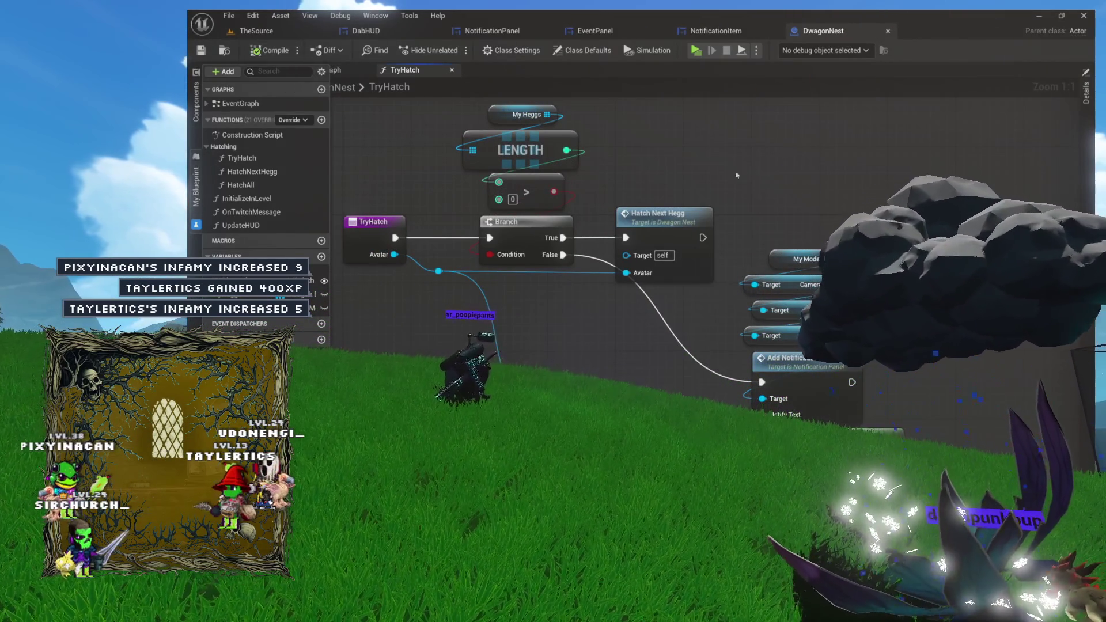
mouse_move(752, 184)
mouse_down()
mouse_move(795, 147)
mouse_move(818, 198)
mouse_up()
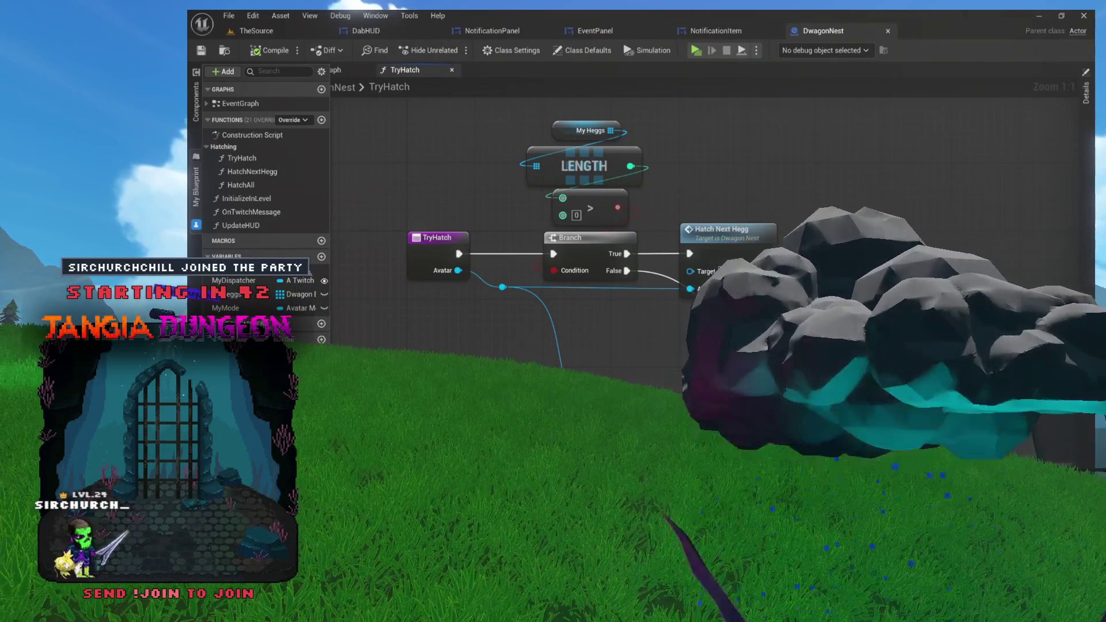
mouse_move(734, 143)
mouse_down()
mouse_move(681, 153)
mouse_move(668, 117)
mouse_up()
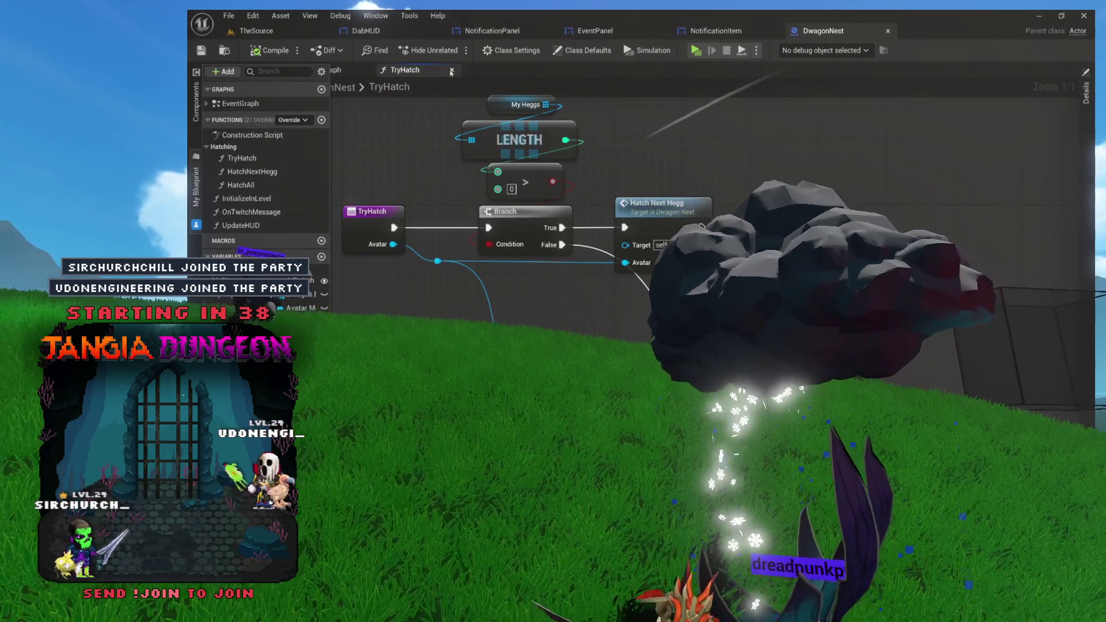
click(450, 71)
drag(533, 182, 648, 183)
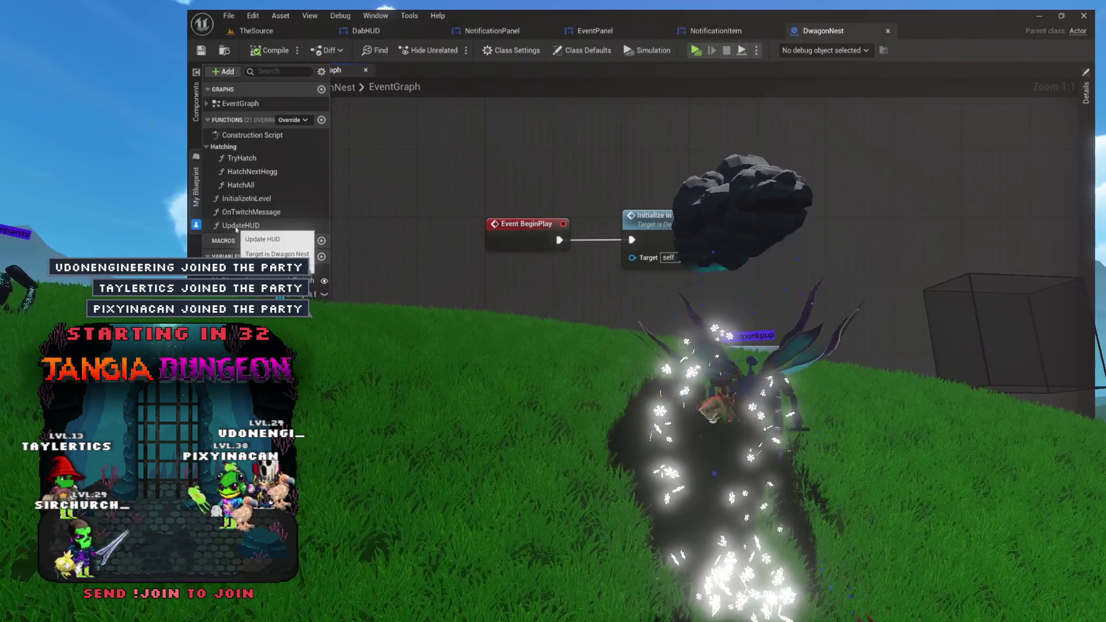
Collapse the Hatching category and set InitializeInLevel's Category to Utilities.
click(207, 148)
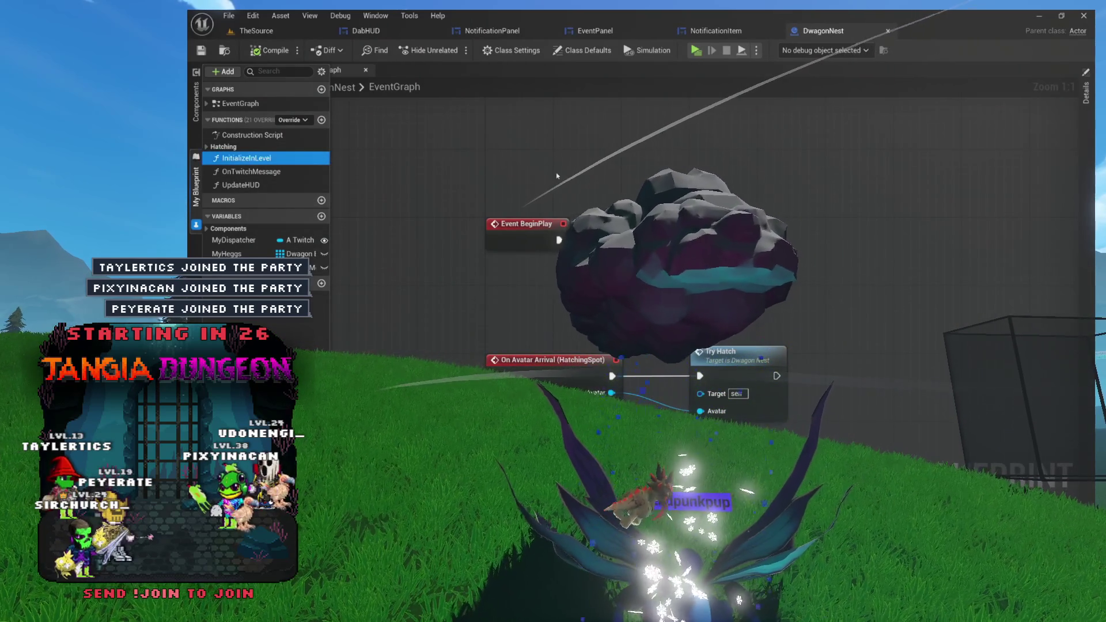
click(1086, 140)
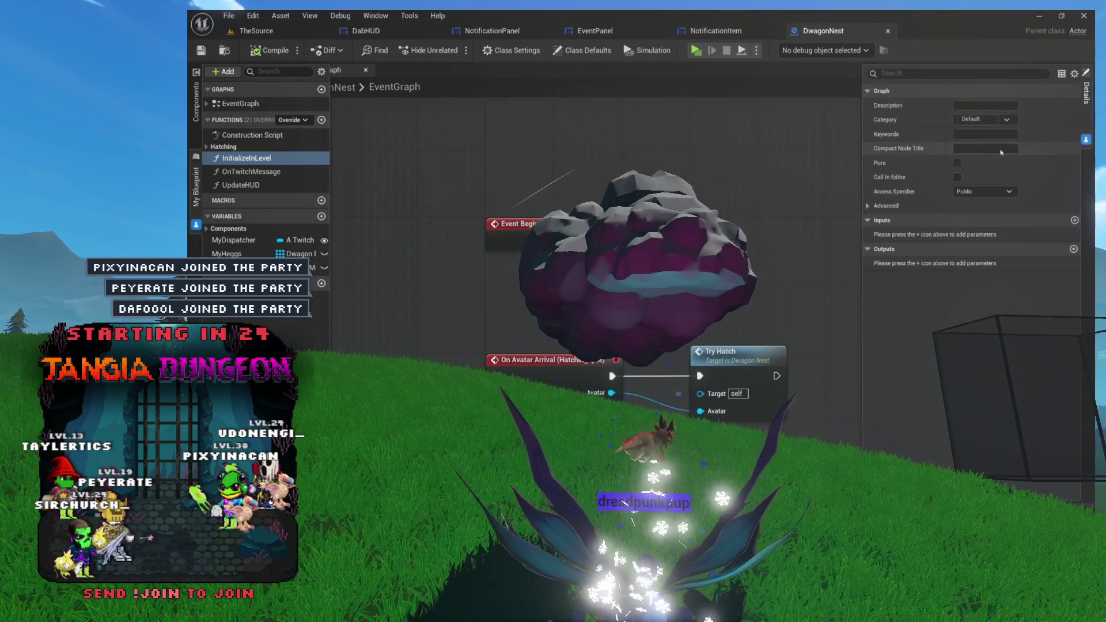
click(970, 120)
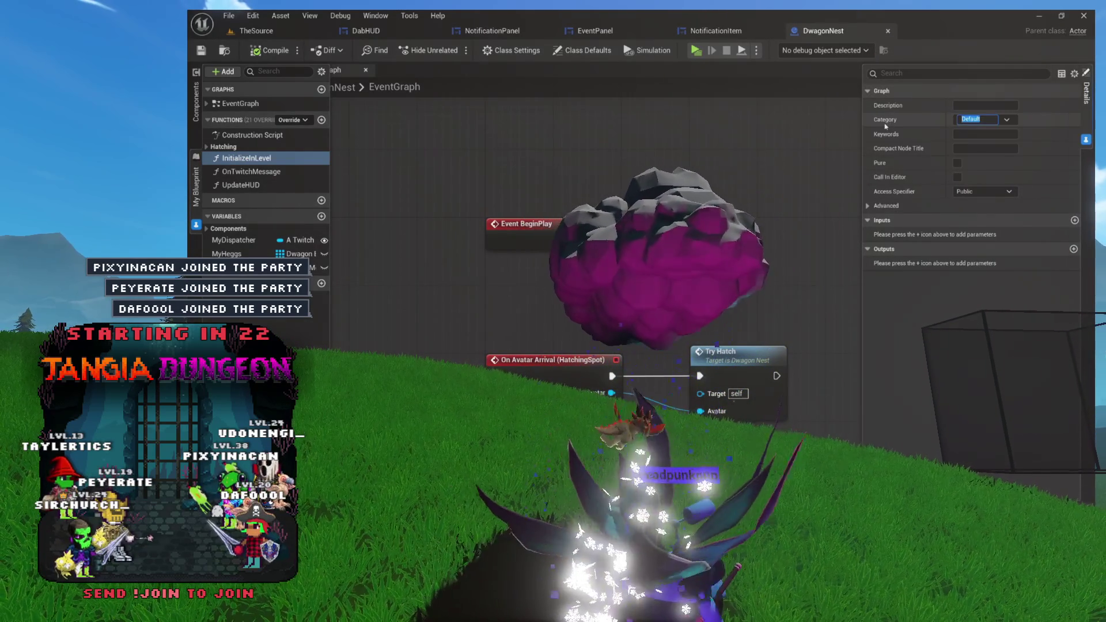
text(Utilities)
key(Return)
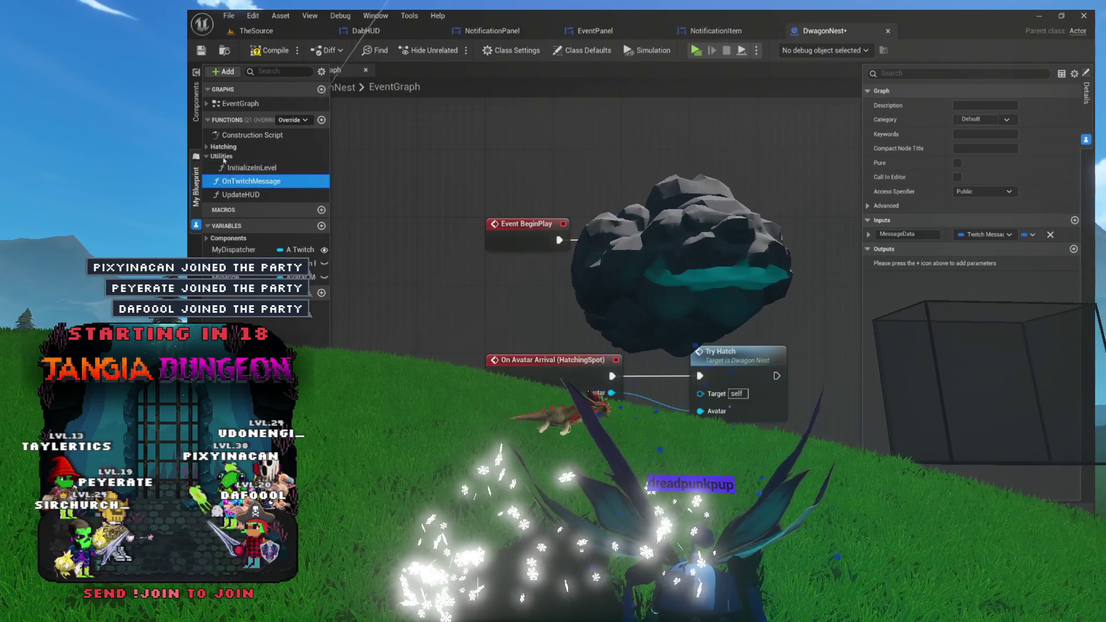
Select OnTwitchMessage, compile DwagonNest, and bring the On Avatar Arrival node into view.
click(262, 182)
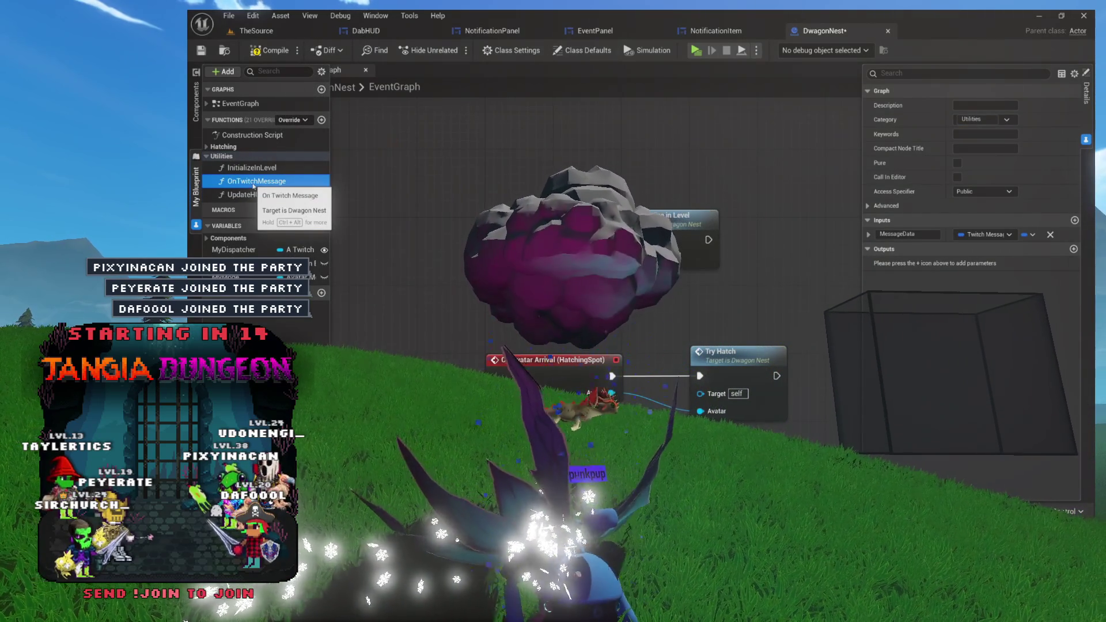
click(269, 50)
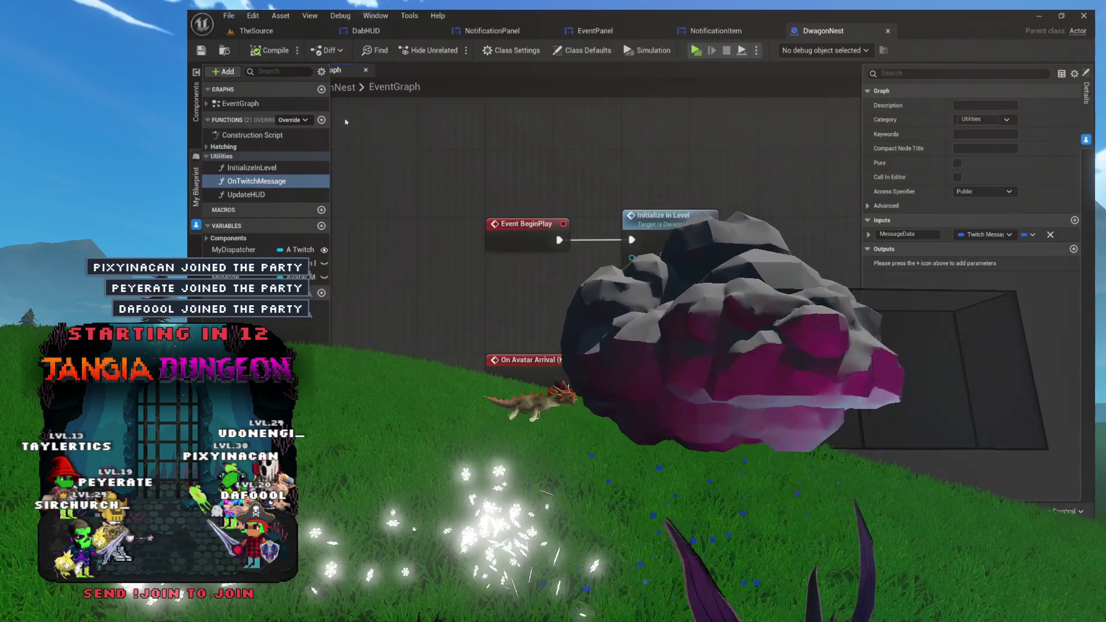
click(774, 285)
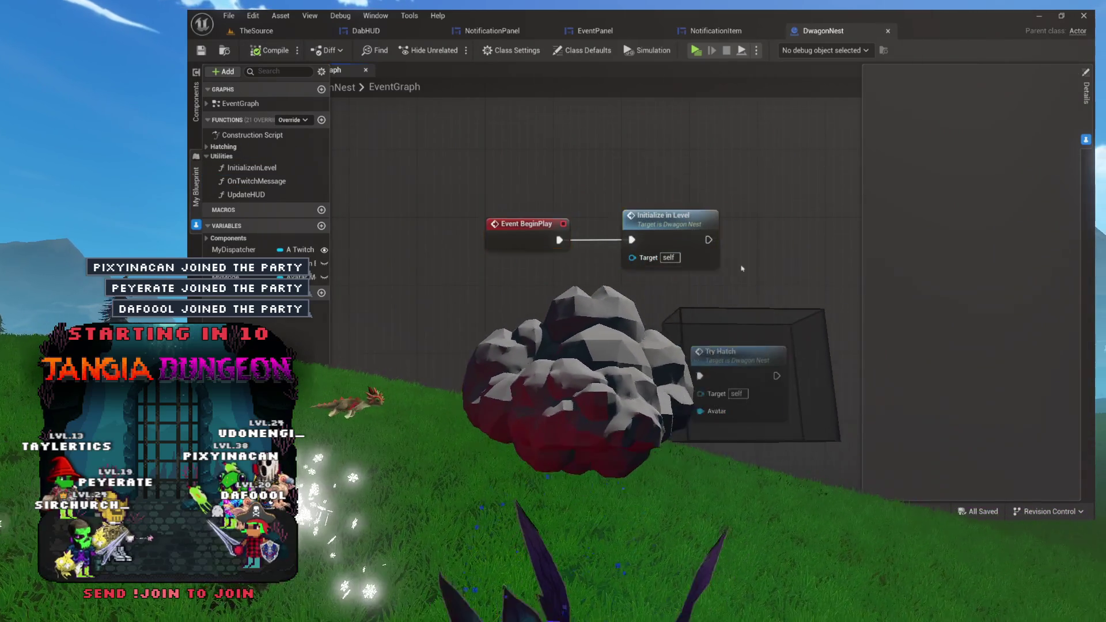
key(Home)
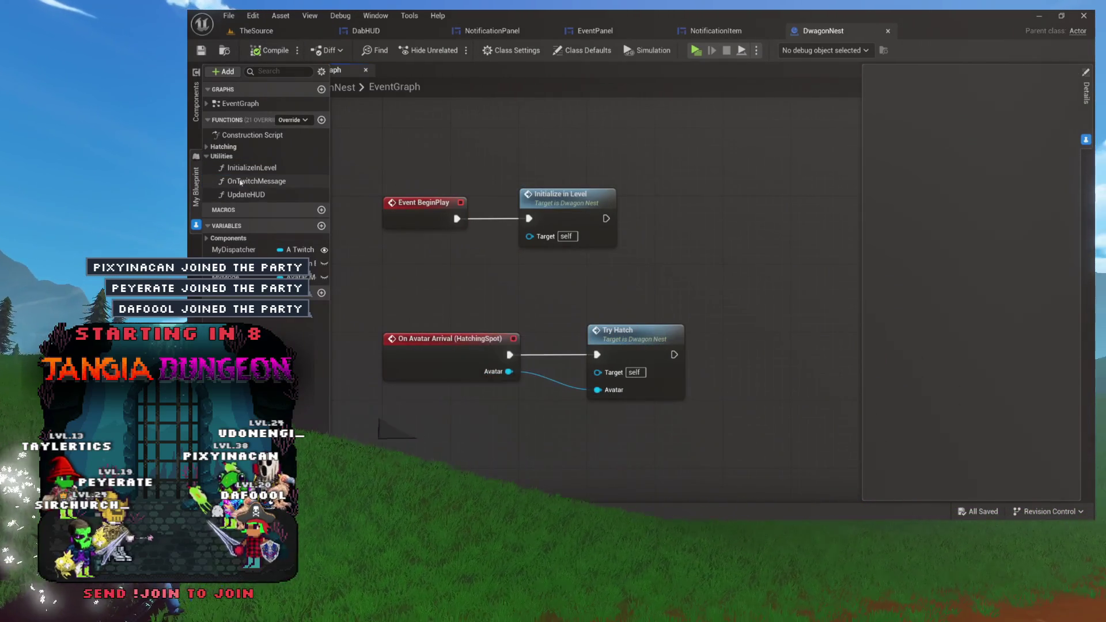
Open the OnTwitchMessage graph to look over its message-parsing nodes and first Branch.
double_click(240, 181)
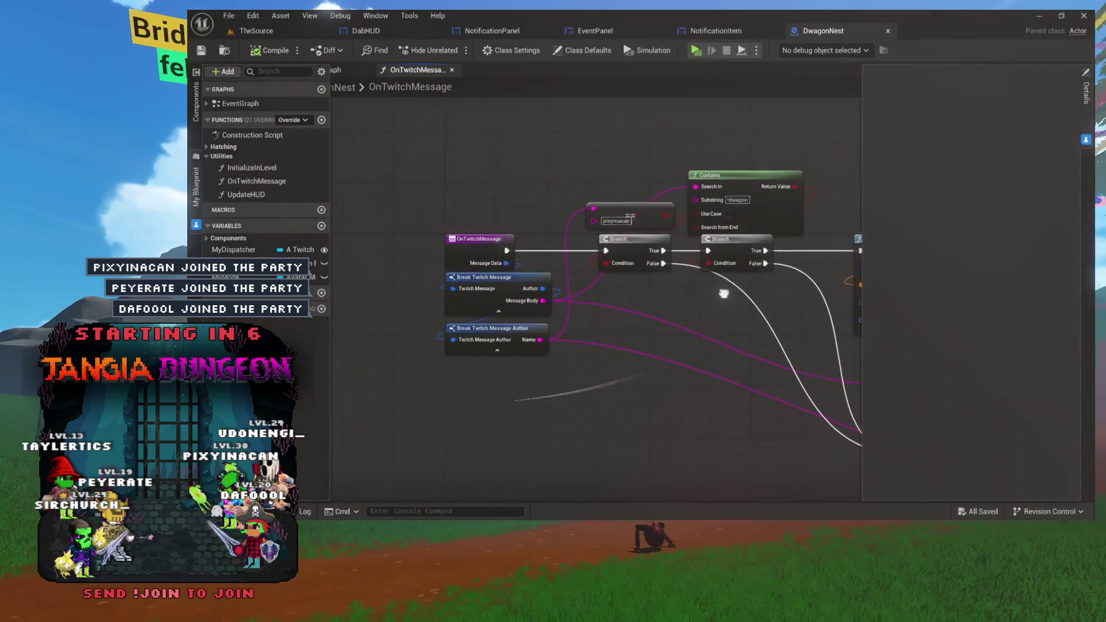
drag(421, 195, 689, 380)
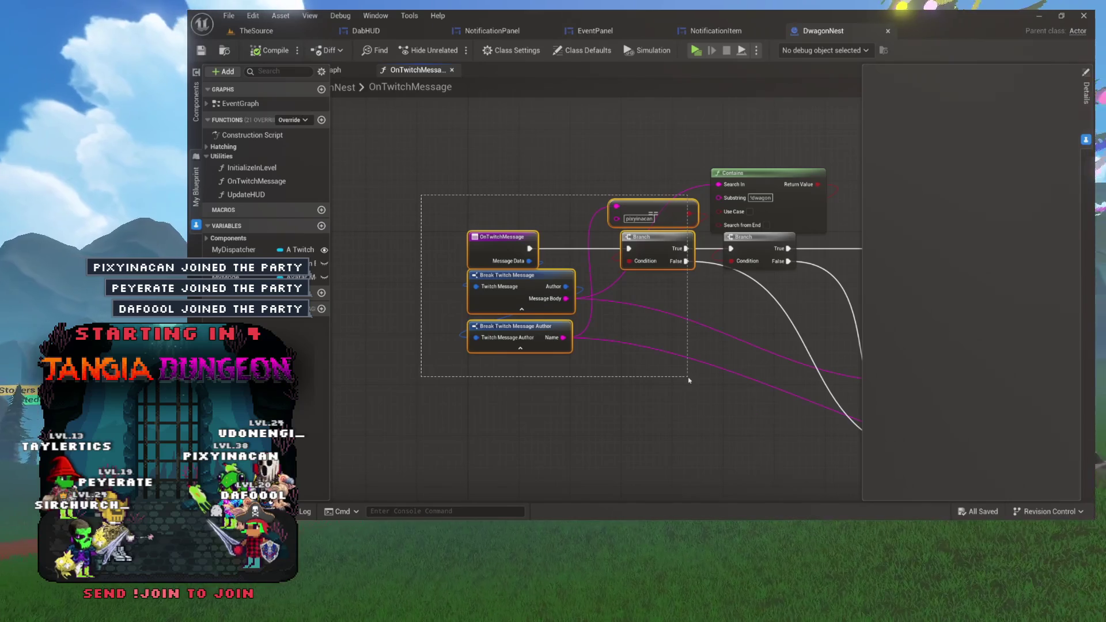
click(420, 237)
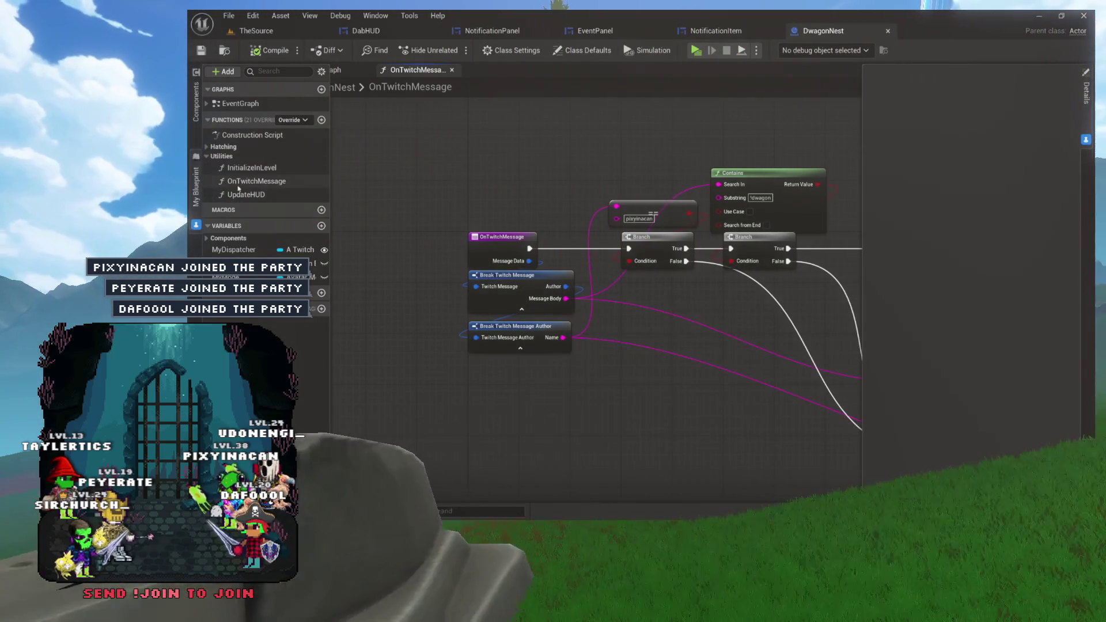
Find OnTwitchMessage's references, open its binding in InitializeInLevel, and hide the sidebar.
right_click(239, 183)
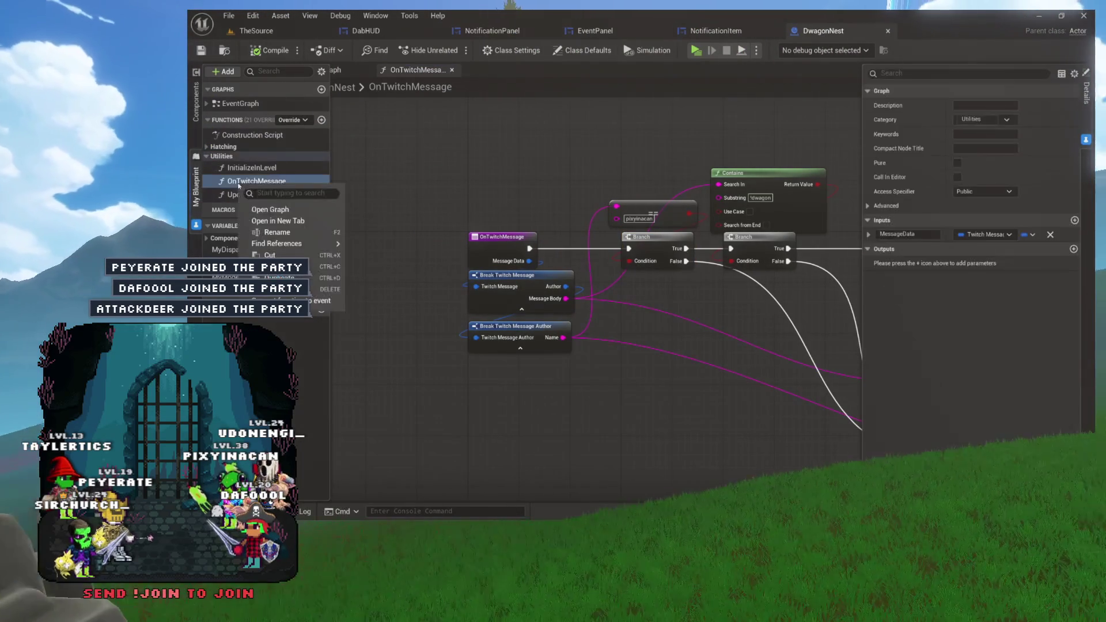
mouse_move(288, 243)
click(381, 270)
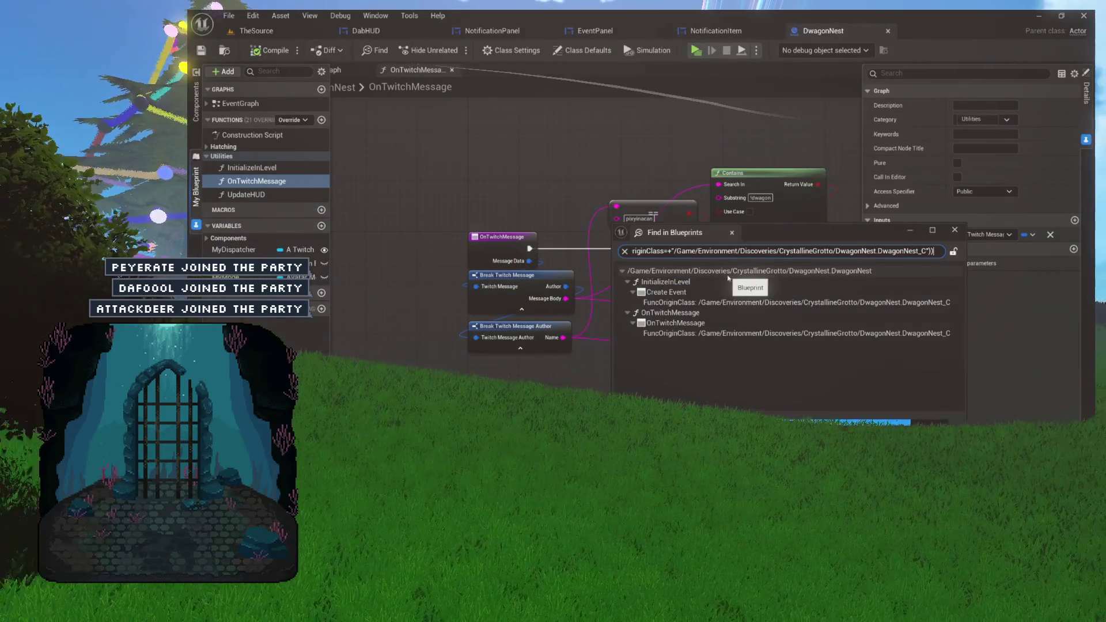
double_click(380, 87)
double_click(665, 292)
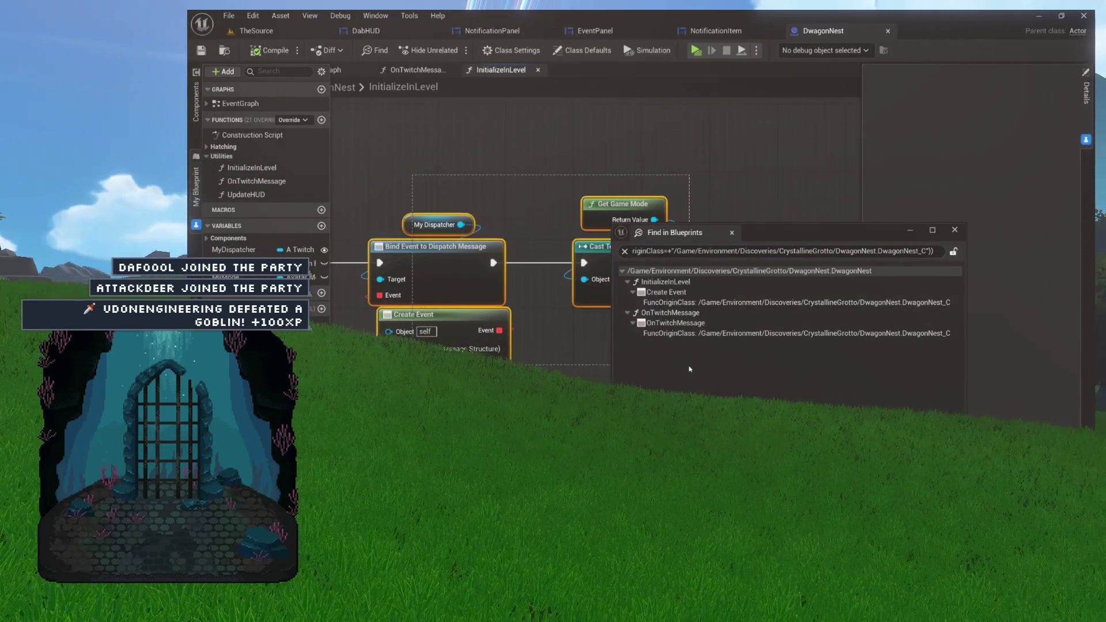
click(732, 234)
click(514, 389)
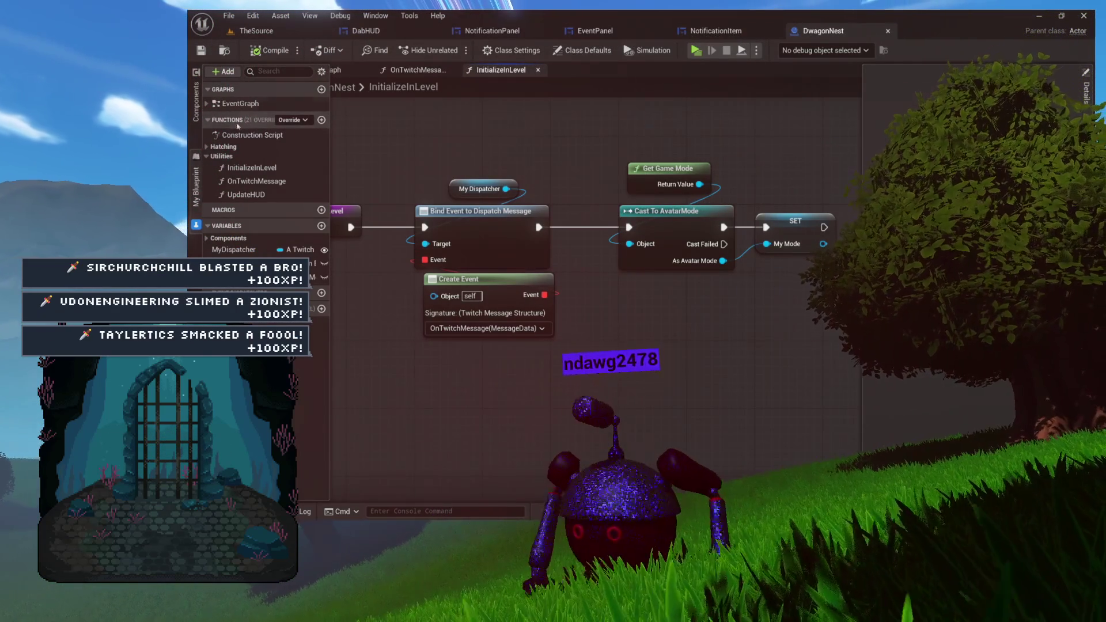
click(547, 152)
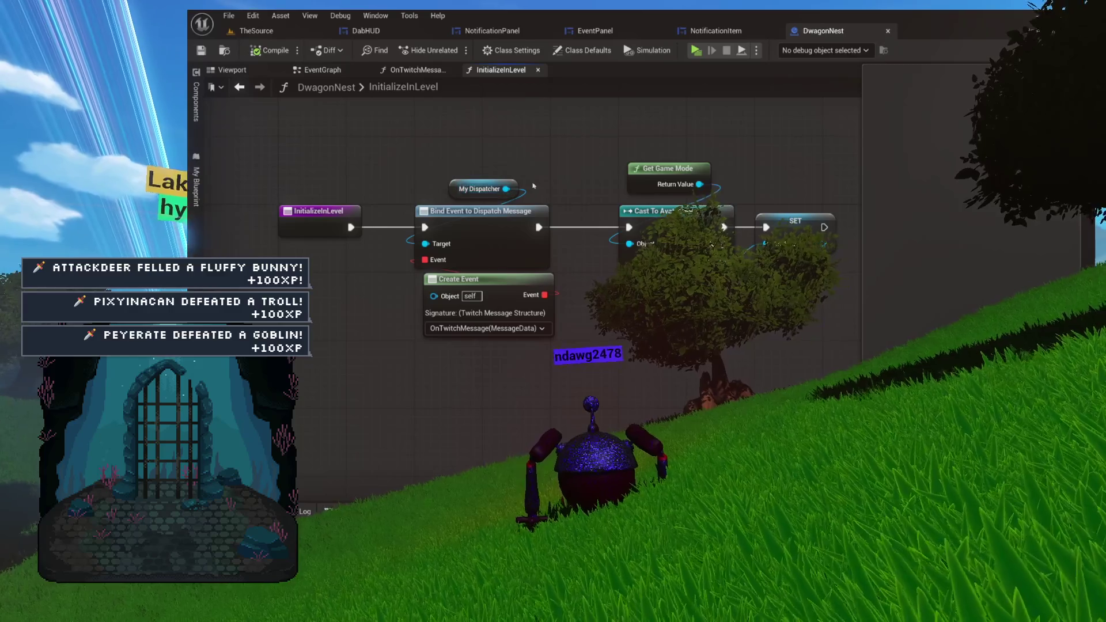
Close the InitializeInLevel and OnTwitchMessage graph tabs.
mouse_move(501, 115)
mouse_down()
mouse_move(414, 141)
mouse_move(516, 167)
mouse_move(556, 93)
mouse_up()
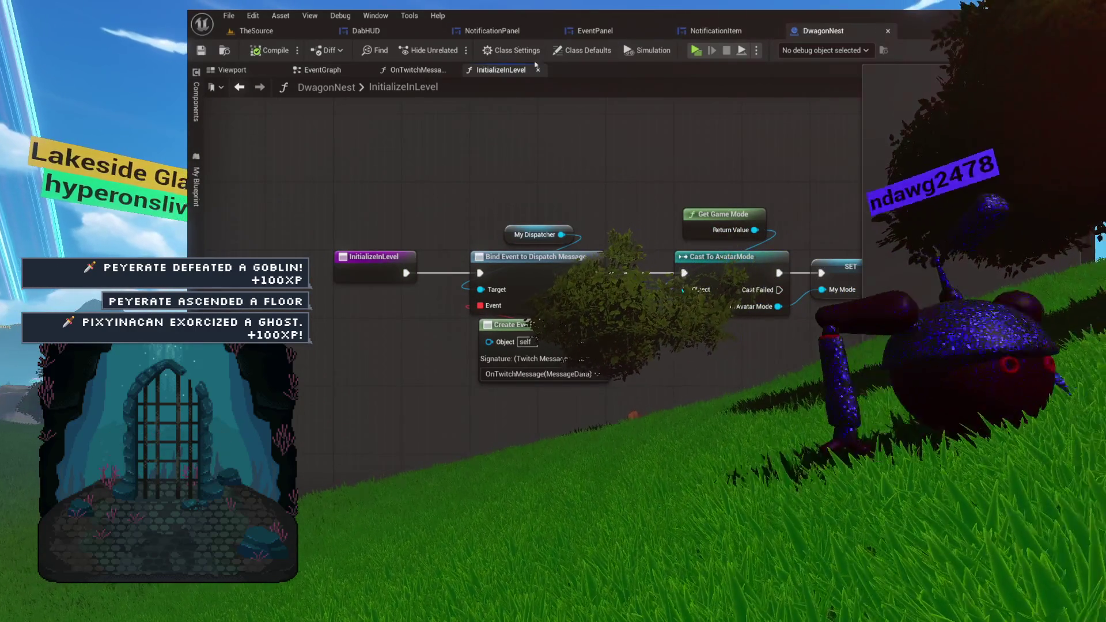
click(539, 70)
drag(440, 100, 453, 148)
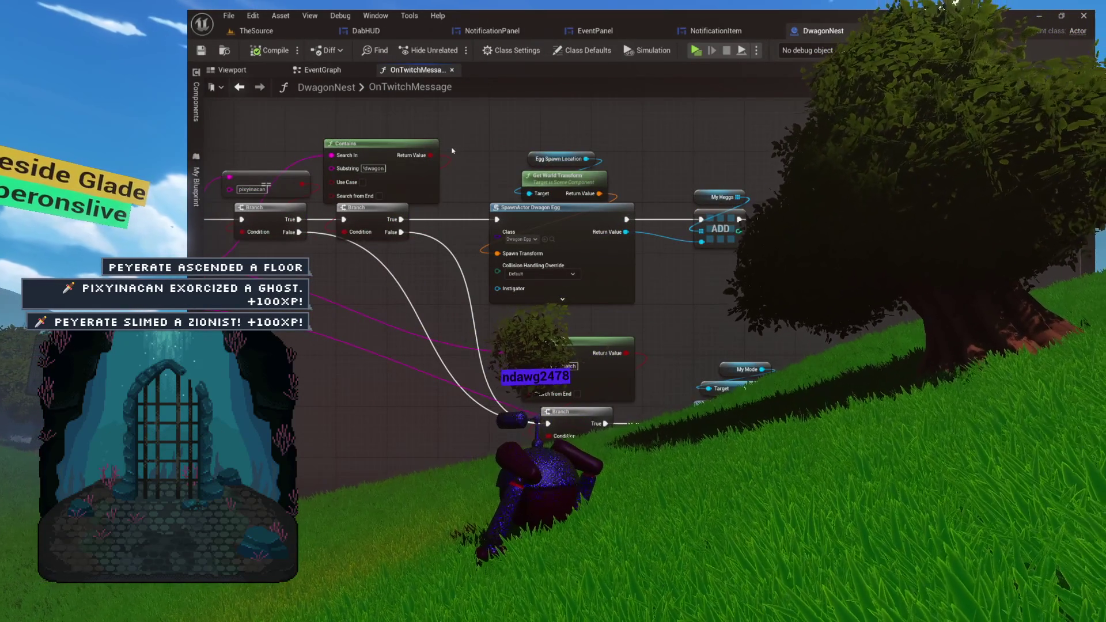
click(451, 70)
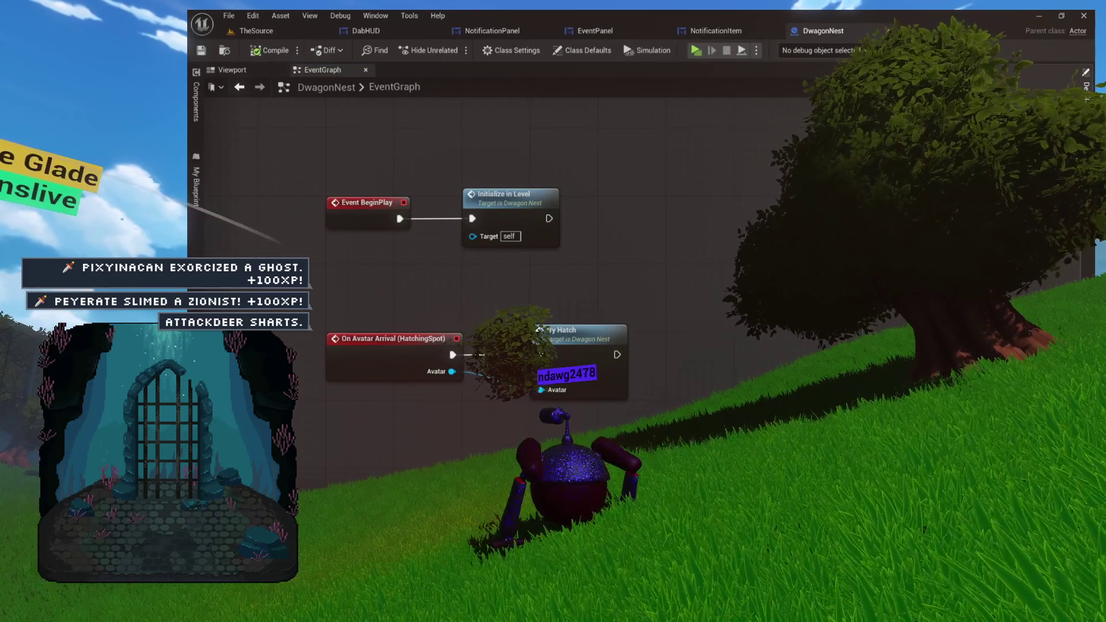
Review the TryHatch graph's My Heggs and LENGTH nodes, then close it and return to TheSource.
drag(539, 353, 668, 362)
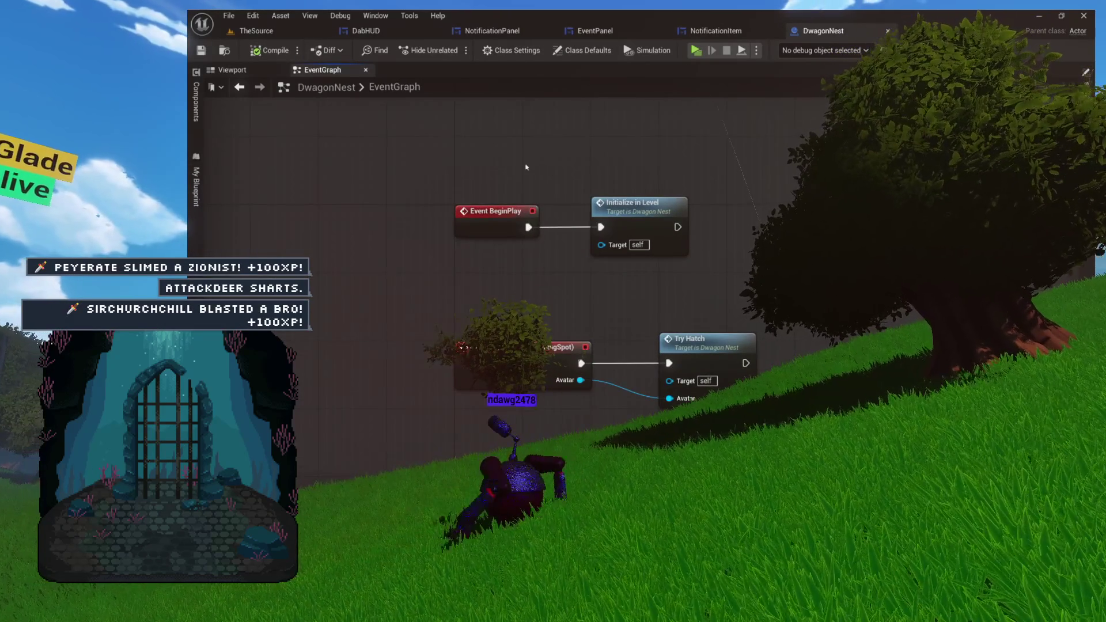
drag(697, 266, 636, 204)
double_click(684, 302)
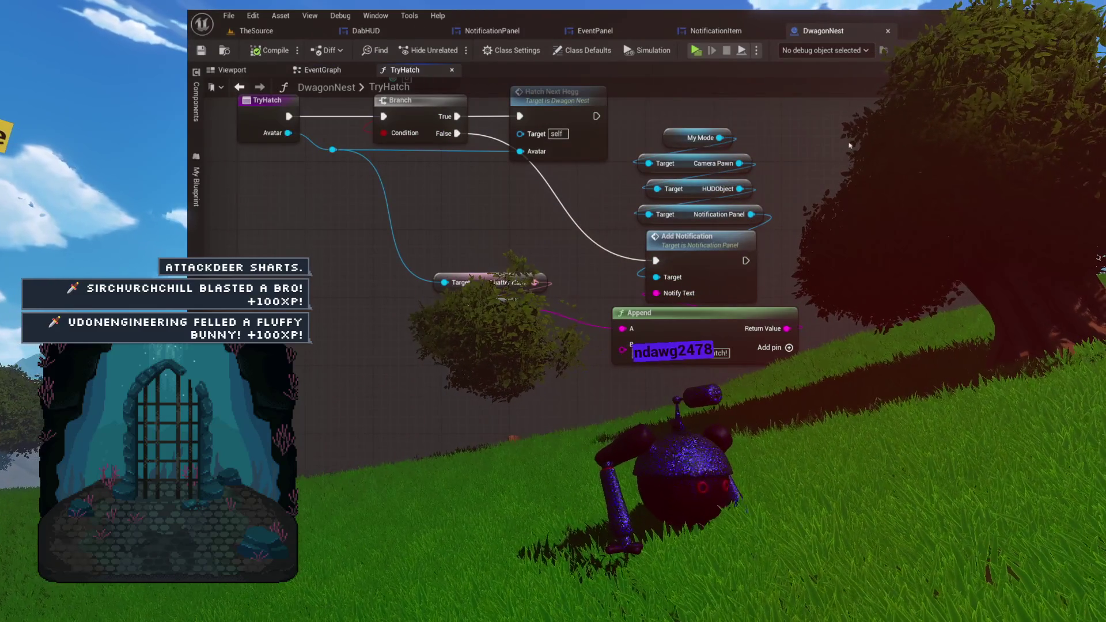
drag(848, 145, 642, 362)
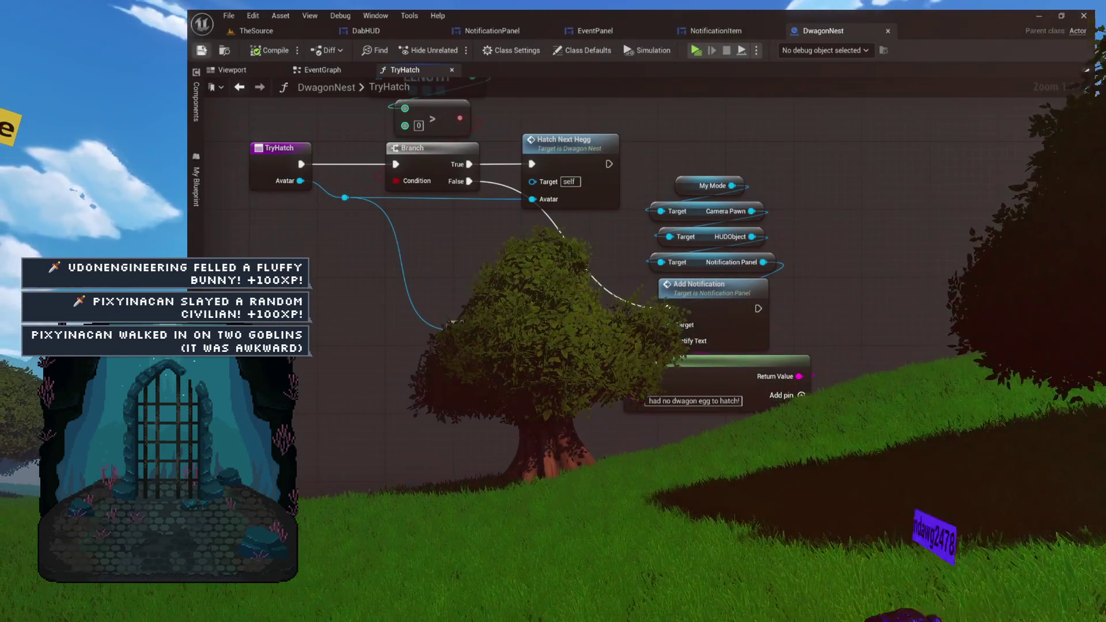
drag(660, 127, 756, 216)
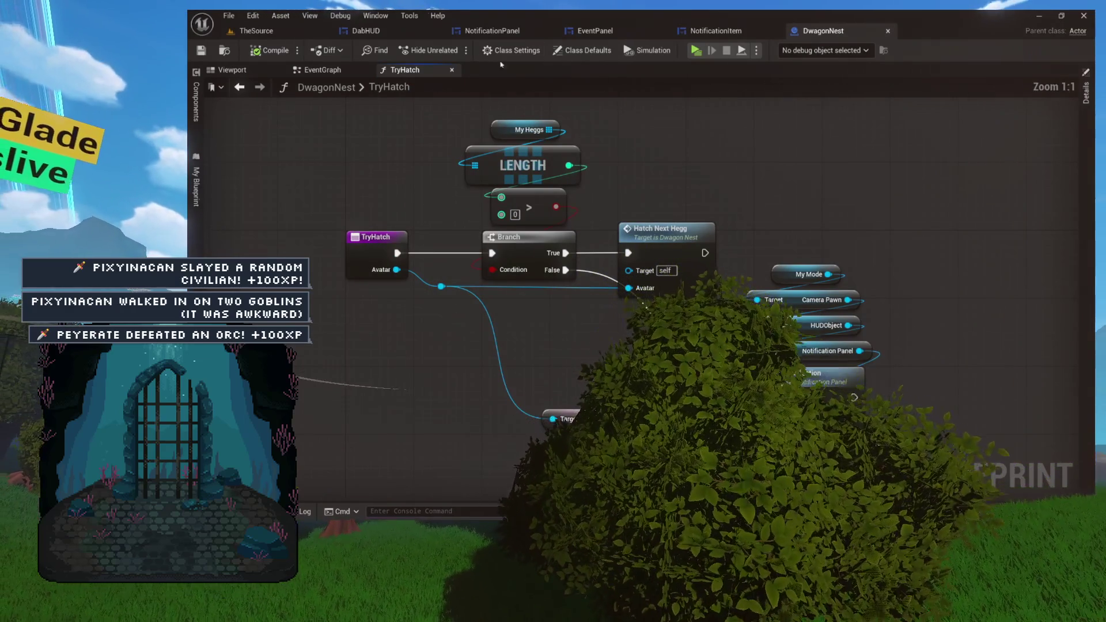
click(452, 70)
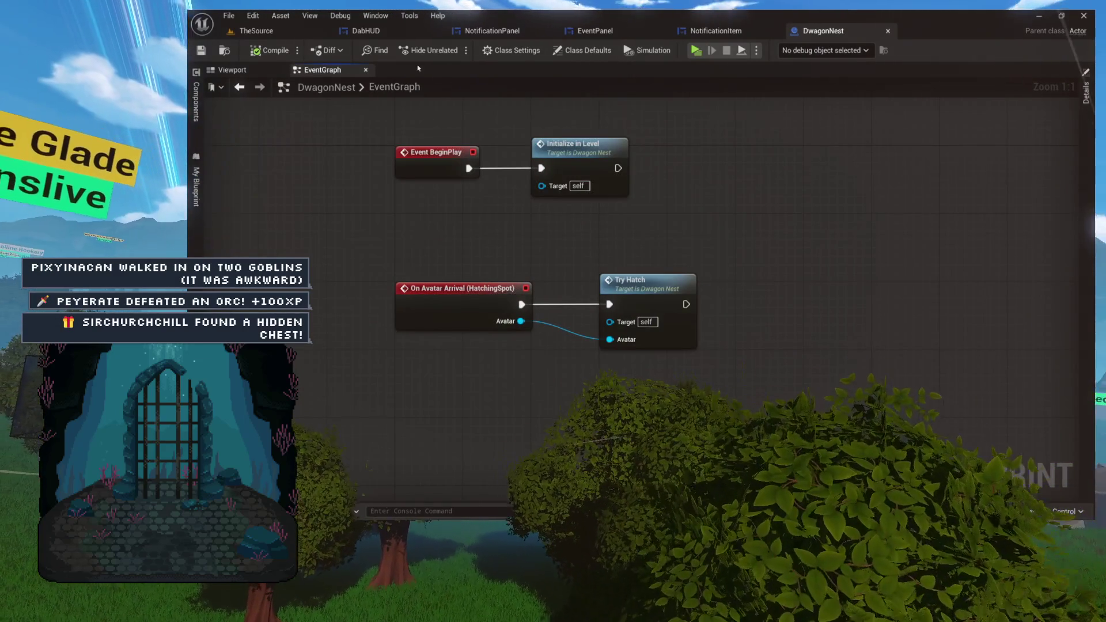
click(288, 33)
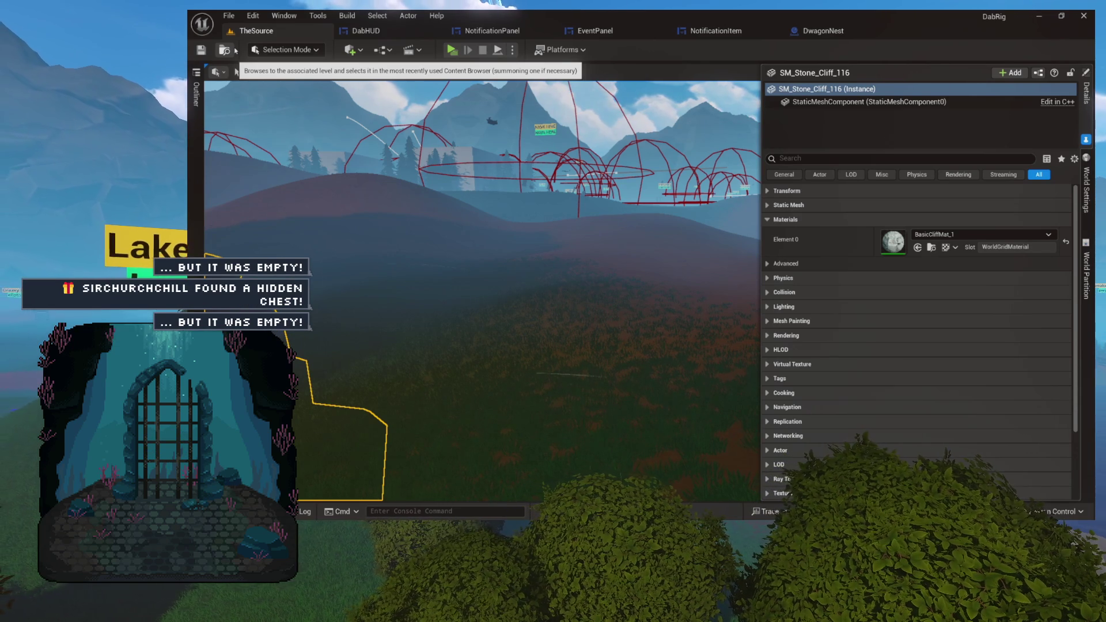
In the Content Drawer, go to Games > KarlVSTerry > Buildings and open KaijuSummoner.
key(ctrl+space)
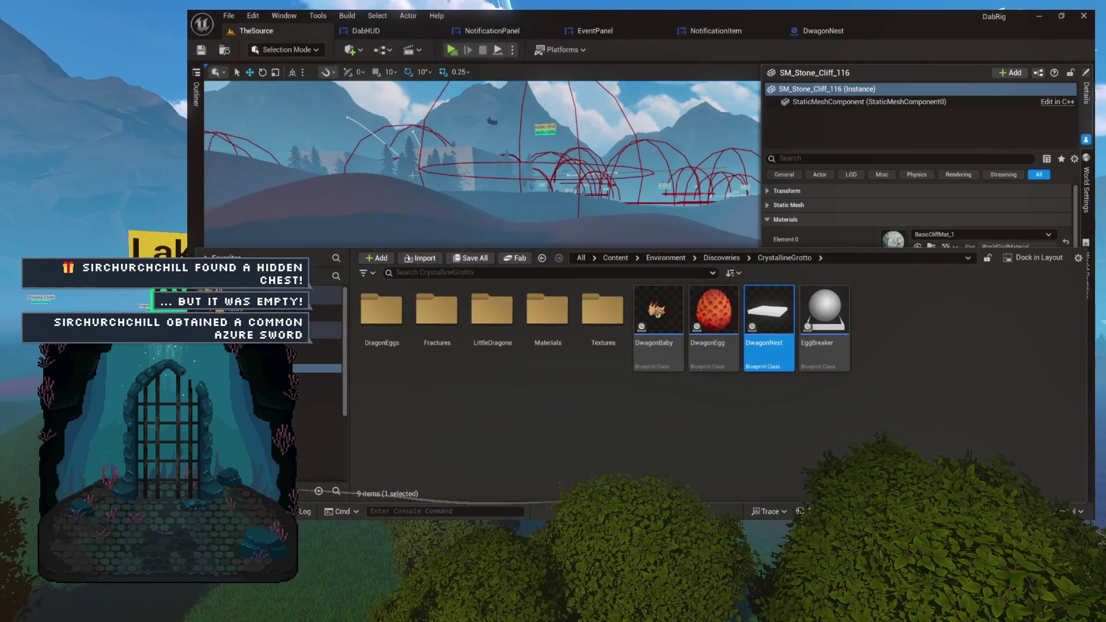
shift+click(328, 326)
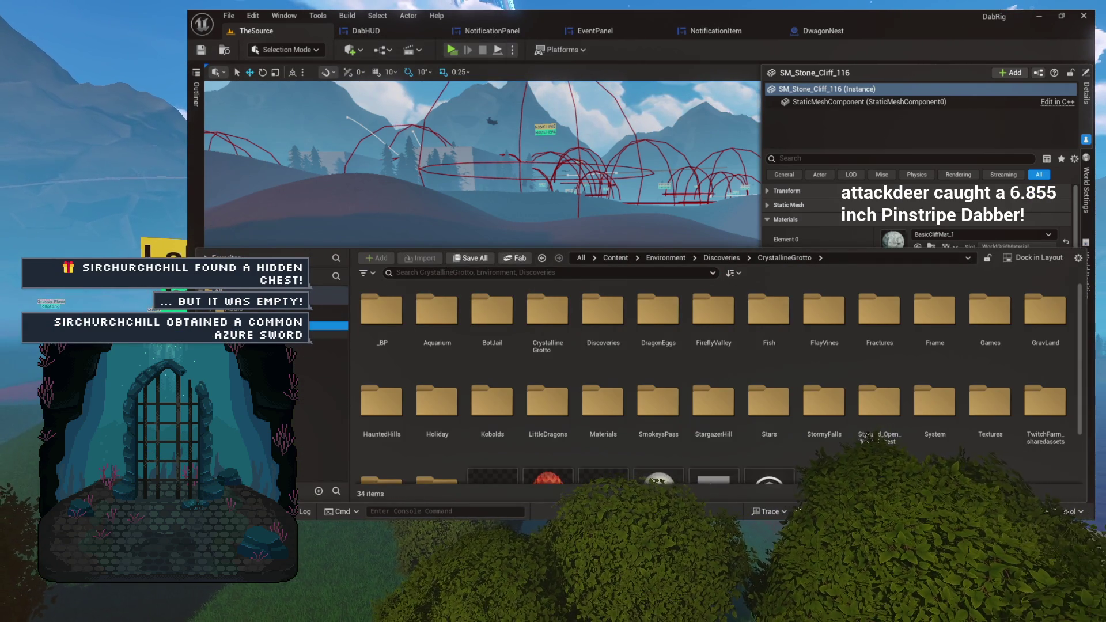
double_click(824, 311)
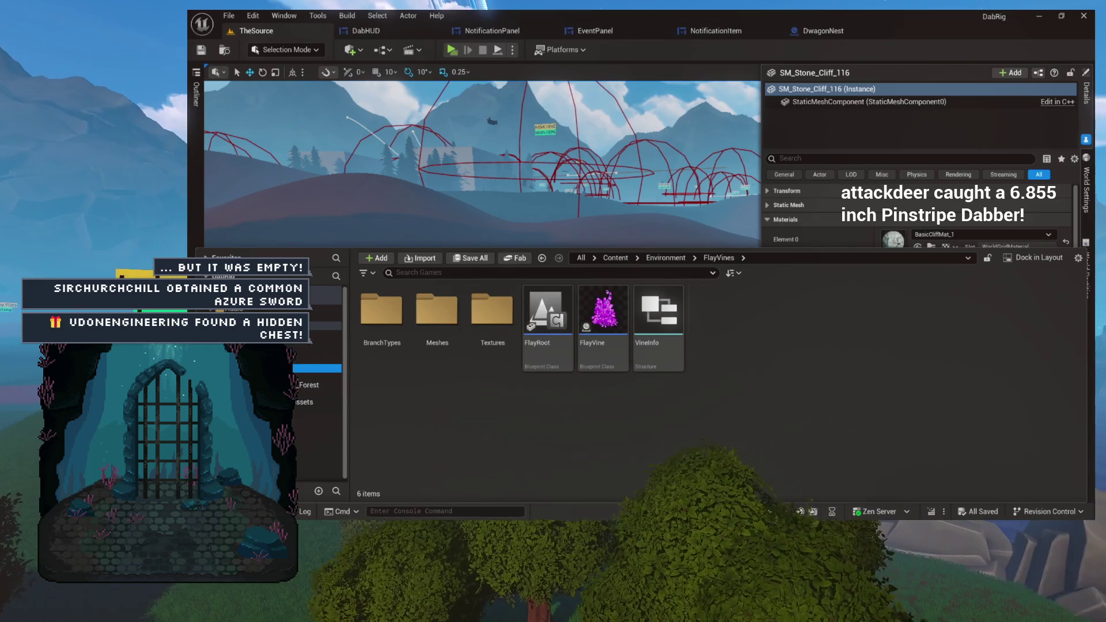
click(317, 368)
double_click(381, 314)
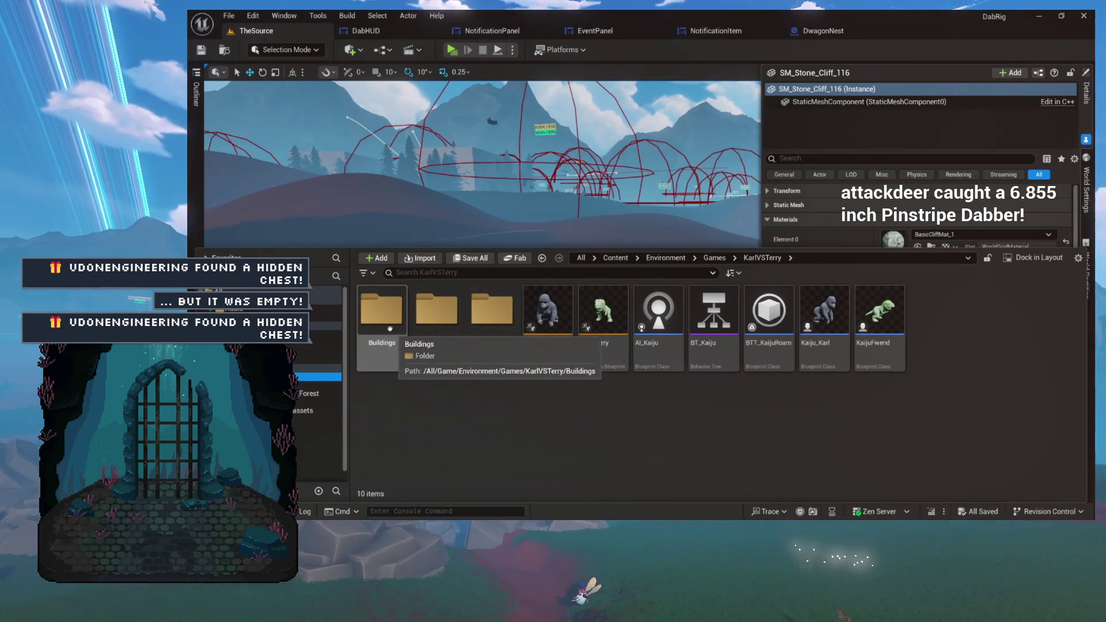
double_click(380, 316)
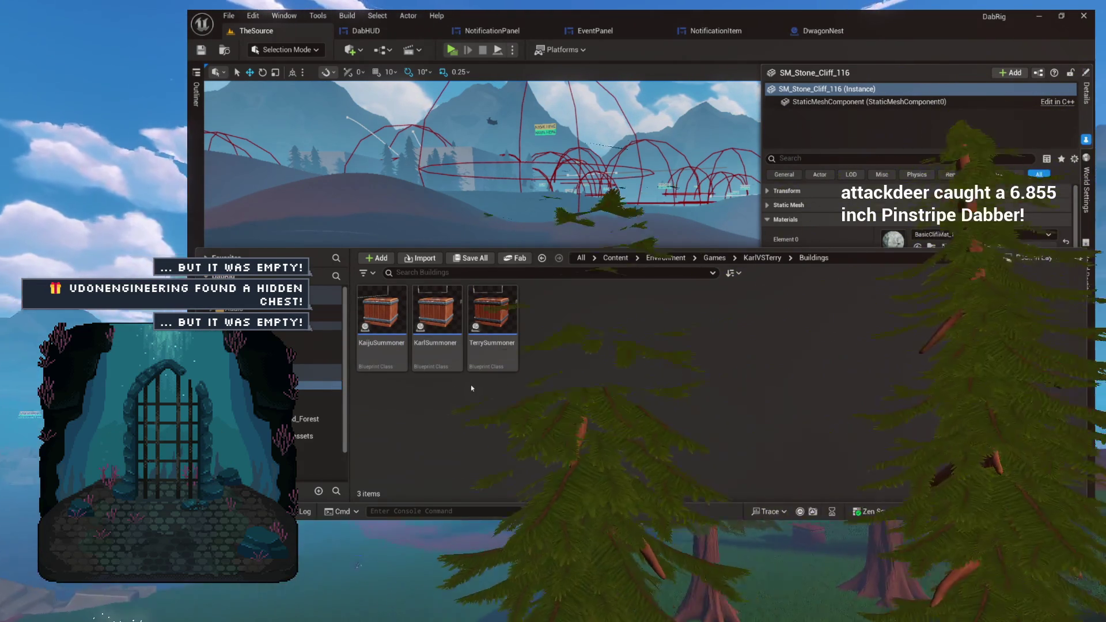
double_click(401, 368)
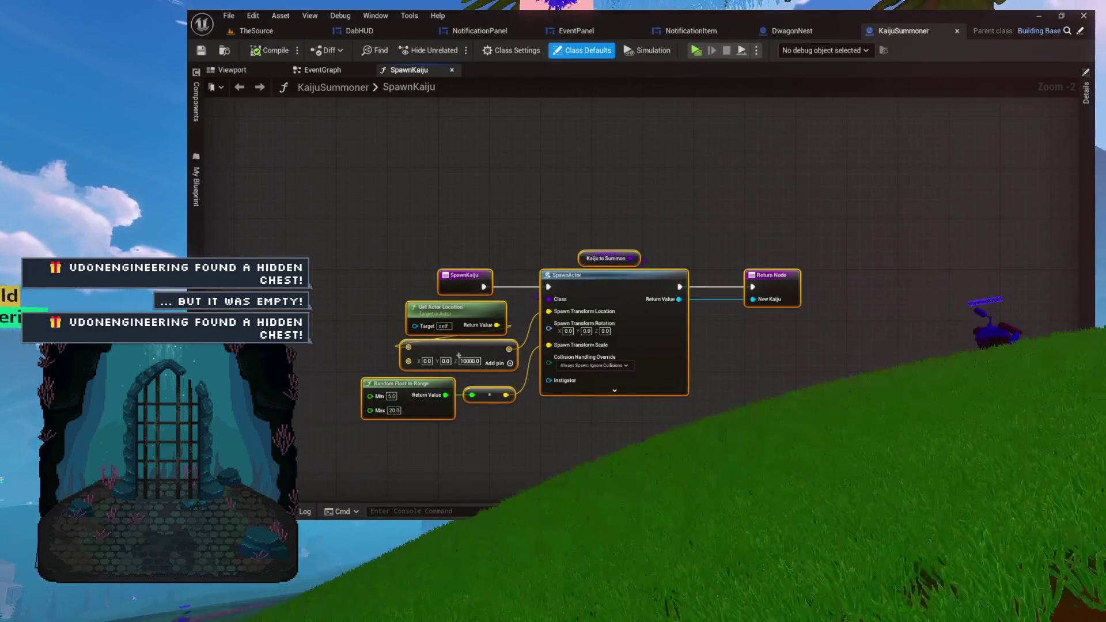
Show My Blueprint, close the SpawnKaiju graph, and locate KaijuSummoner in the content browser.
click(196, 185)
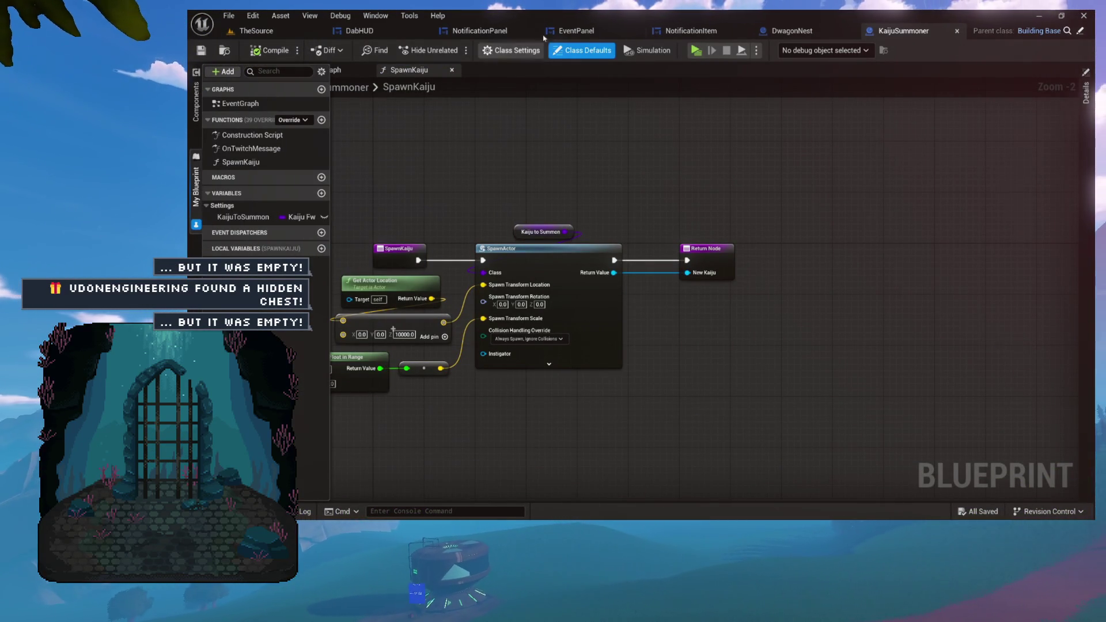
drag(452, 219, 533, 202)
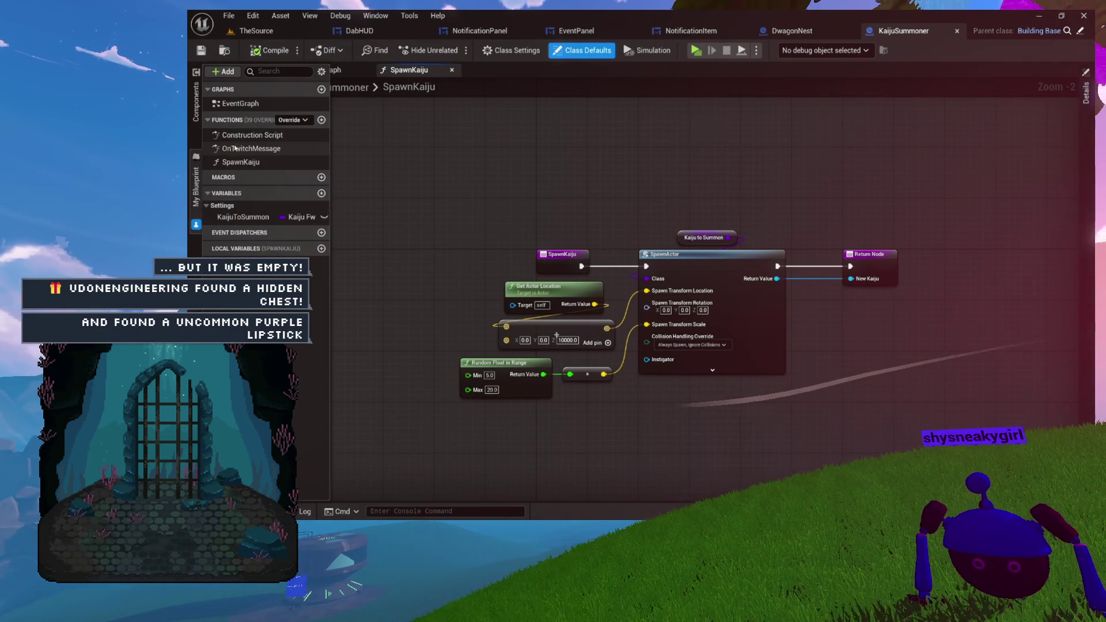
click(453, 69)
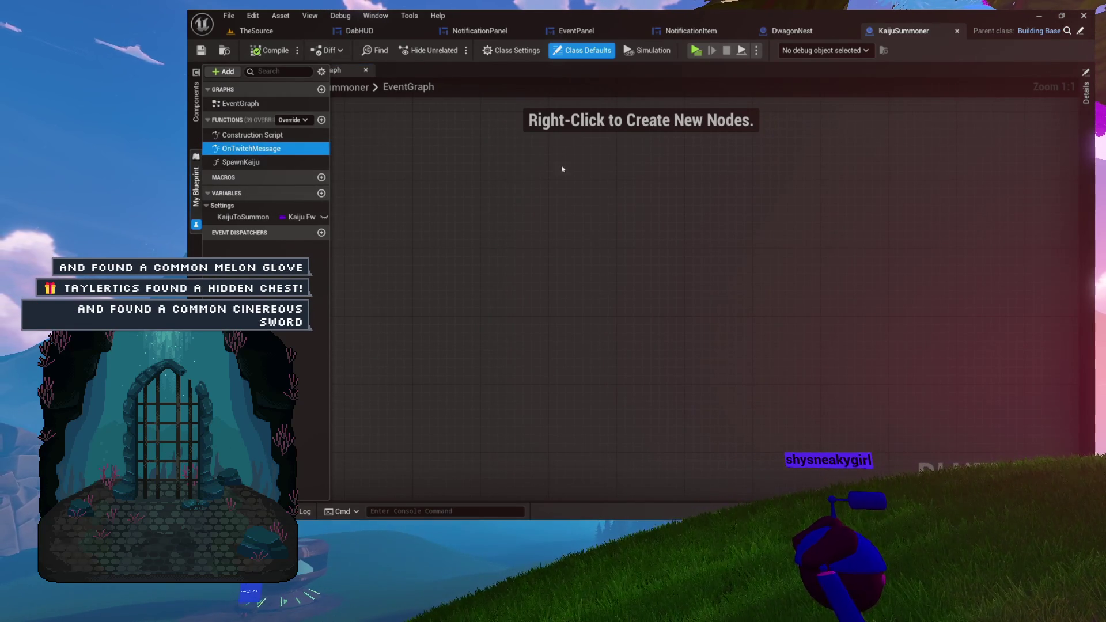
click(226, 51)
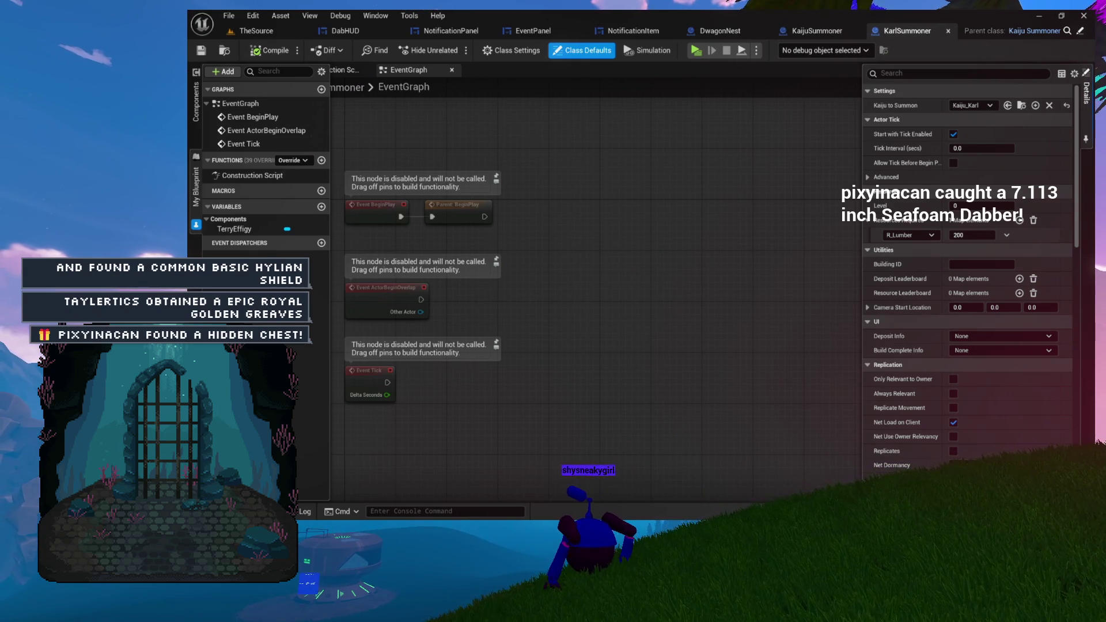
click(224, 50)
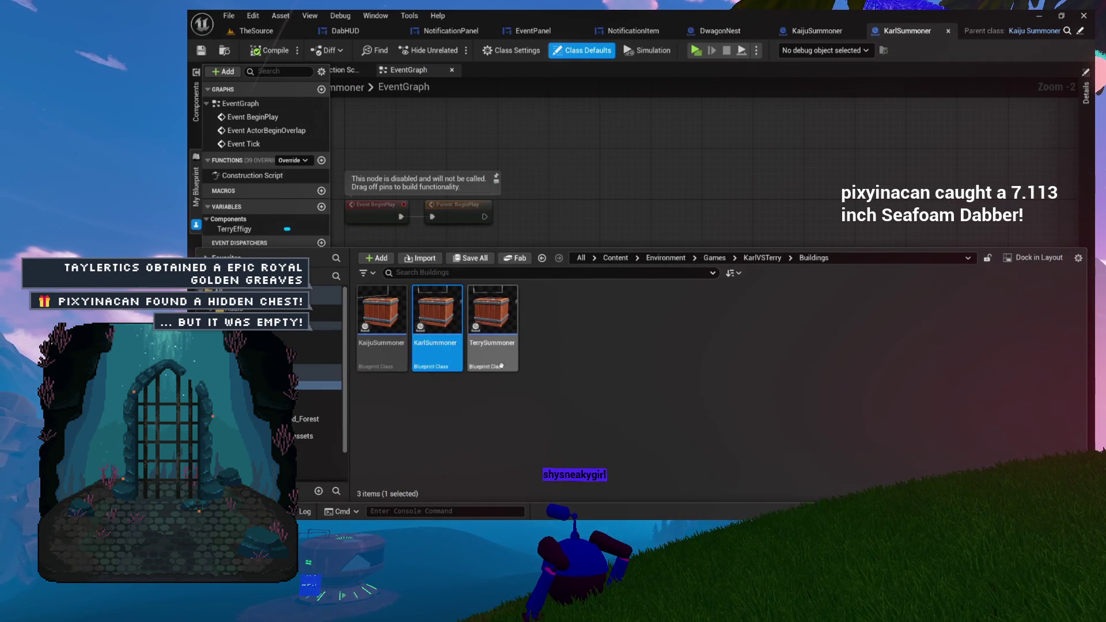
double_click(501, 361)
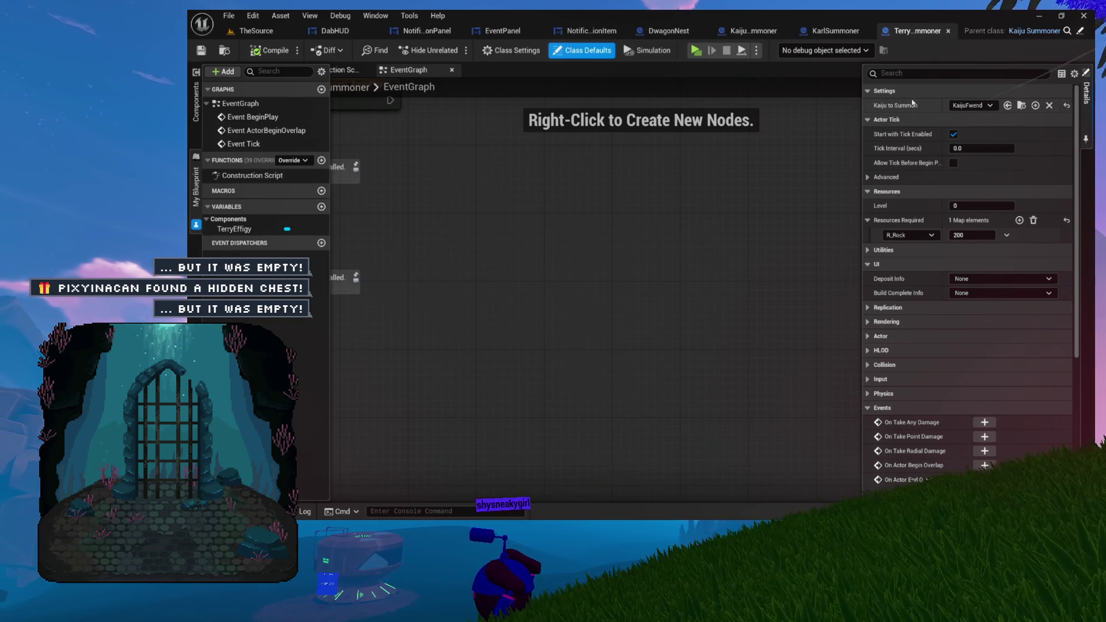
click(948, 31)
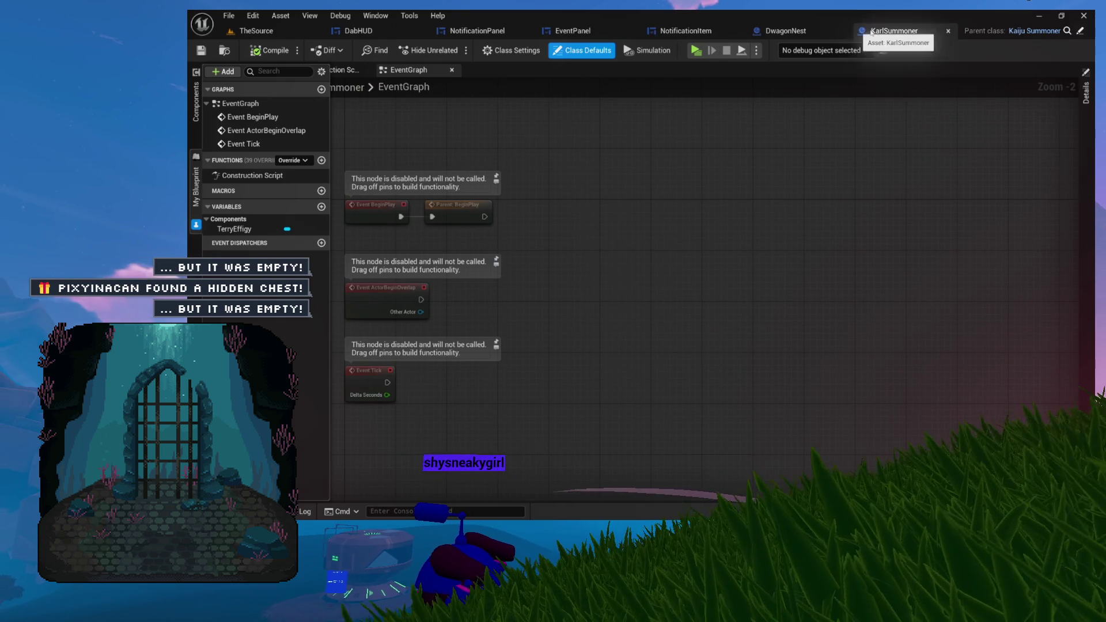
Close the KarlSummoner, DwagonNest, NotificationItem and NotificationPanel tabs, then reopen KaijuSummoner from TheSource.
click(948, 31)
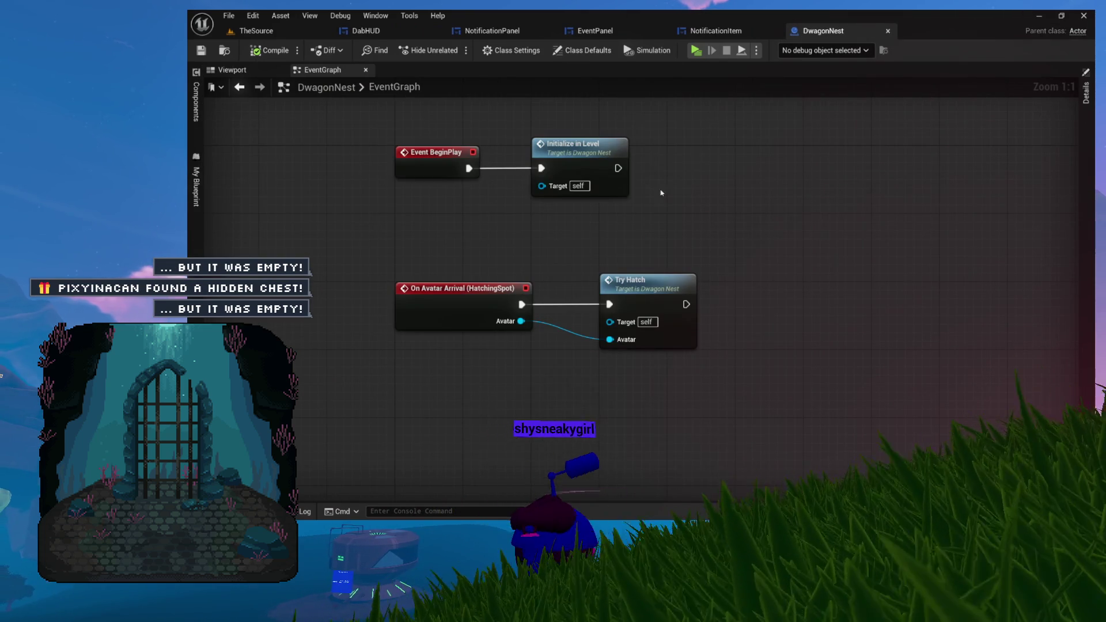
click(888, 31)
middle_click(729, 32)
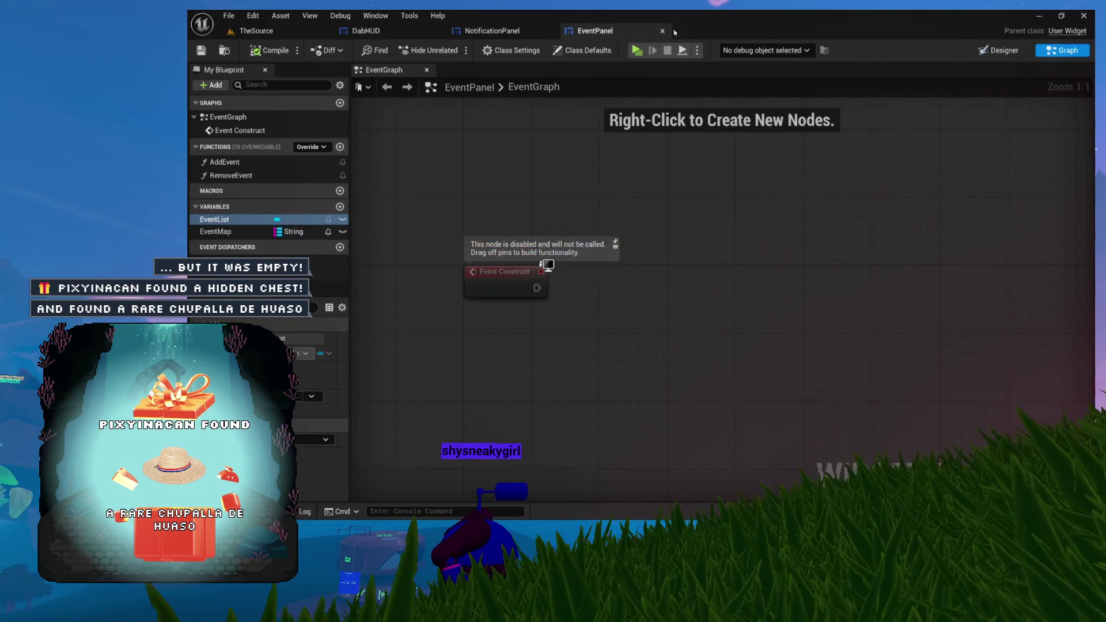
click(549, 31)
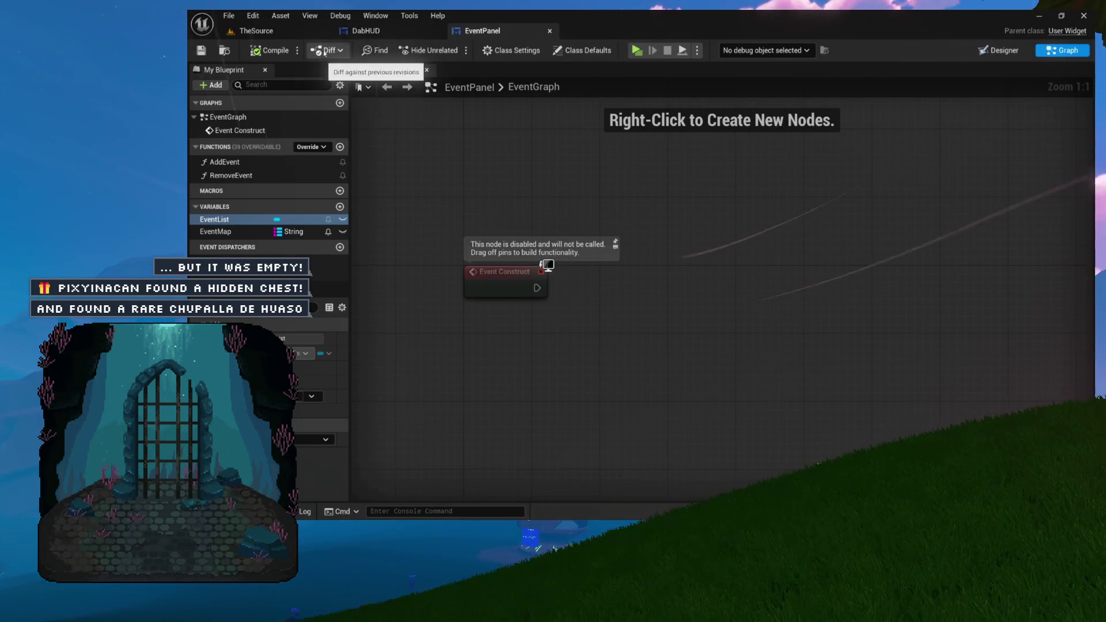
click(305, 31)
double_click(383, 356)
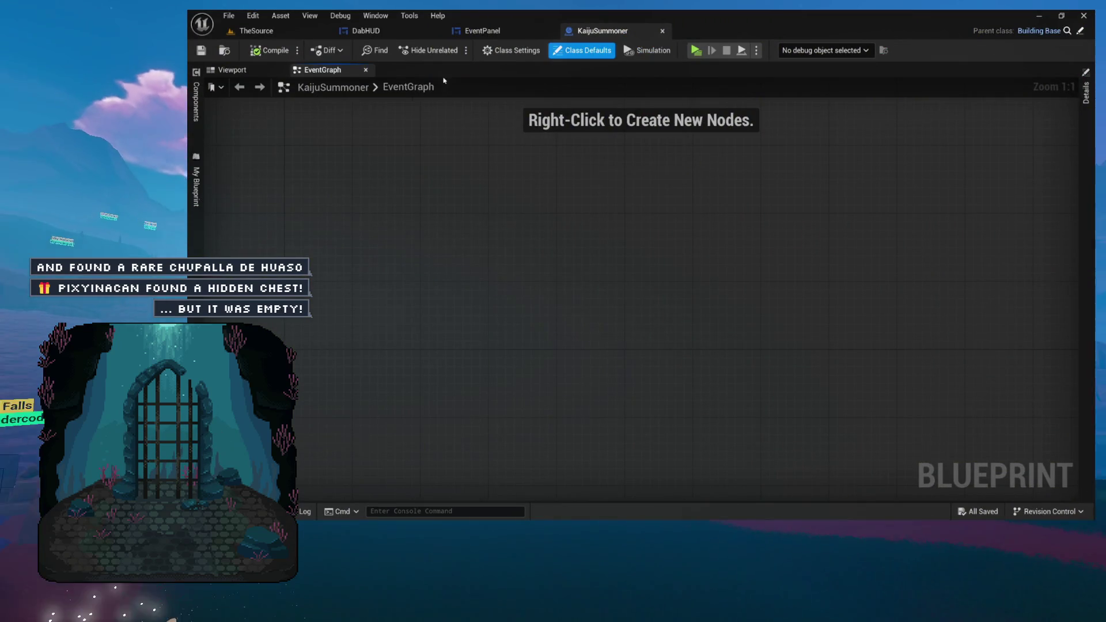
Show KaijuSummoner's functions and variables, then open its BuildingBase parent blueprint.
click(195, 211)
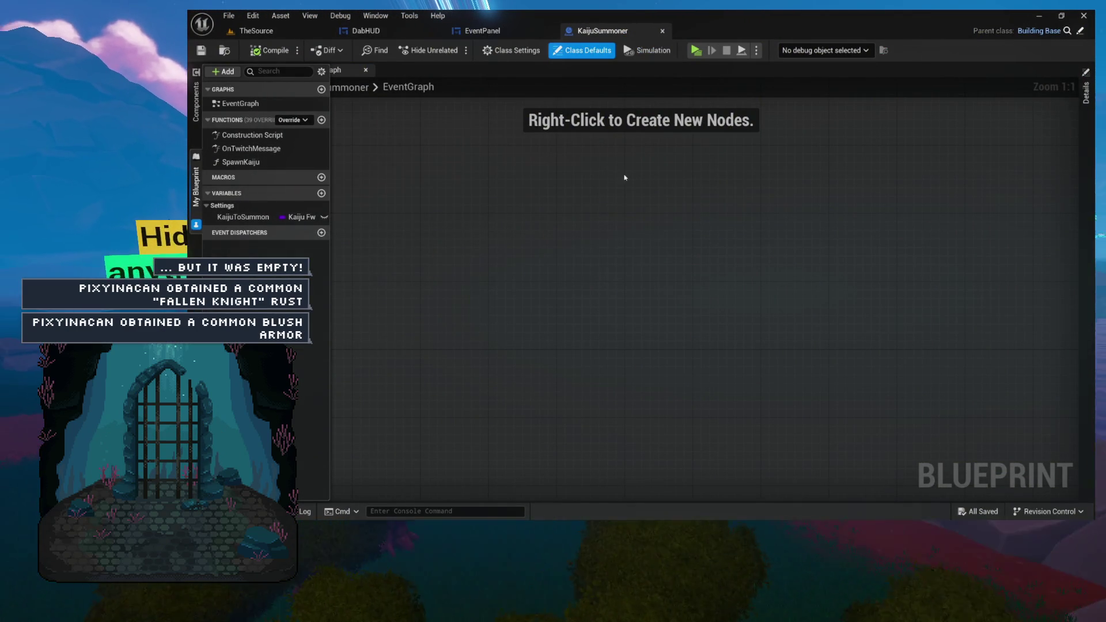
scroll(925, 205, down, 3)
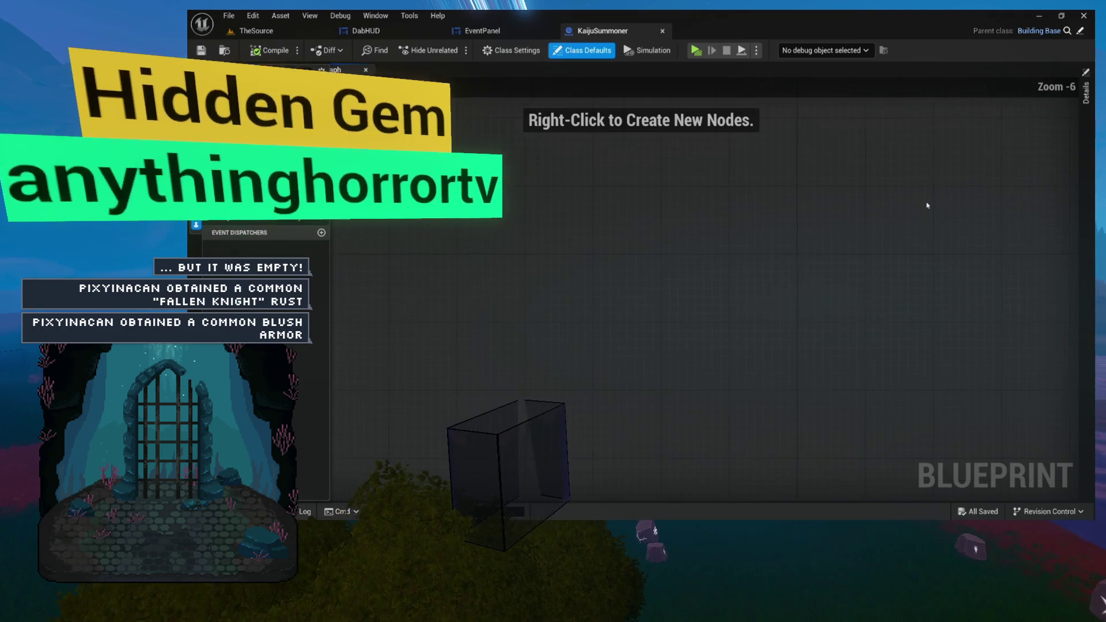
scroll(927, 205, down, 8)
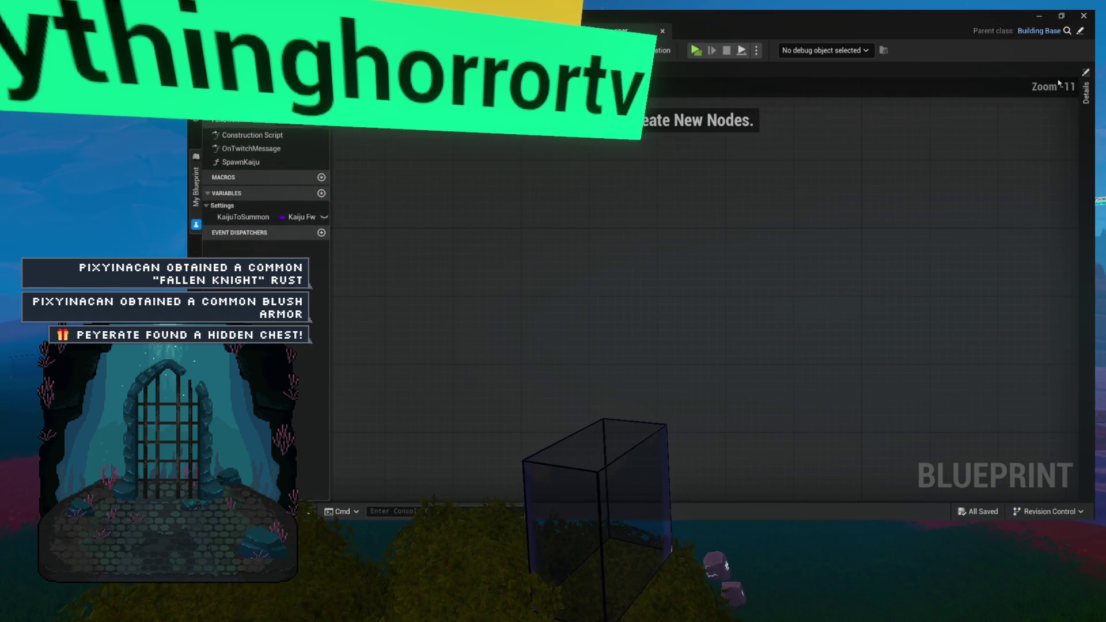
click(1079, 33)
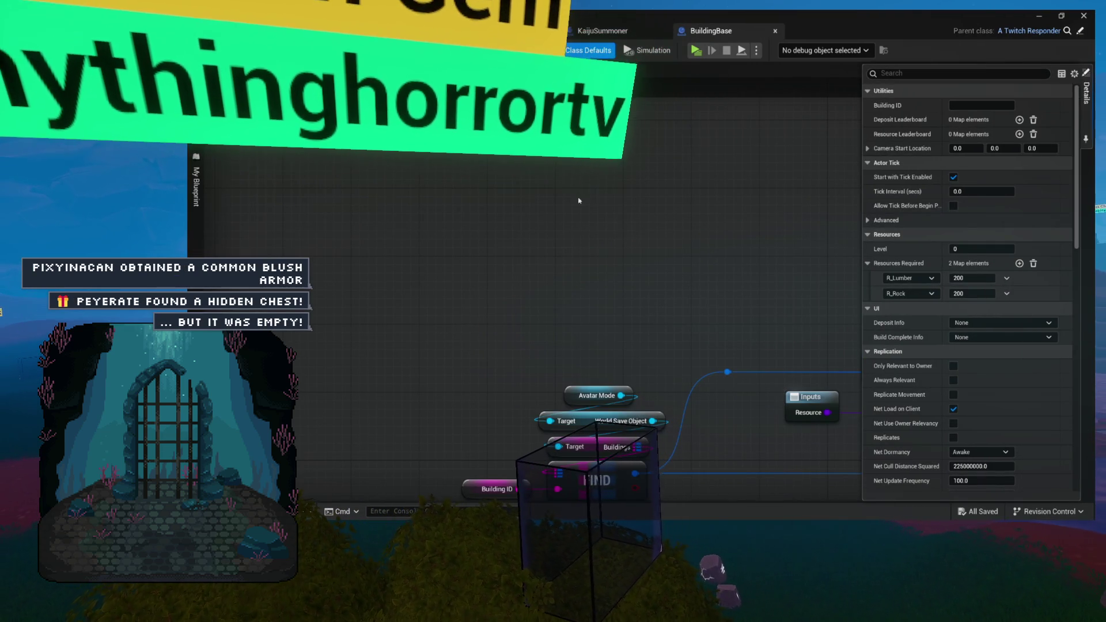
Inspect BuildingBase's Event BeginPlay, On Prep Highlight and Set World Location node groups.
mouse_move(369, 223)
mouse_down()
mouse_move(716, 387)
mouse_move(588, 361)
mouse_up()
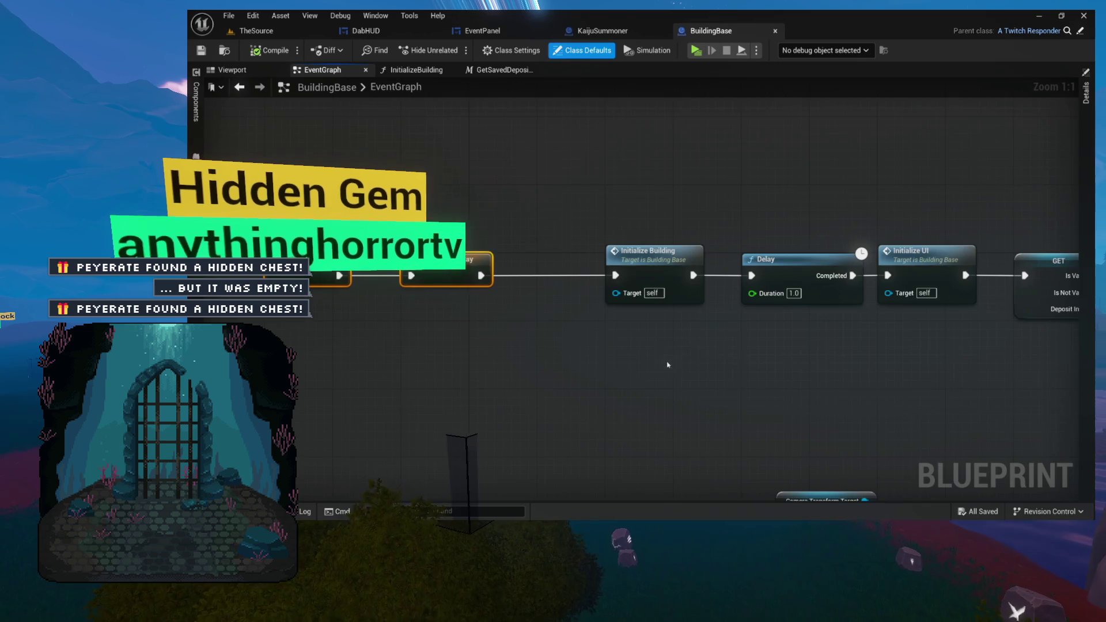
drag(667, 365, 567, 351)
scroll(582, 351, down, 5)
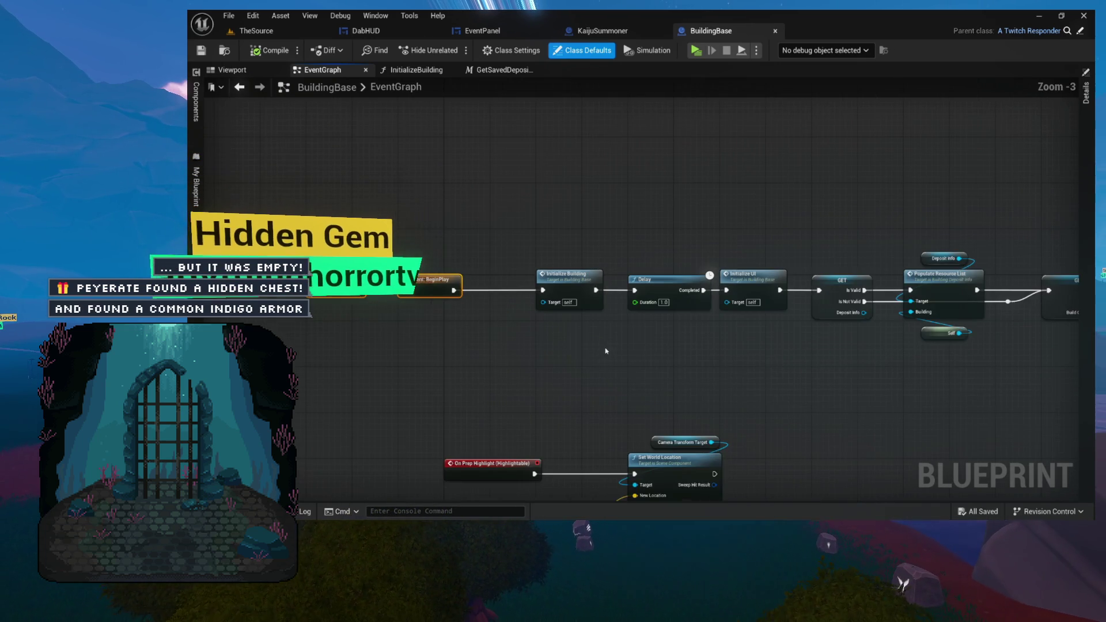
scroll(606, 349, up, 4)
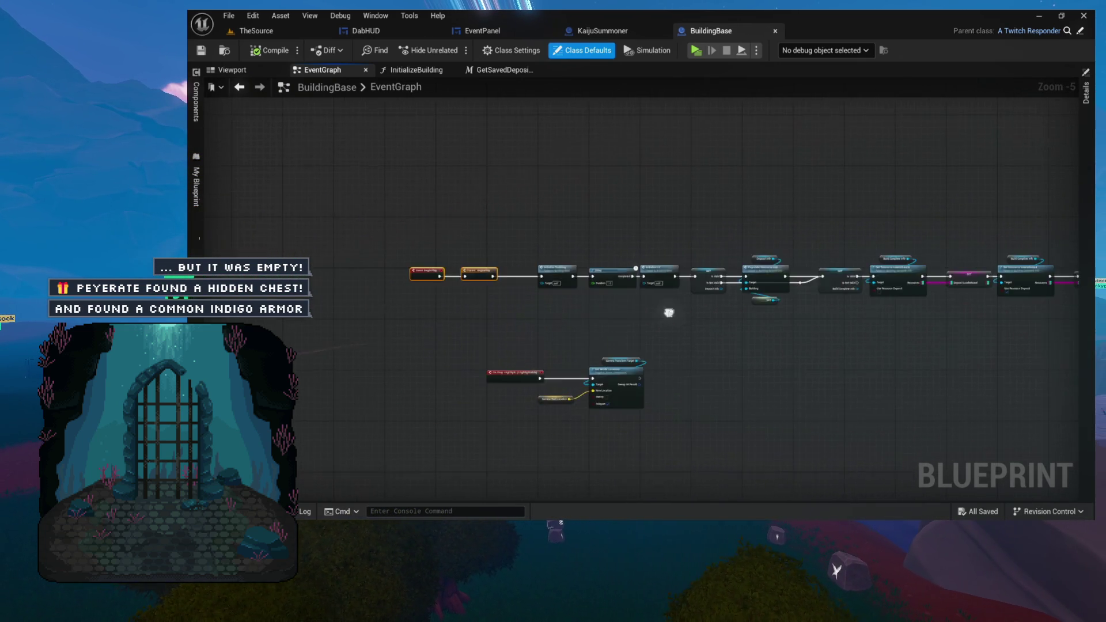
mouse_move(659, 320)
mouse_down()
mouse_move(775, 259)
mouse_move(900, 251)
mouse_move(921, 204)
mouse_up()
mouse_move(503, 219)
mouse_down()
mouse_move(881, 428)
mouse_move(805, 361)
mouse_up()
click(897, 421)
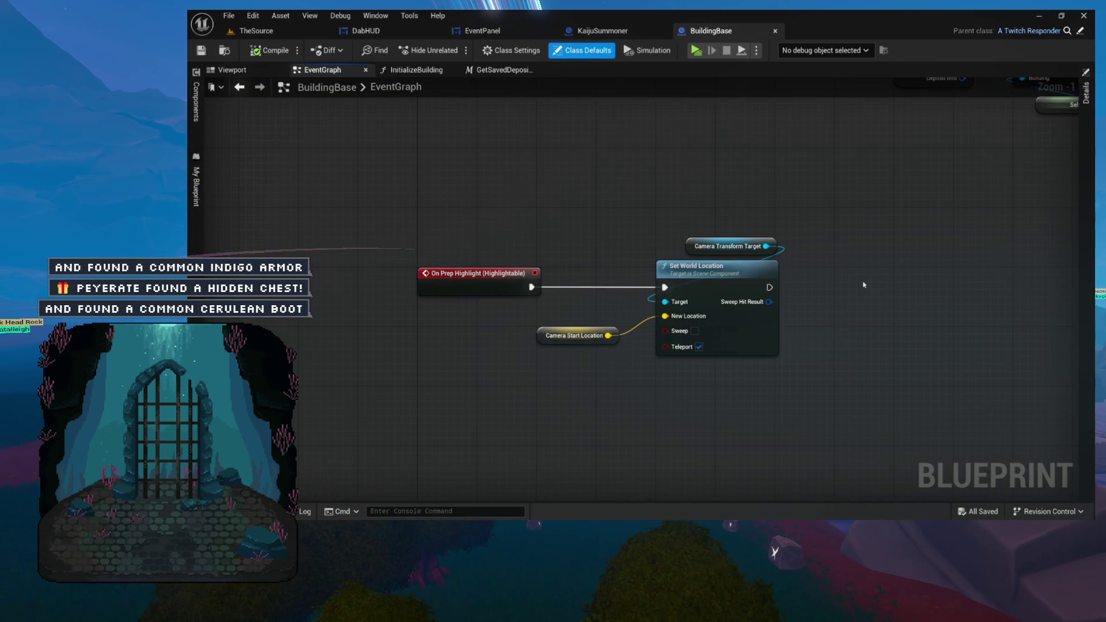
Follow the BeginPlay chain to the timer setup and select the Initialize Building and Delay nodes.
mouse_move(868, 283)
mouse_down()
mouse_move(864, 471)
mouse_move(861, 455)
mouse_up()
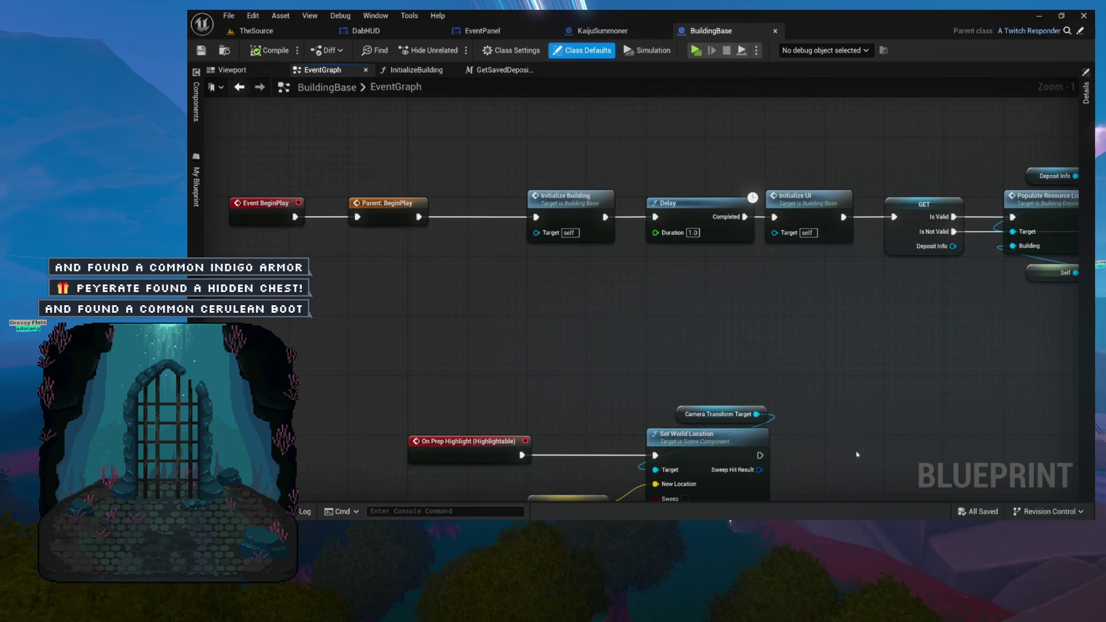
mouse_move(839, 365)
mouse_down()
mouse_move(843, 398)
mouse_move(750, 365)
mouse_move(797, 365)
mouse_move(570, 348)
mouse_move(649, 355)
mouse_up()
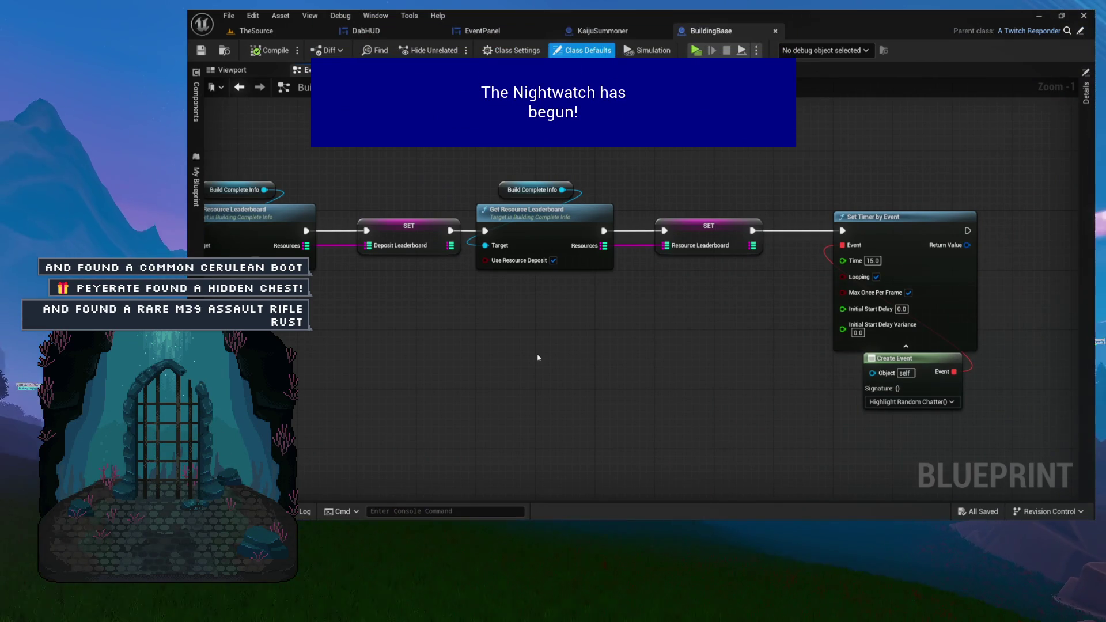
drag(538, 353, 795, 350)
drag(271, 345, 757, 345)
mouse_move(290, 323)
mouse_down()
mouse_move(598, 324)
mouse_move(532, 333)
mouse_up()
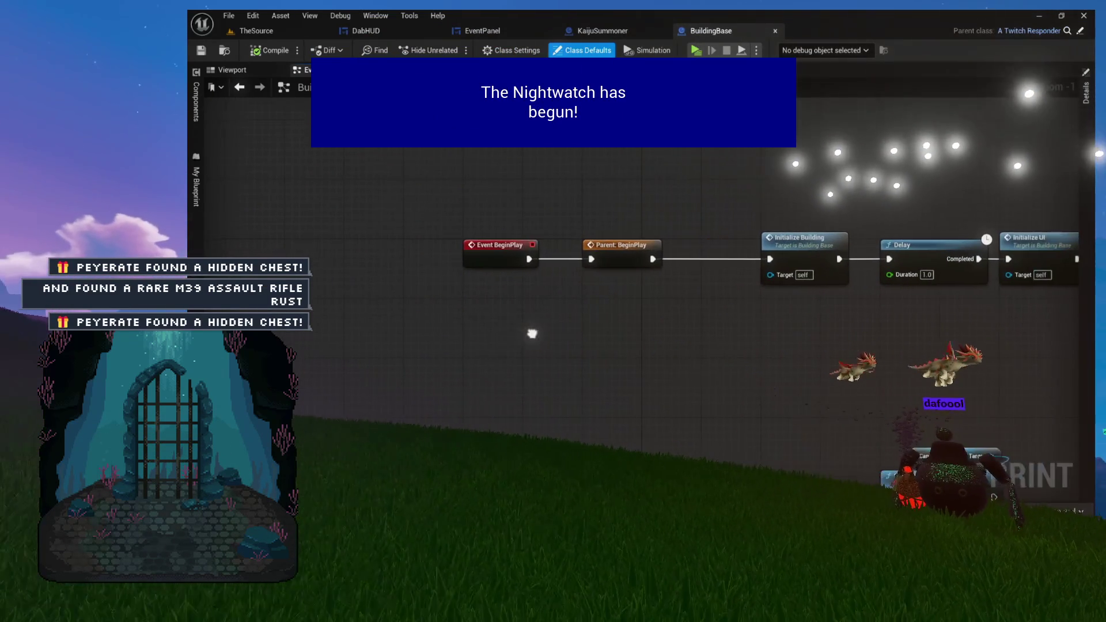
mouse_move(709, 192)
mouse_down()
mouse_move(970, 316)
mouse_move(656, 233)
mouse_up()
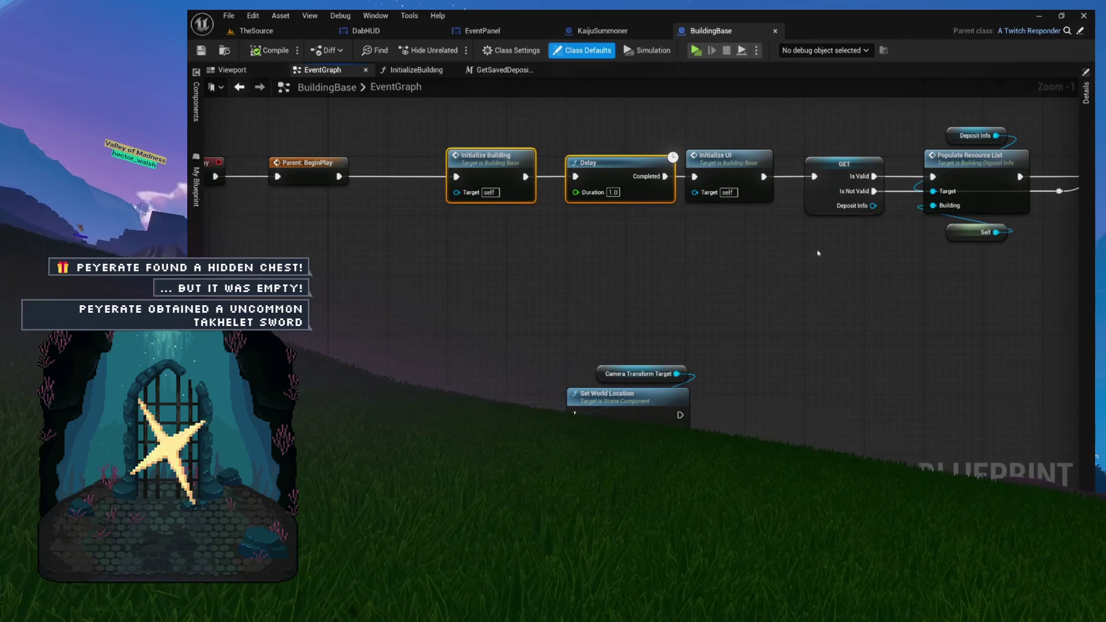
click(618, 32)
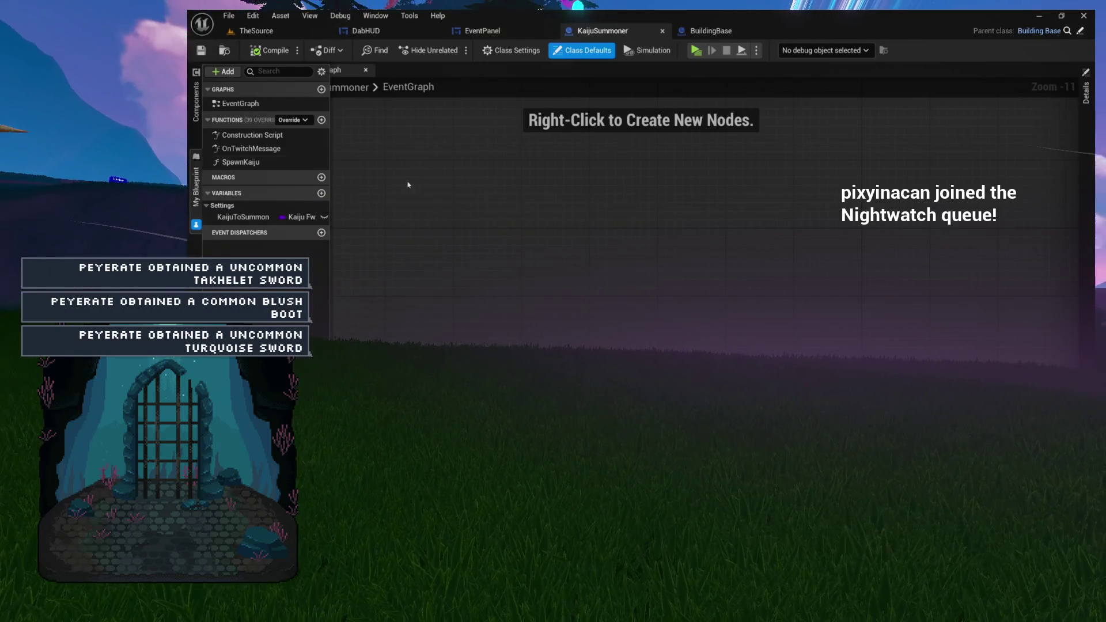
Add an Event BeginPlay node to KaijuSummoner's EventGraph.
scroll(566, 232, down, 1)
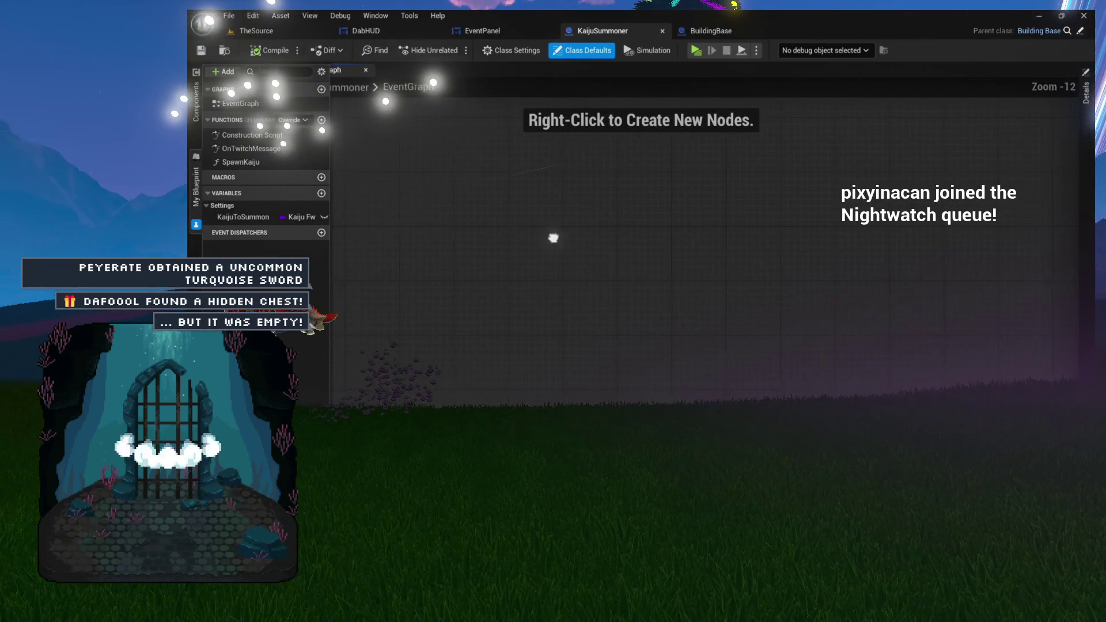
right_click(588, 231)
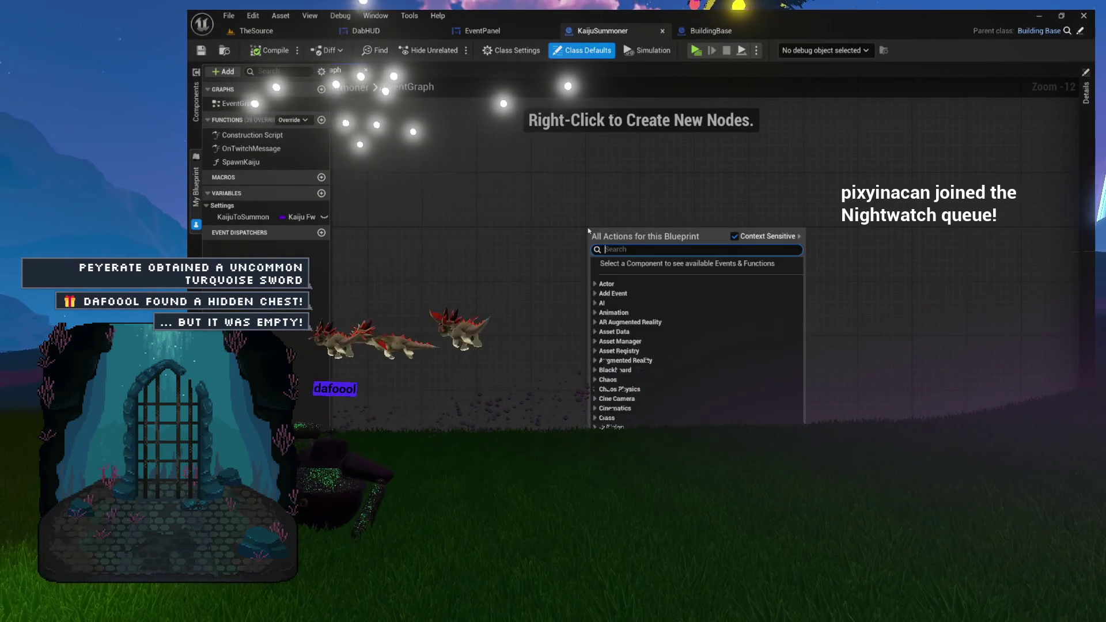
text(beginplay)
key(Return)
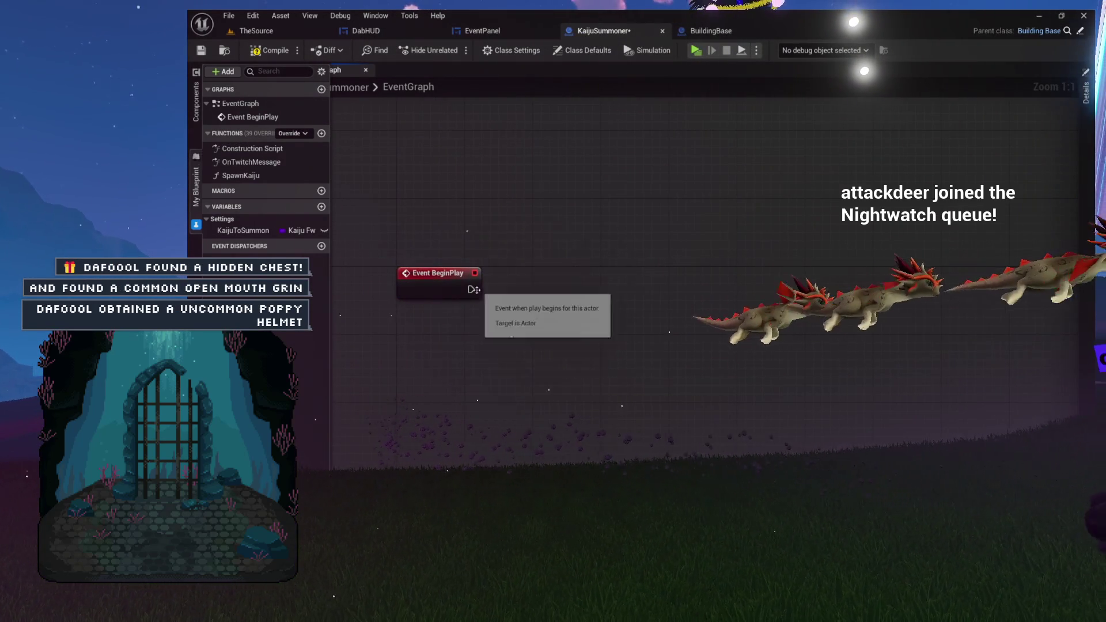
Add a Parent: BeginPlay call and place it right of Event BeginPlay.
right_click(449, 283)
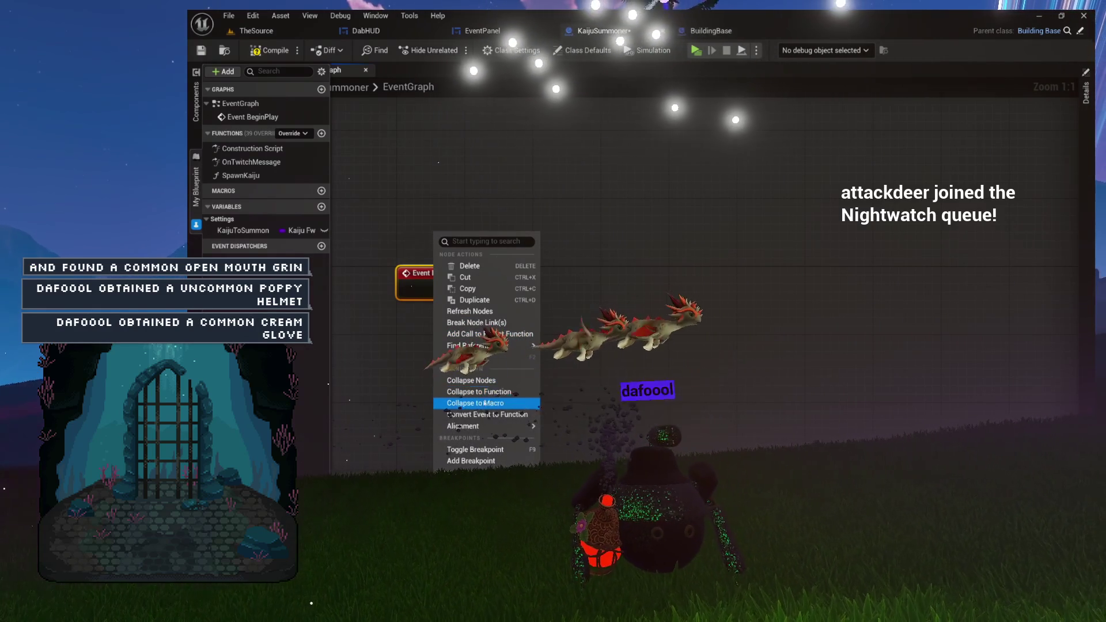
click(483, 334)
mouse_move(427, 318)
mouse_down()
mouse_move(561, 277)
mouse_move(543, 293)
mouse_up()
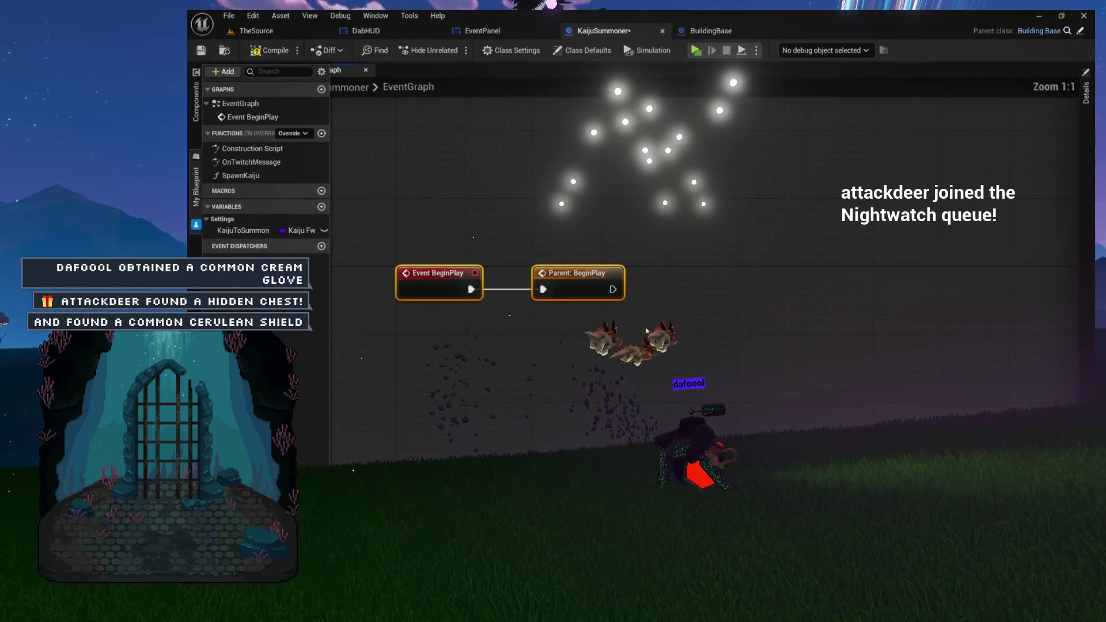
drag(672, 282, 638, 284)
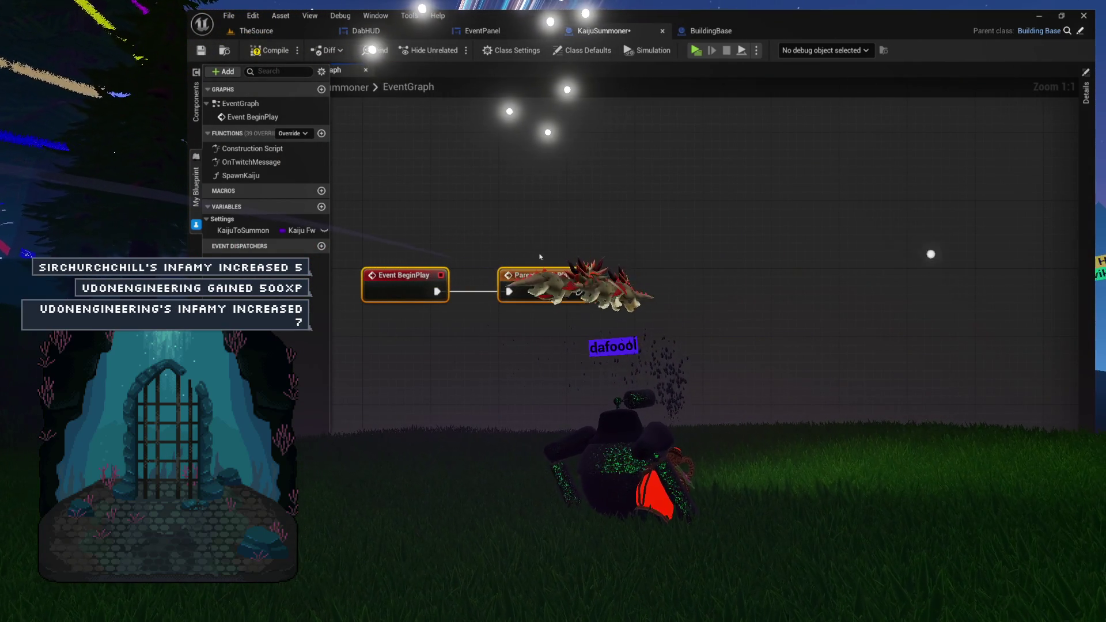
mouse_move(585, 333)
mouse_down()
mouse_move(556, 311)
mouse_move(576, 305)
mouse_up()
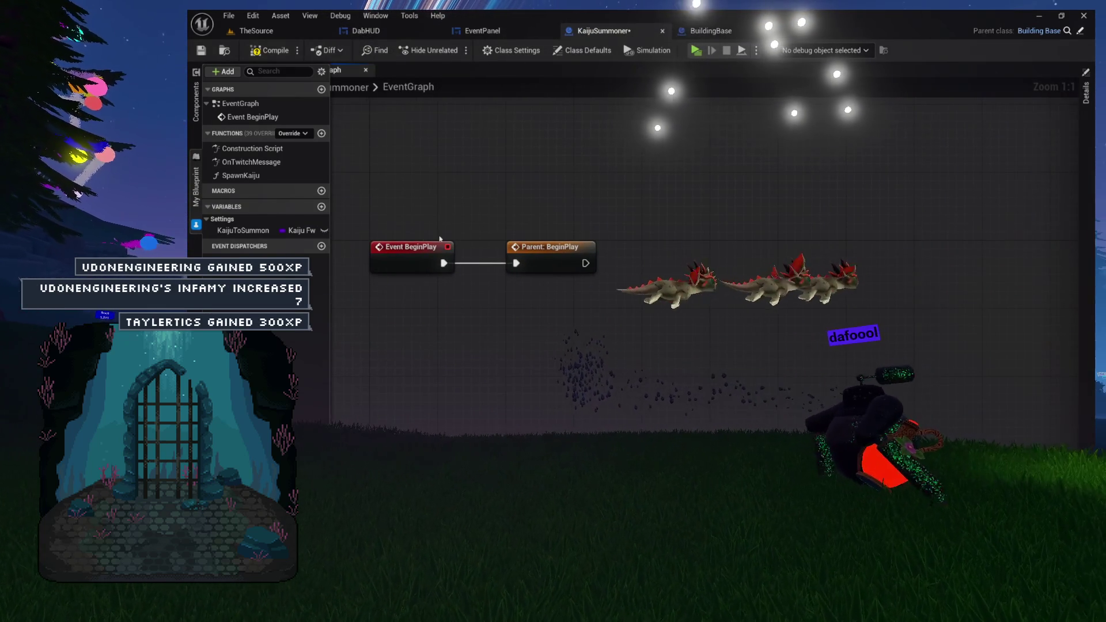
mouse_move(368, 198)
mouse_down()
mouse_move(486, 239)
mouse_move(748, 296)
mouse_up()
click(748, 296)
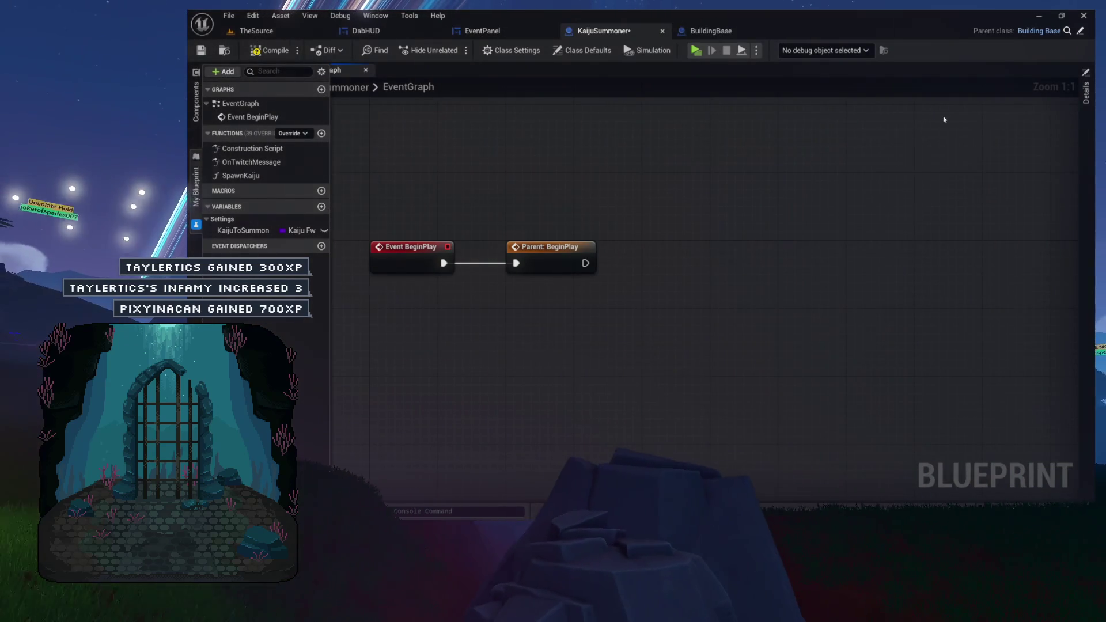
Check BuildingBase's Utilities variables such as AvatarMode.
click(706, 35)
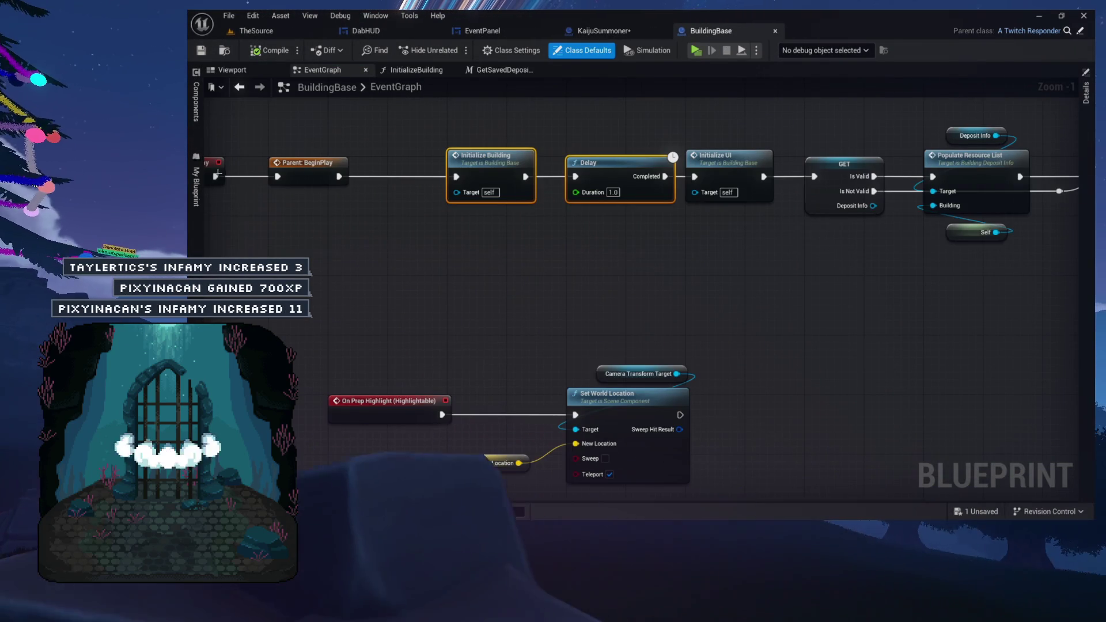
click(196, 225)
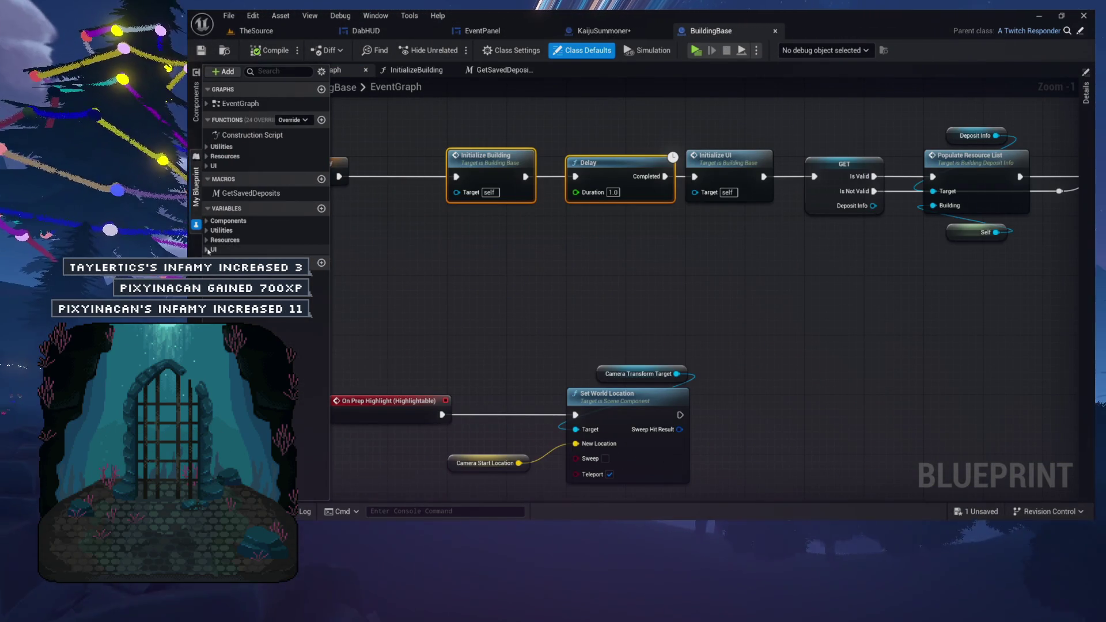
click(207, 230)
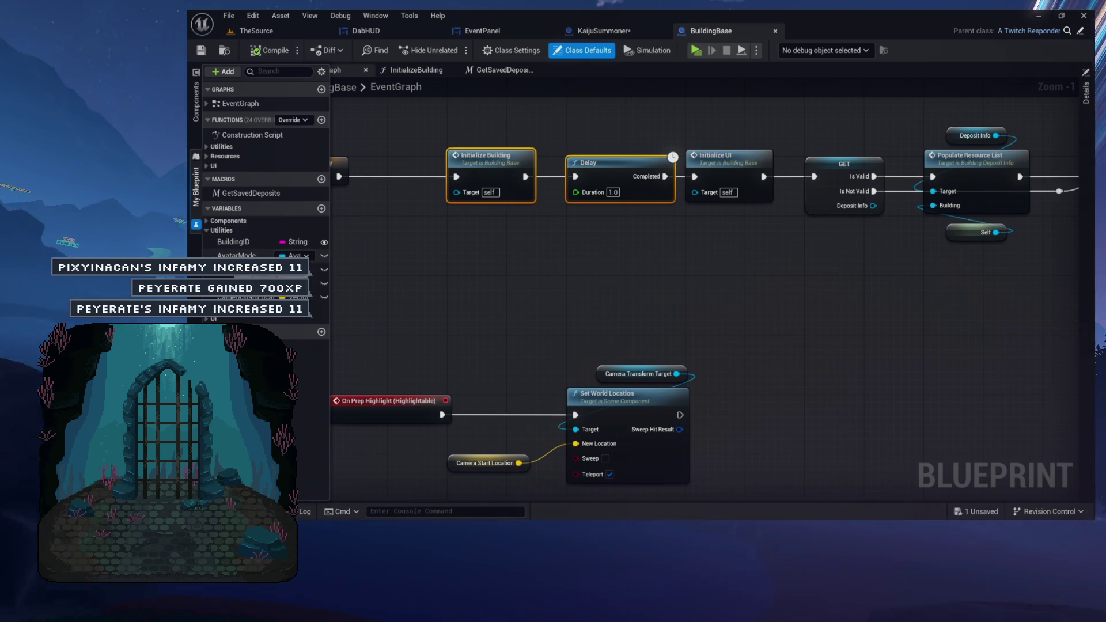
click(206, 231)
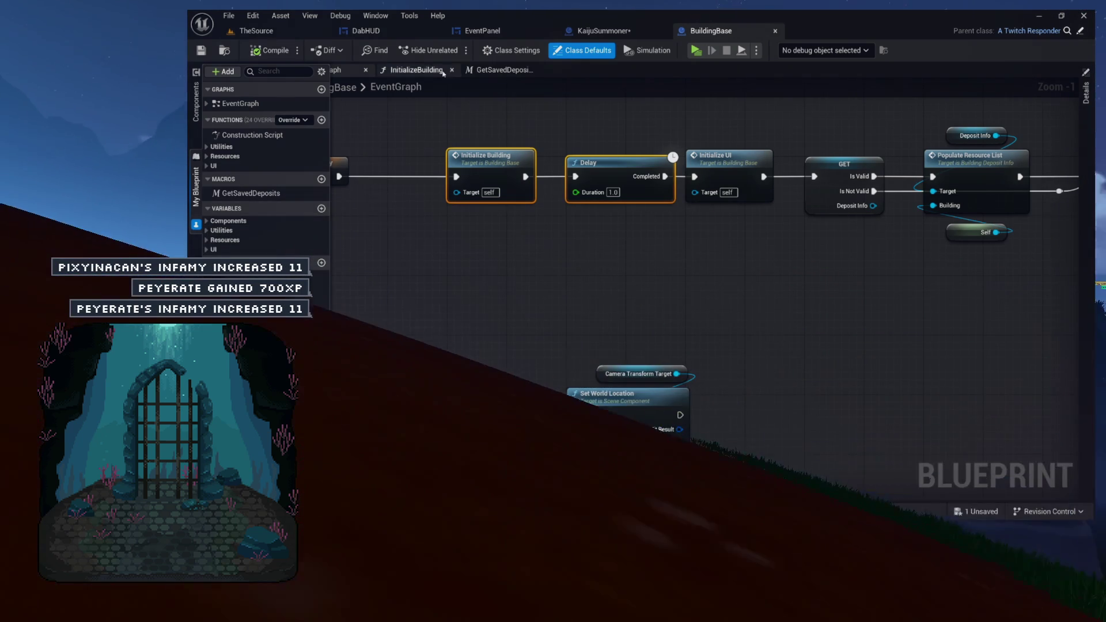
click(603, 31)
Chain Get Avatar Mode, Get Camera Pawn and HUDObject getters in KaijuSummoner's graph.
right_click(656, 216)
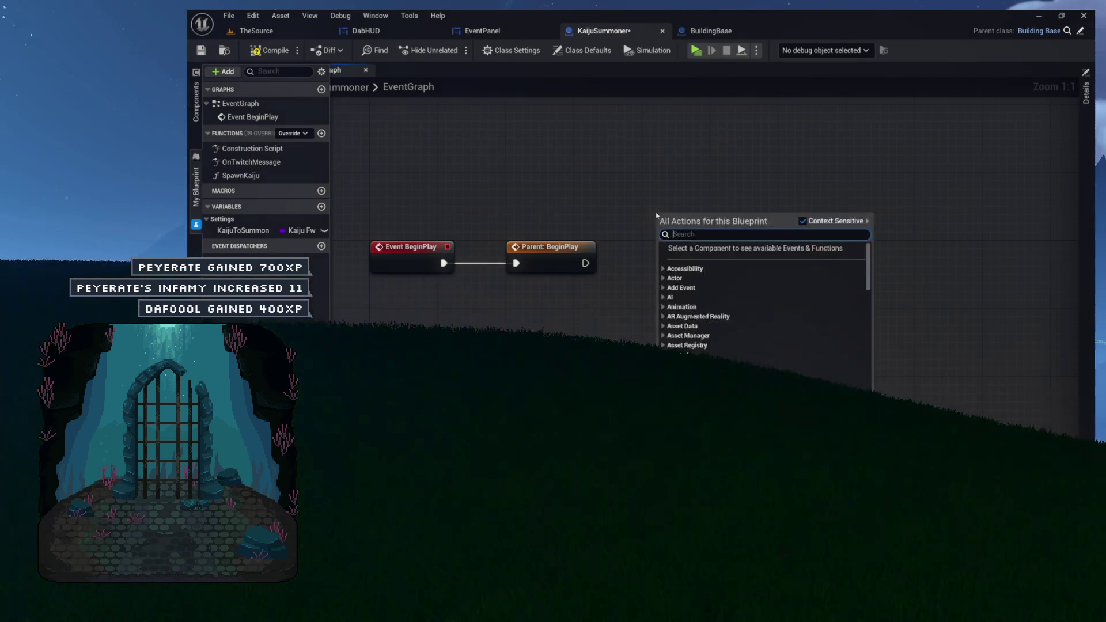
text(get avatar)
key(Return)
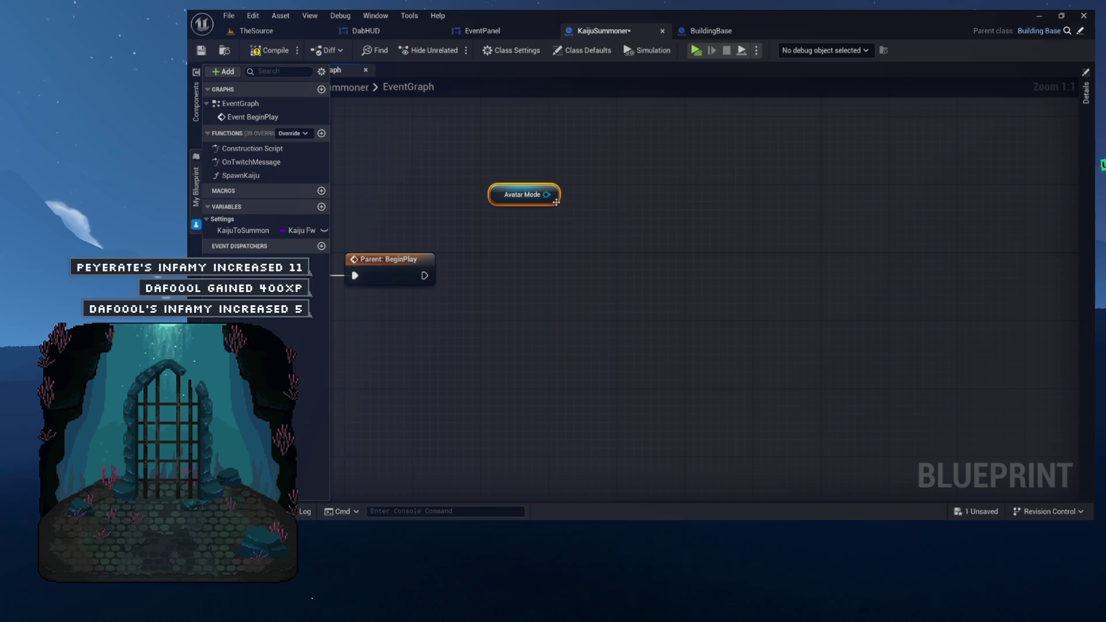
drag(568, 235, 567, 233)
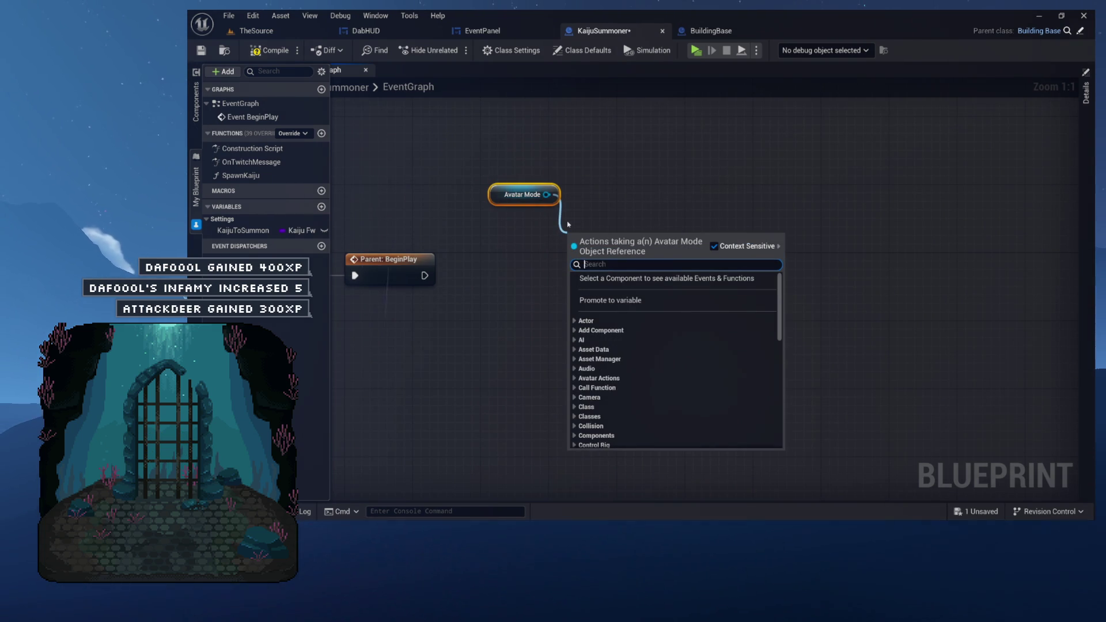
text(get )
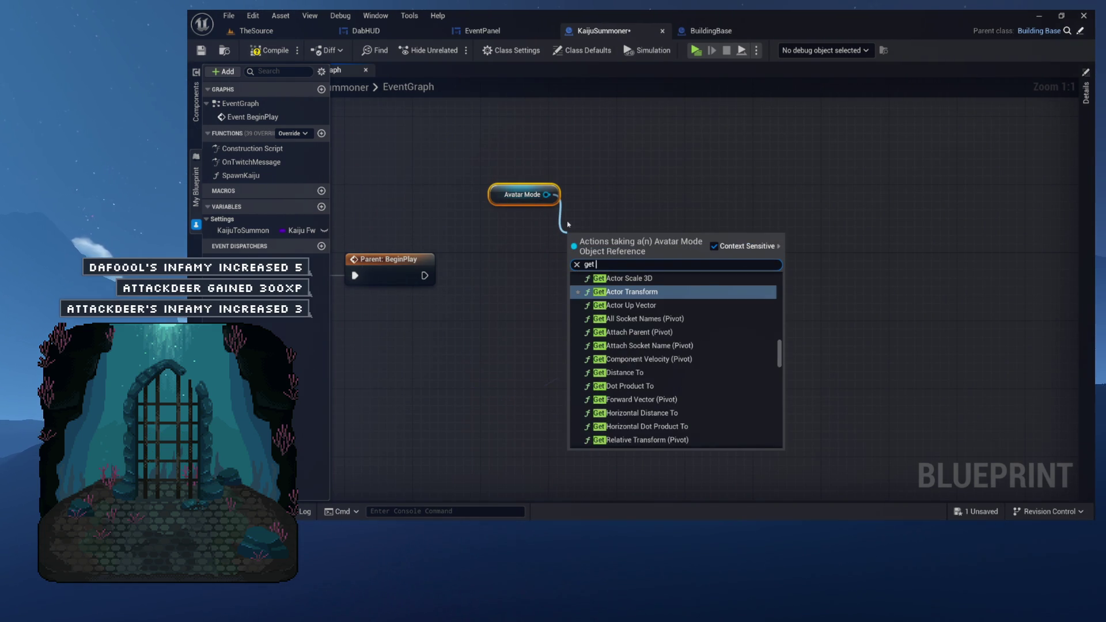
text(pawn)
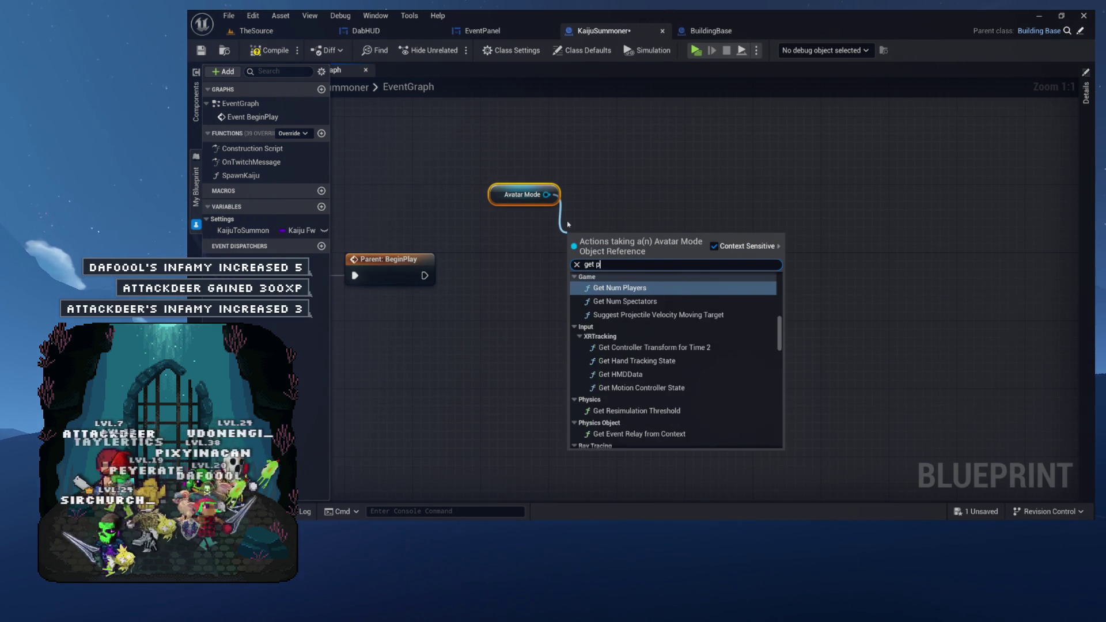
key(Down)
key(Down)
key(Down)
key(Return)
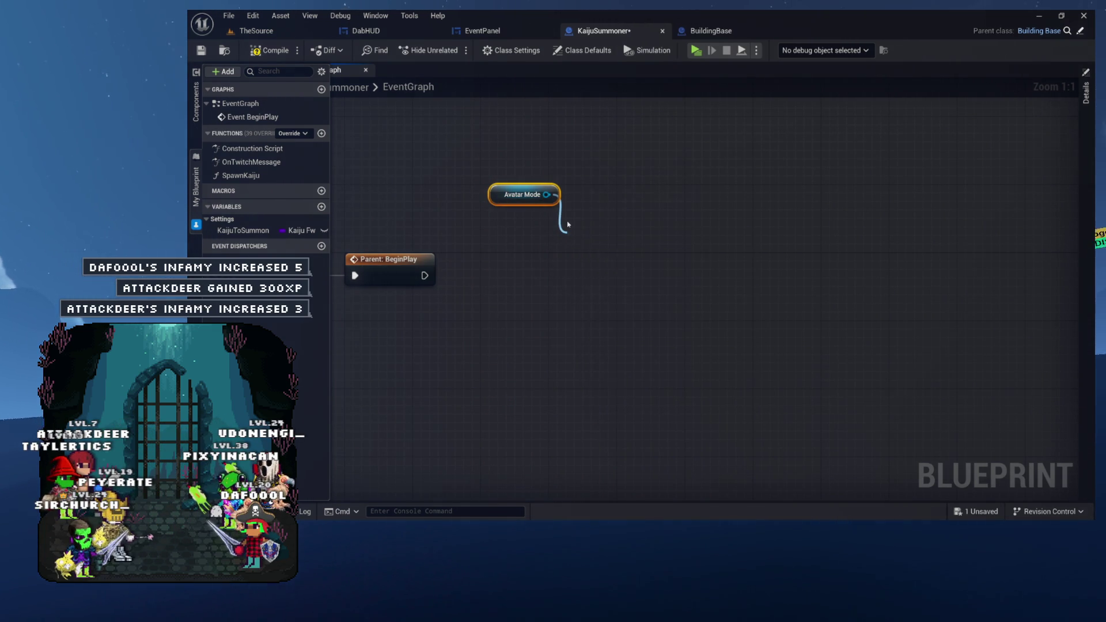
mouse_move(612, 238)
mouse_down()
mouse_move(515, 214)
mouse_move(554, 265)
mouse_move(531, 261)
mouse_move(573, 279)
mouse_move(524, 258)
mouse_up()
text(hudo)
key(Return)
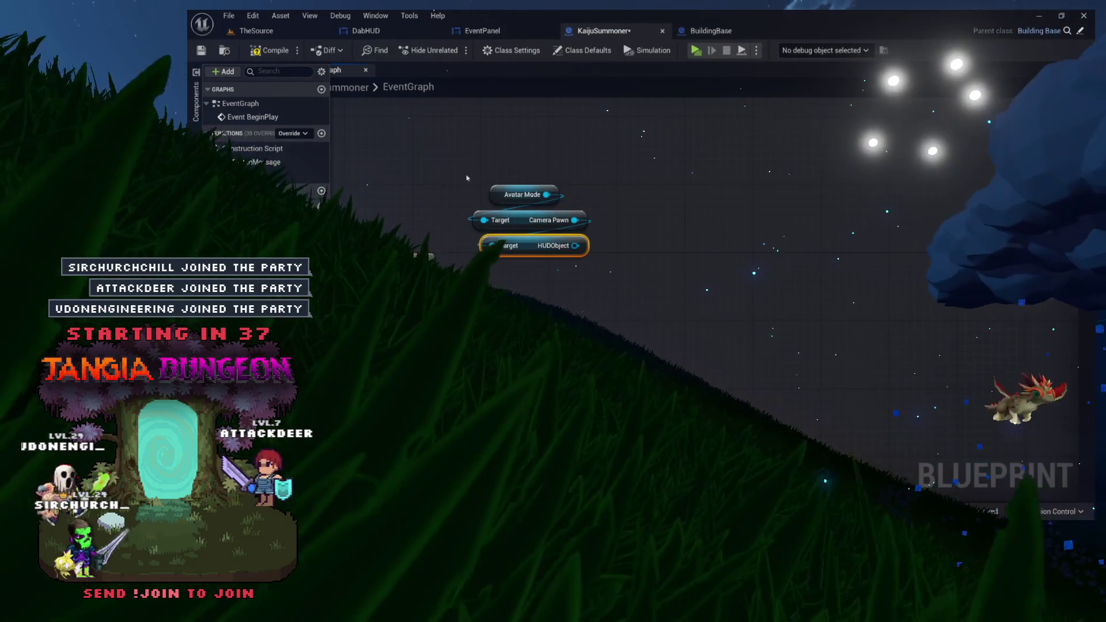
Reposition the three getters and add an Add Event node from HUDObject.
click(519, 270)
drag(503, 200, 511, 200)
drag(484, 156, 612, 288)
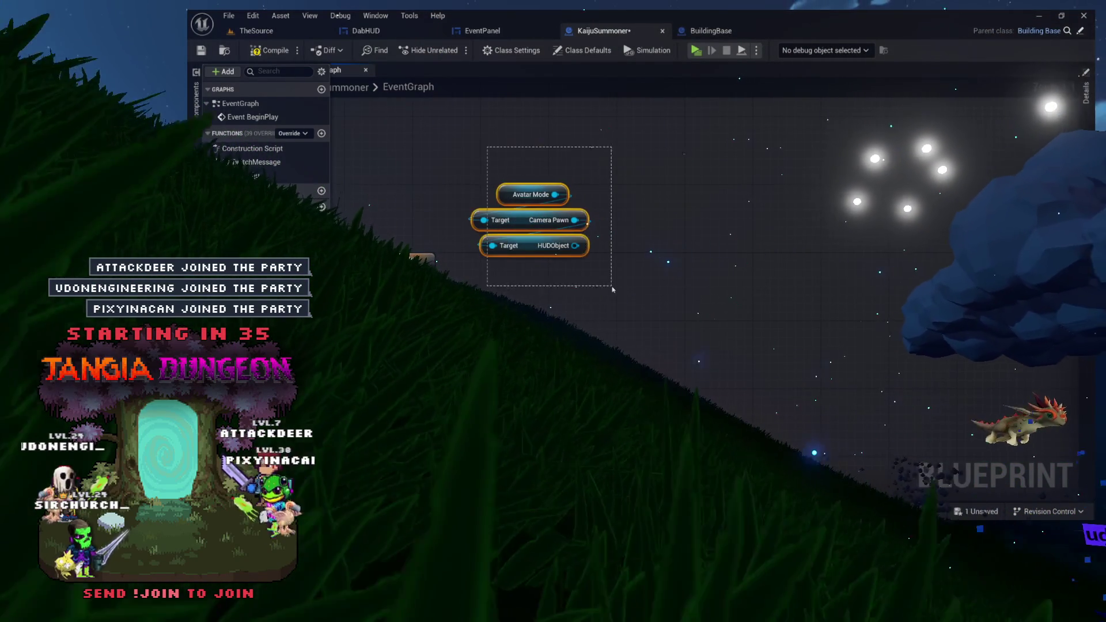
mouse_move(536, 247)
mouse_down()
mouse_move(549, 203)
mouse_move(588, 199)
mouse_up()
click(584, 252)
drag(586, 241, 636, 259)
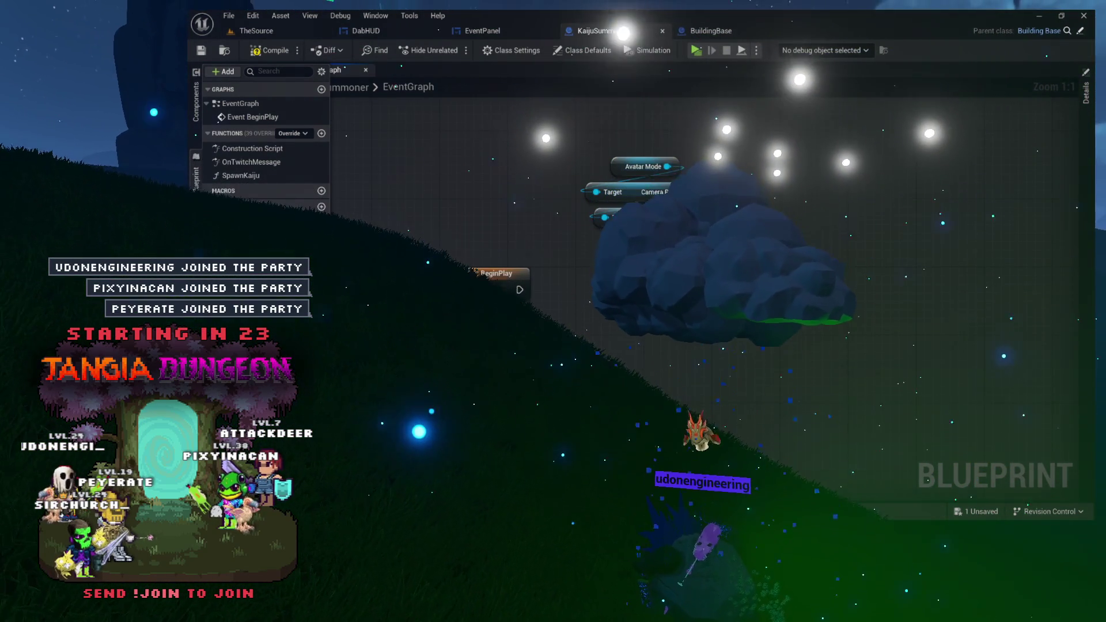
drag(686, 217, 686, 225)
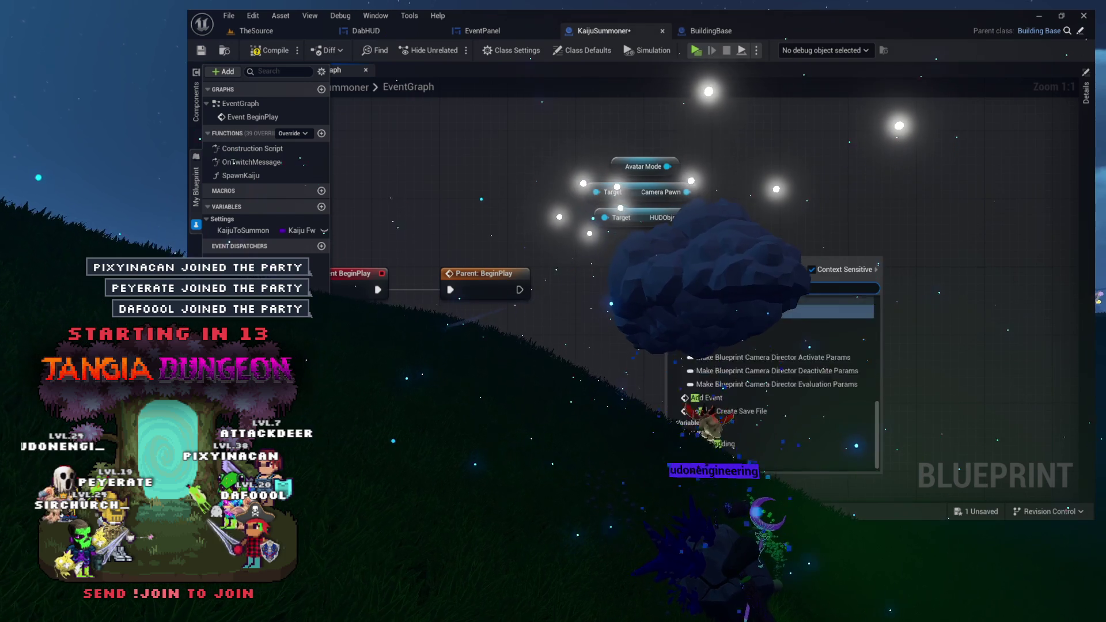
key(Return)
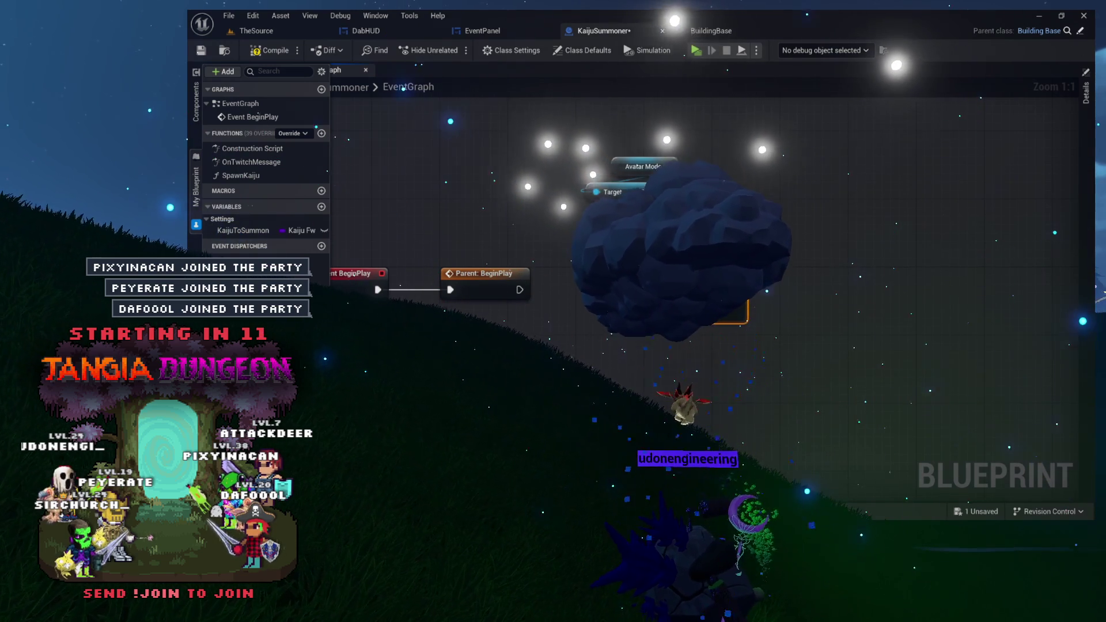
Line up Add Event after Parent: BeginPlay and place a Get Class Defaults node beside Event BeginPlay.
drag(668, 276, 609, 282)
mouse_move(711, 150)
mouse_down()
mouse_move(600, 226)
mouse_move(650, 259)
mouse_move(654, 234)
mouse_up()
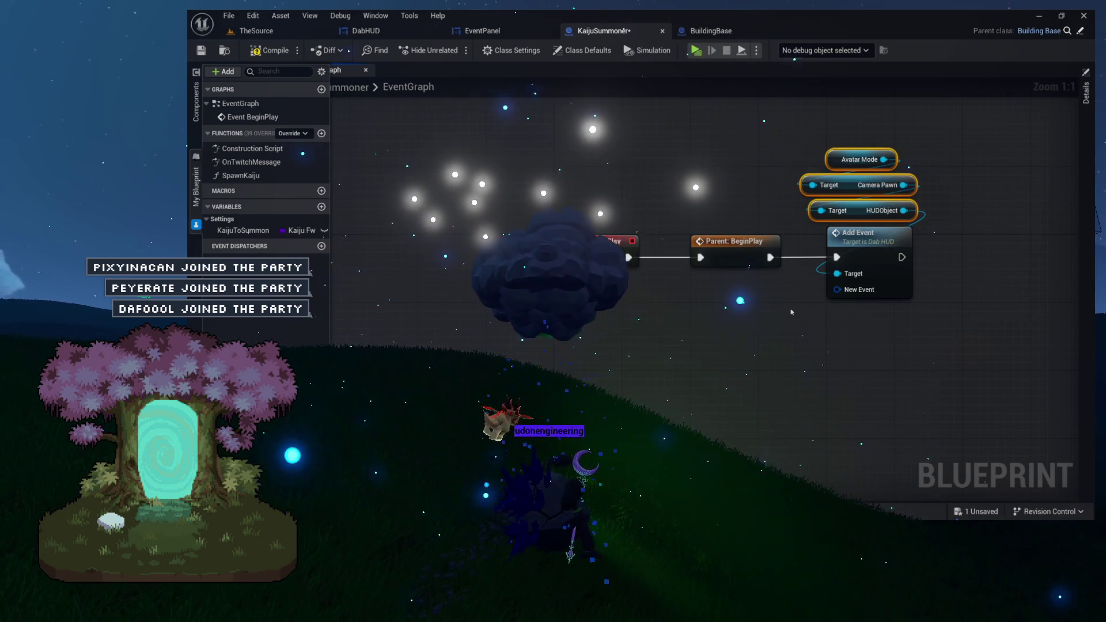
drag(668, 318, 562, 305)
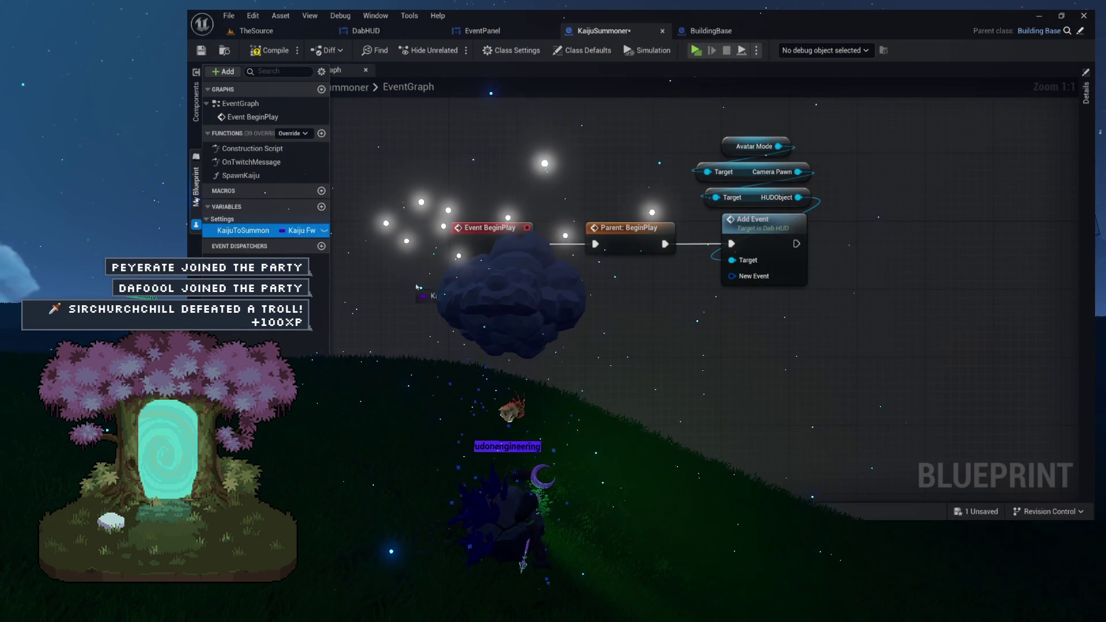
text(getclass de)
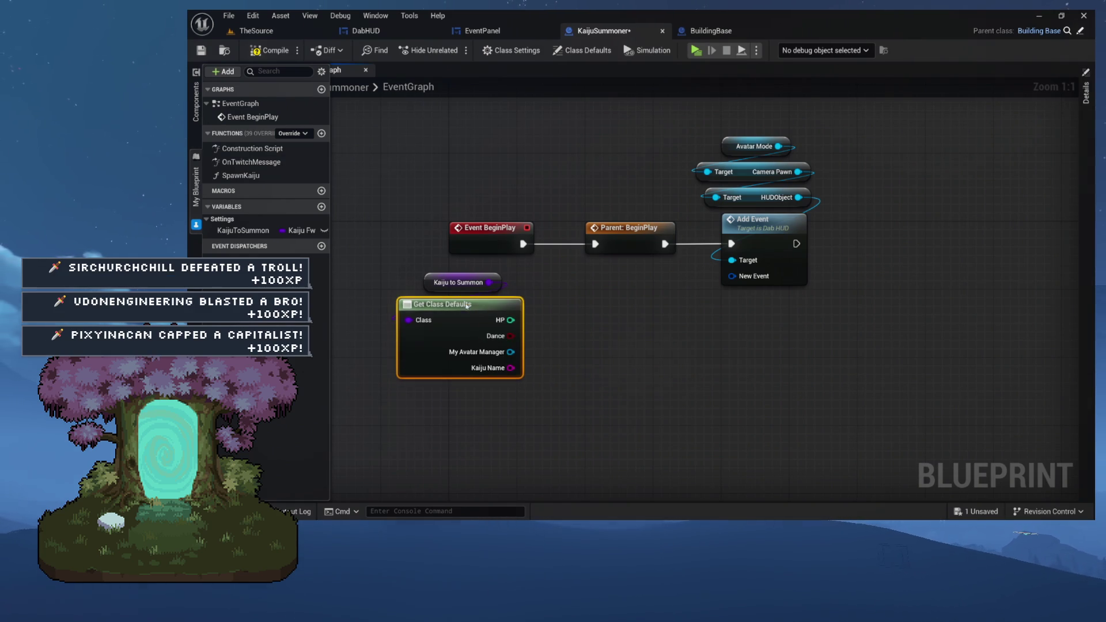
mouse_move(562, 323)
mouse_down()
mouse_move(447, 319)
mouse_move(564, 279)
mouse_up()
mouse_move(480, 331)
mouse_down()
mouse_move(574, 283)
mouse_move(488, 335)
mouse_up()
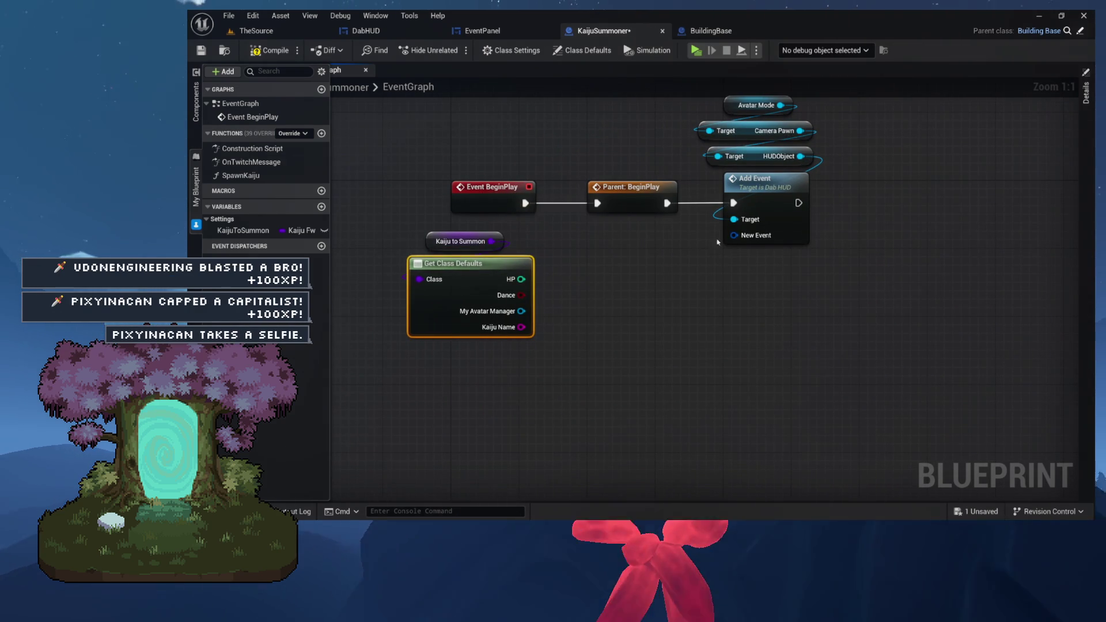
drag(693, 283, 687, 279)
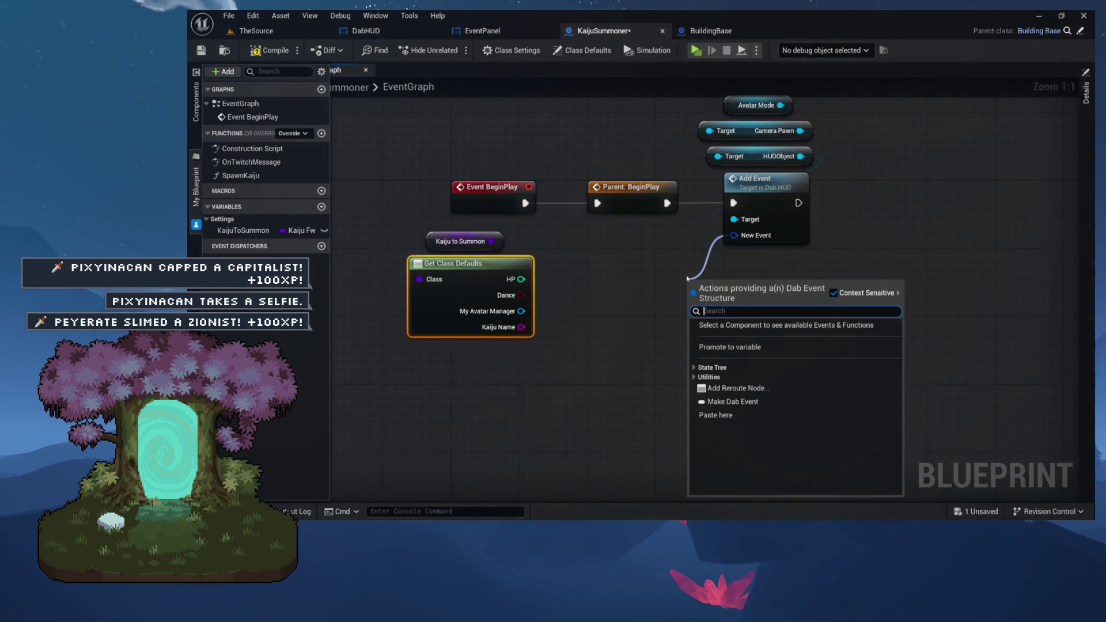
text(mak)
Add a Make Dab Event node and shift Kaiju to Summon and Get Class Defaults to make room.
key(Return)
drag(736, 285, 759, 265)
scroll(699, 279, up, 4)
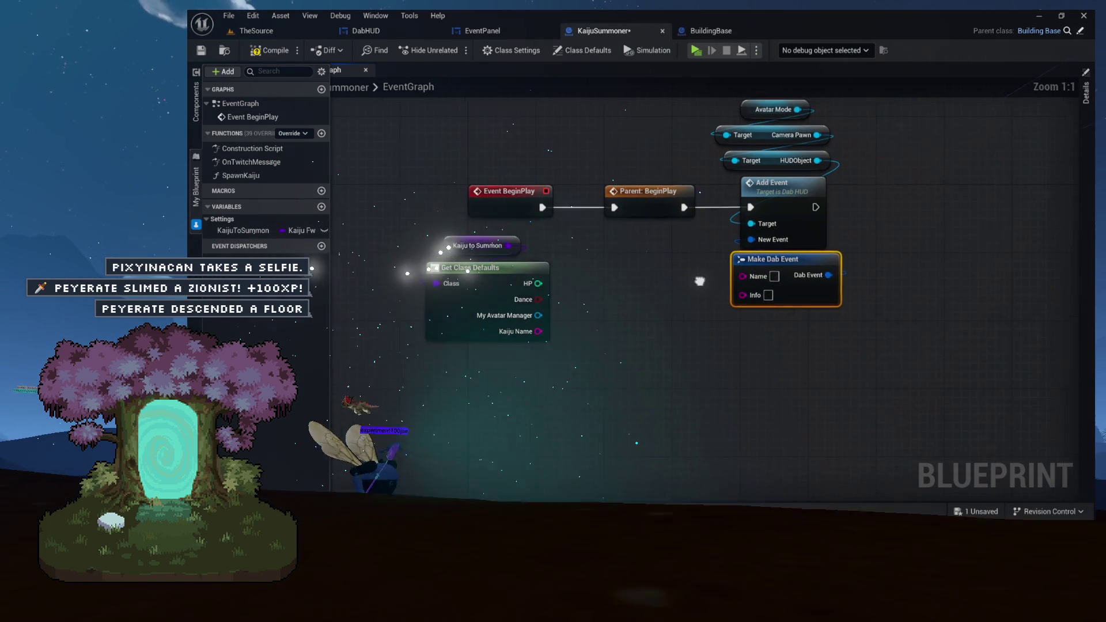
drag(707, 291, 807, 246)
mouse_move(546, 178)
mouse_down()
mouse_move(464, 238)
mouse_move(509, 237)
mouse_up()
click(629, 210)
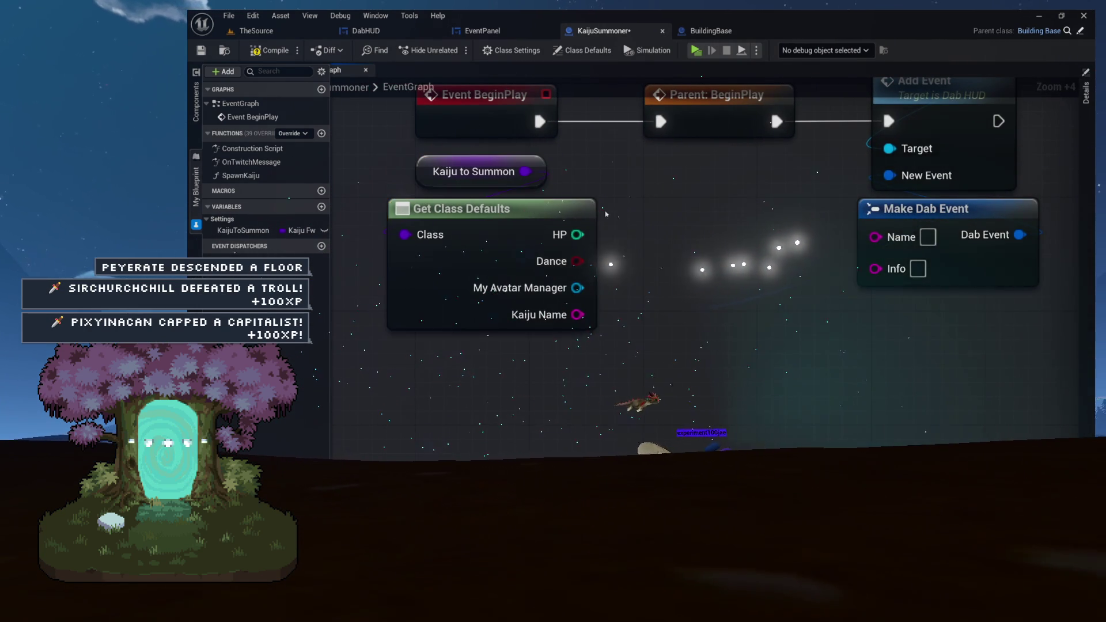
Wire Kaiju Name into Make Dab Event's Name and clear its Info text.
mouse_move(511, 319)
mouse_down()
mouse_move(556, 319)
mouse_move(691, 239)
mouse_move(808, 242)
mouse_up()
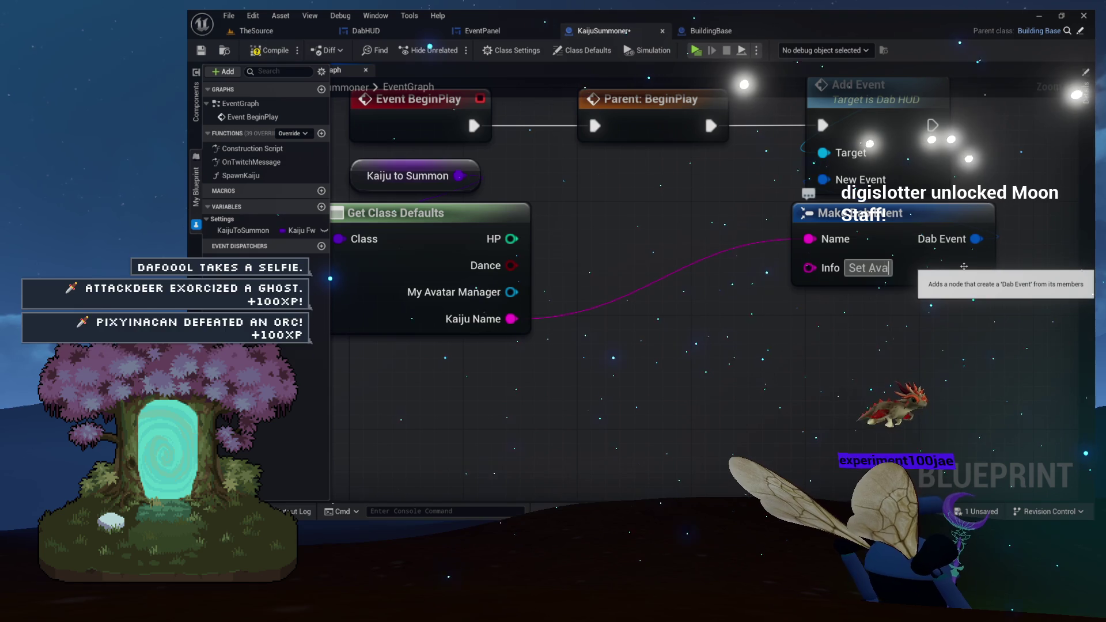
text(tar Task: build t)
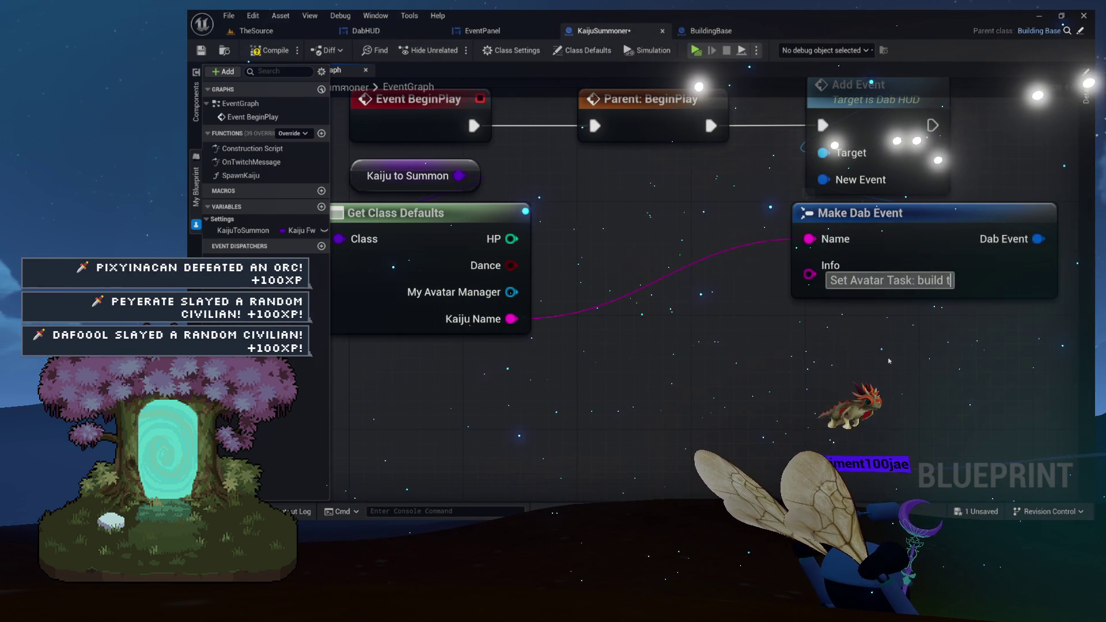
drag(884, 319, 805, 297)
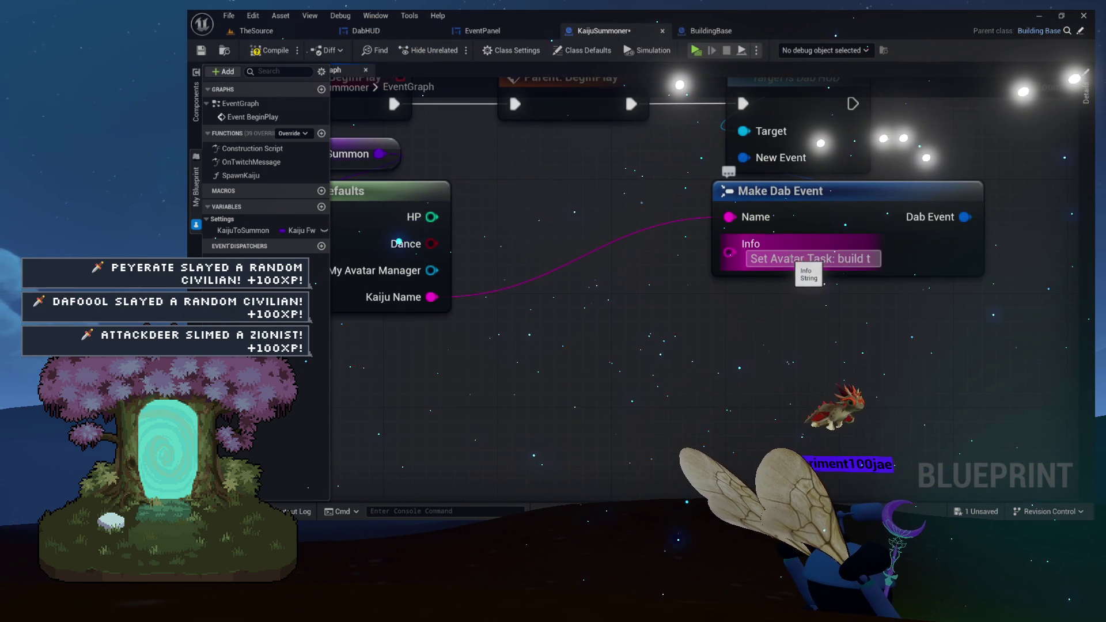
key(BackSpace)
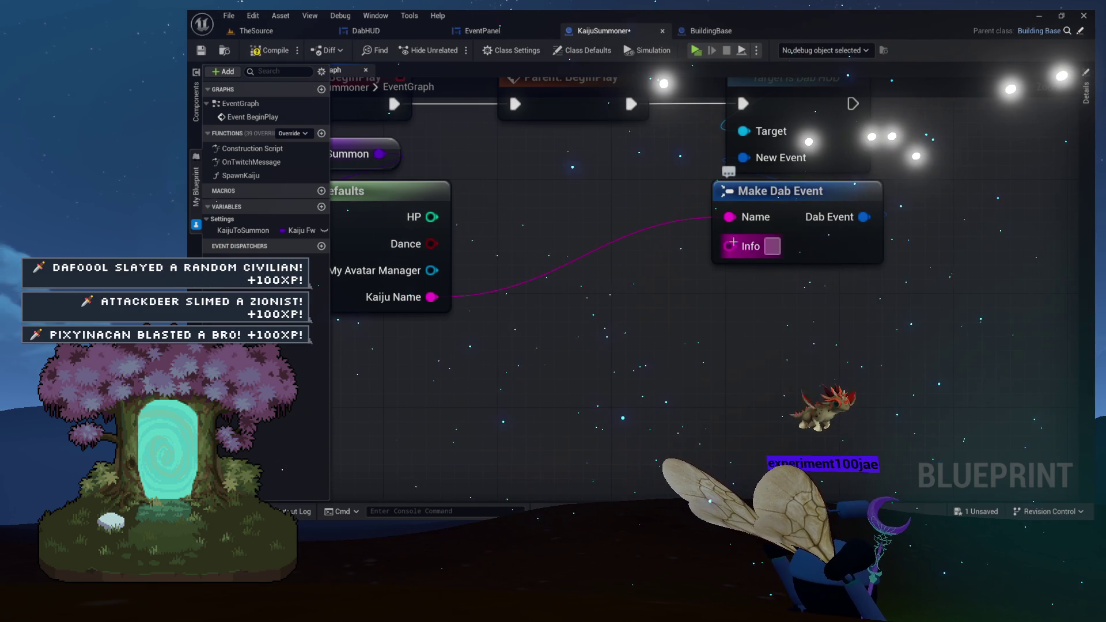
Feed Info from an Append node whose A holds the pasted 'Set Avatar Task: build' text.
drag(735, 243, 808, 284)
text(ppend)
key(Return)
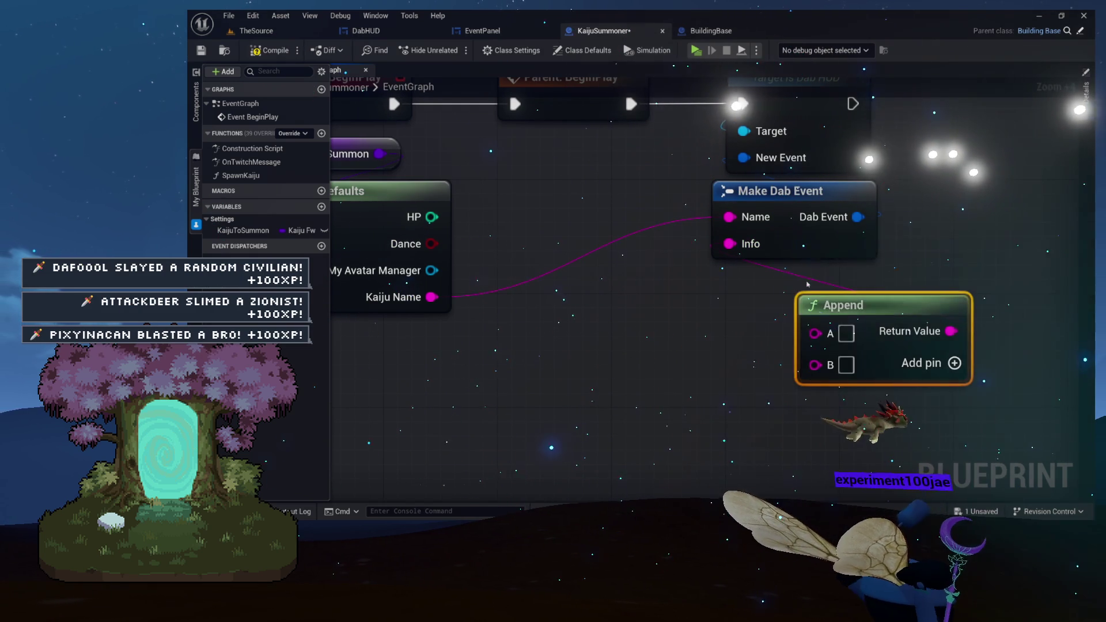
drag(775, 269, 880, 270)
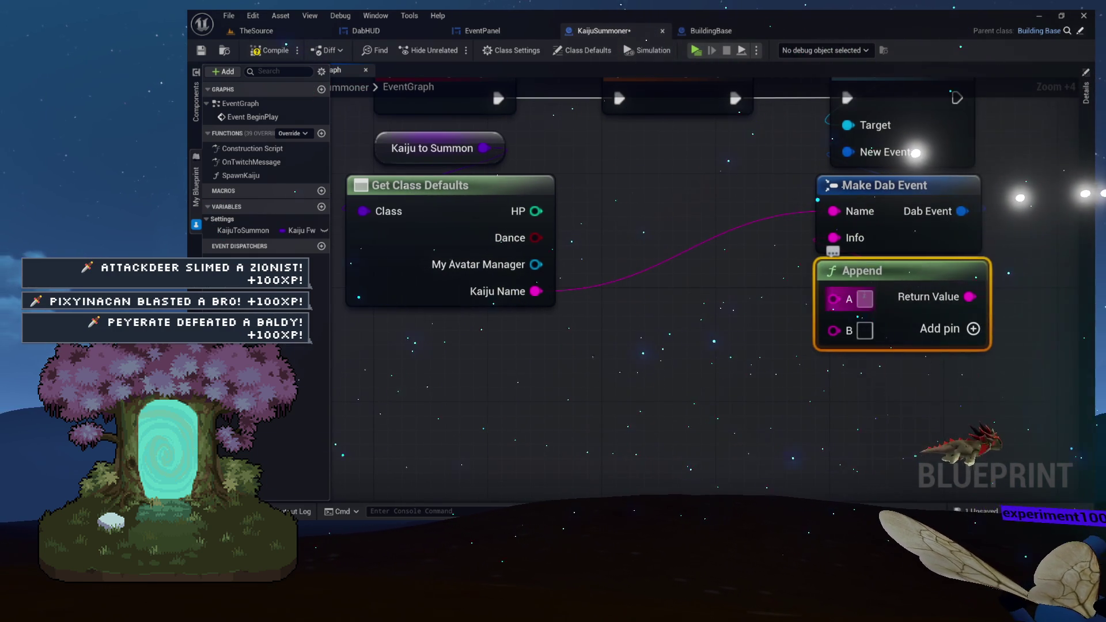
key(ctrl+v)
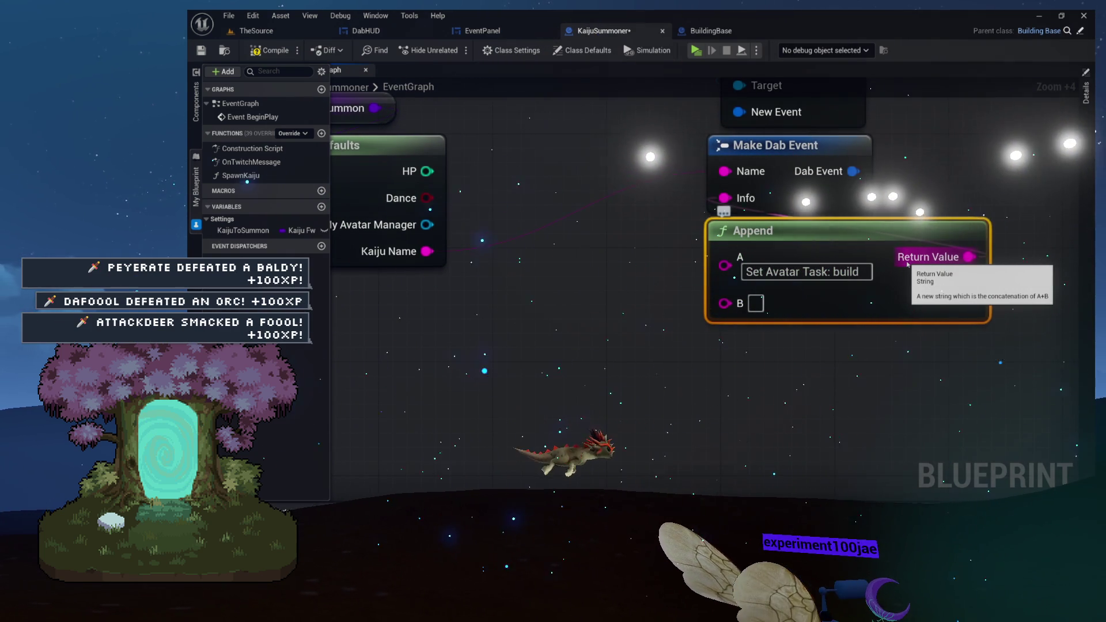
Route Kaiju Name through To Lower into Append's B, then compile the blueprint.
mouse_move(434, 255)
mouse_down()
mouse_move(661, 324)
mouse_move(742, 301)
mouse_up()
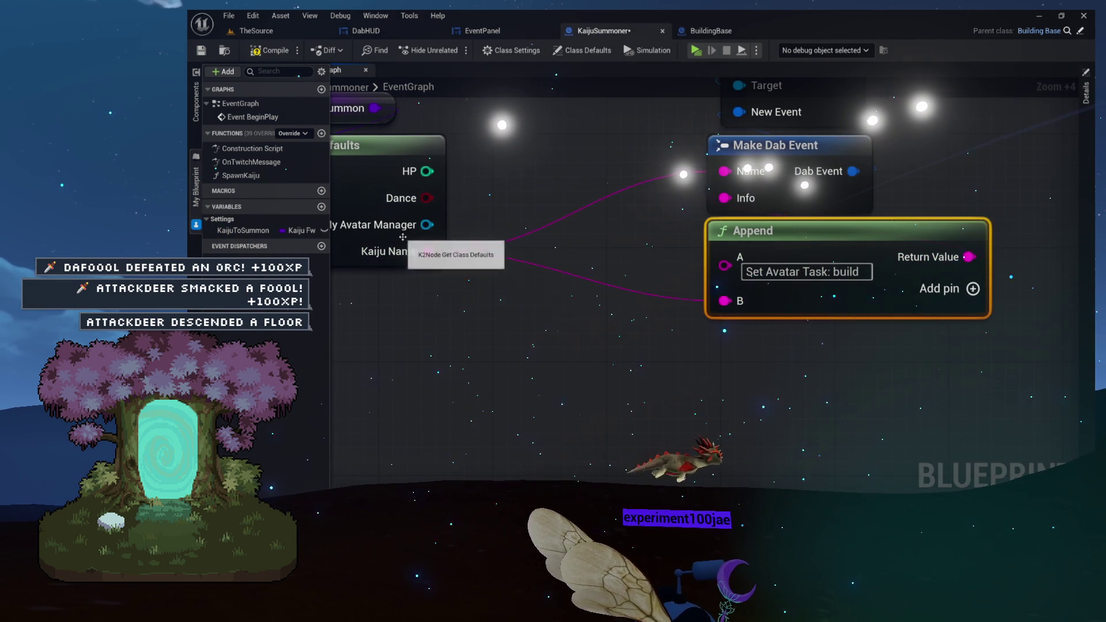
drag(428, 252, 525, 292)
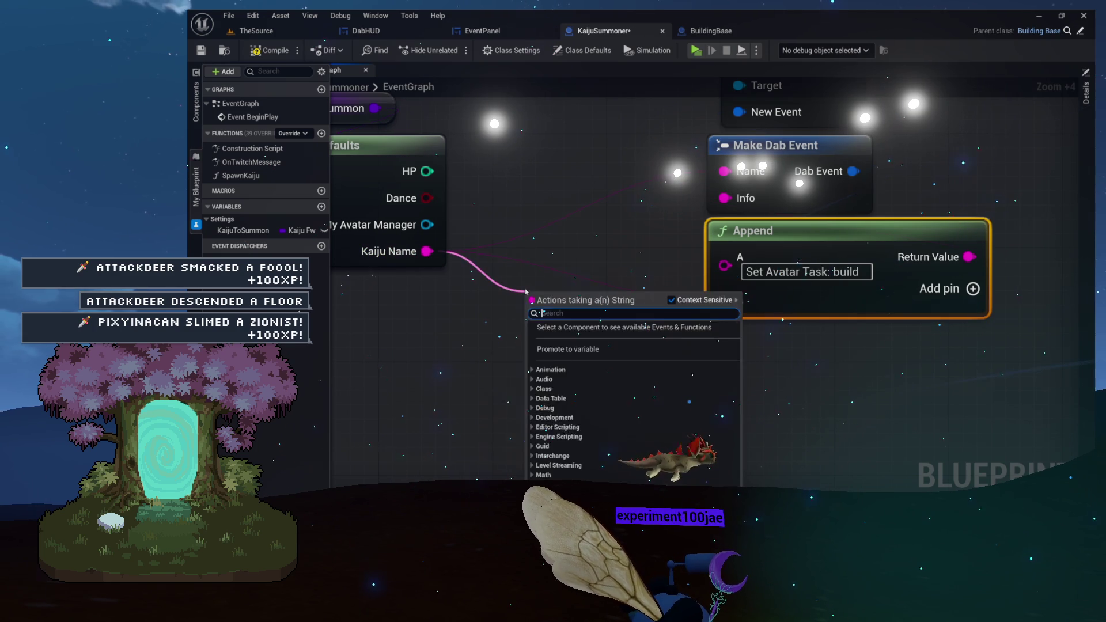
text(lower)
key(Return)
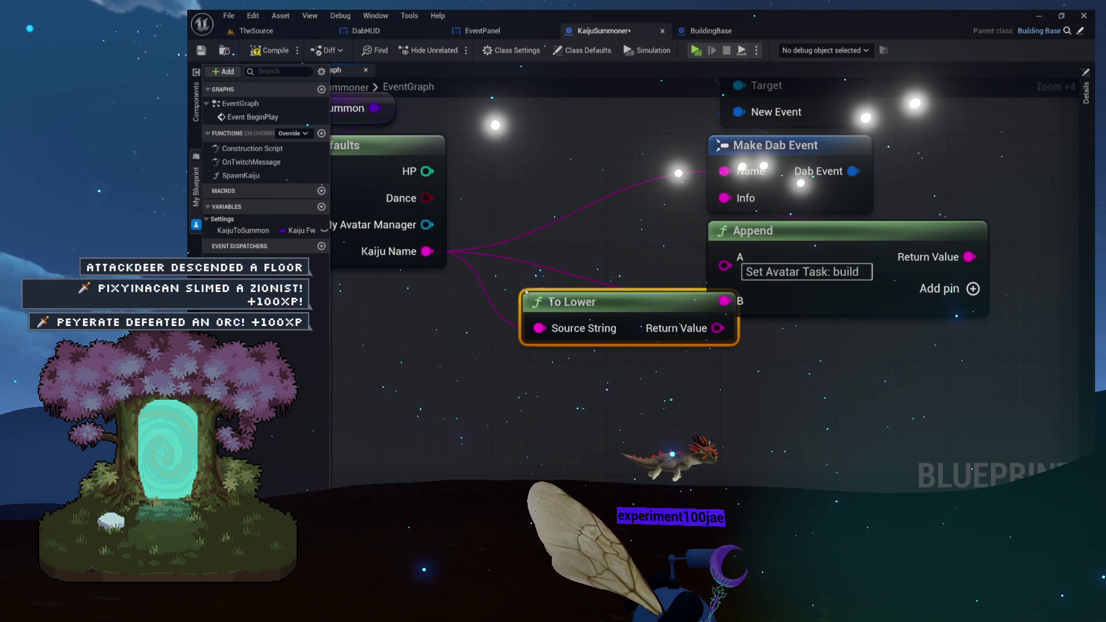
drag(614, 304, 547, 279)
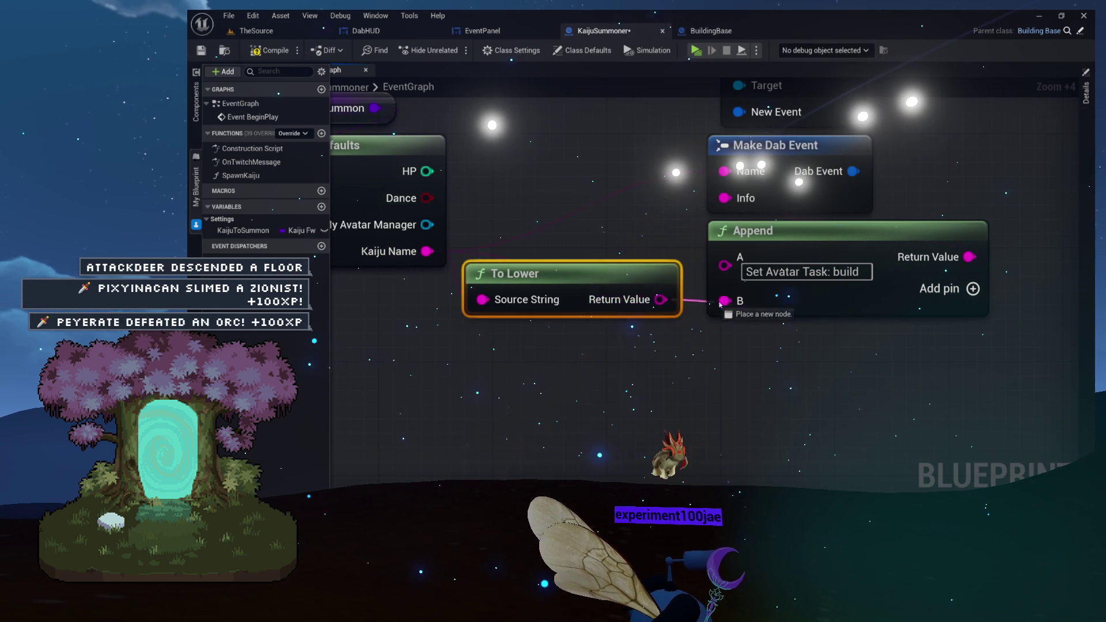
drag(714, 304, 705, 305)
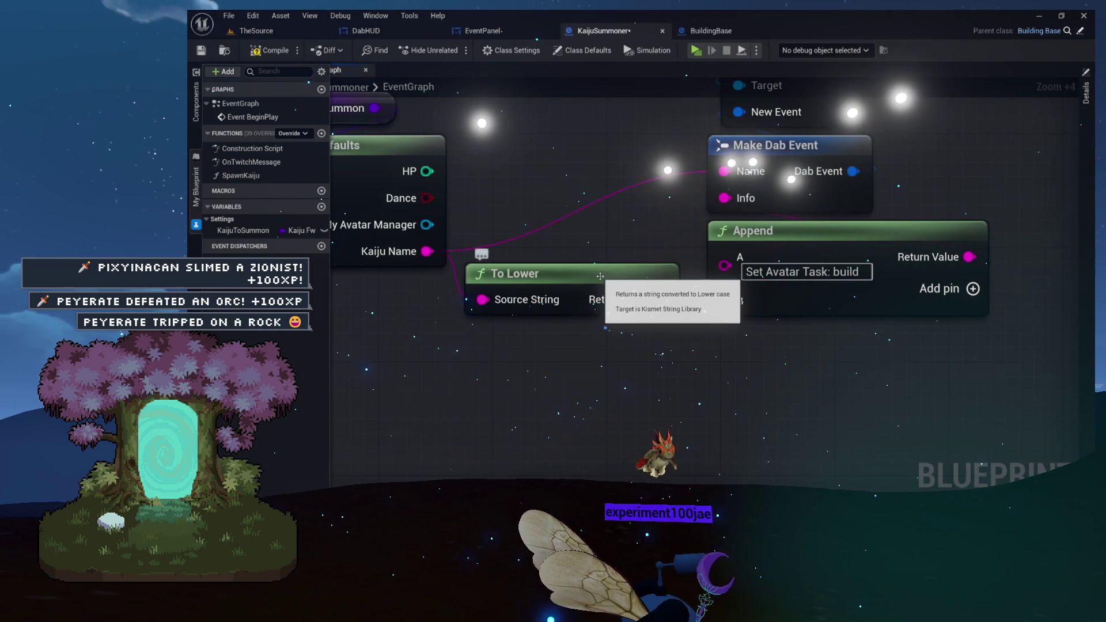
mouse_move(638, 234)
mouse_down()
mouse_move(677, 245)
mouse_move(689, 326)
mouse_up()
click(263, 54)
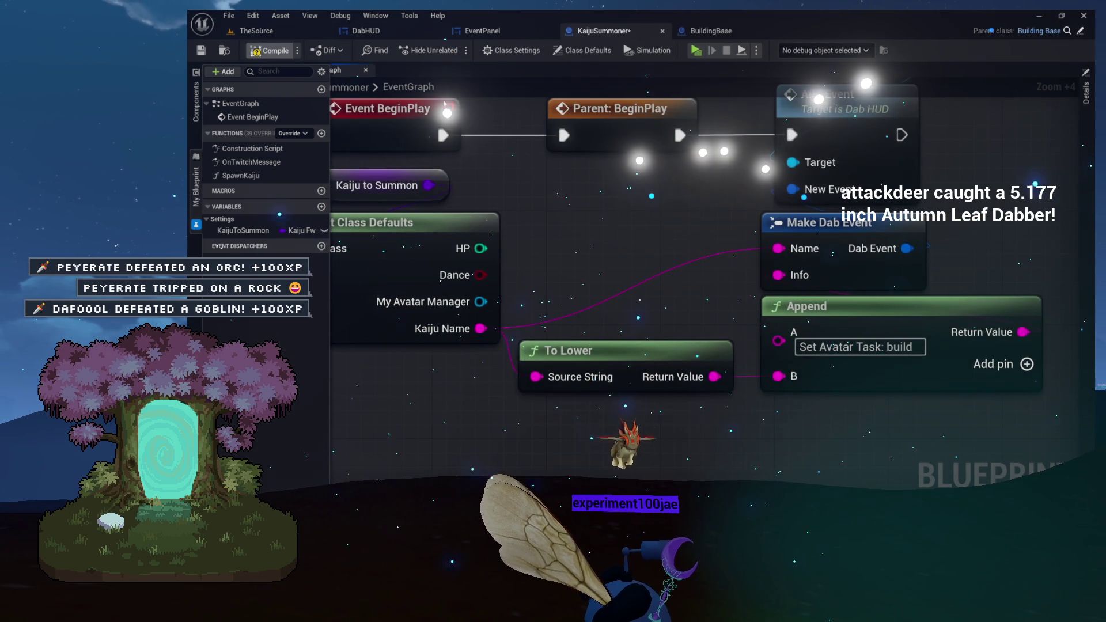
scroll(680, 308, down, 4)
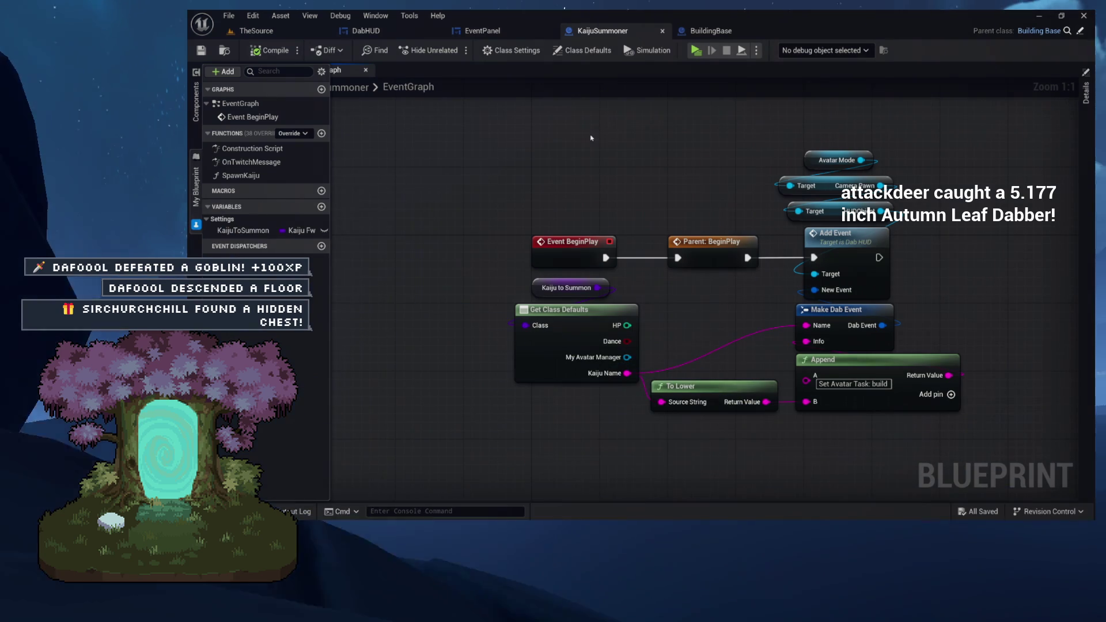
mouse_move(505, 136)
mouse_down()
mouse_move(835, 403)
mouse_move(944, 442)
mouse_move(997, 444)
mouse_up()
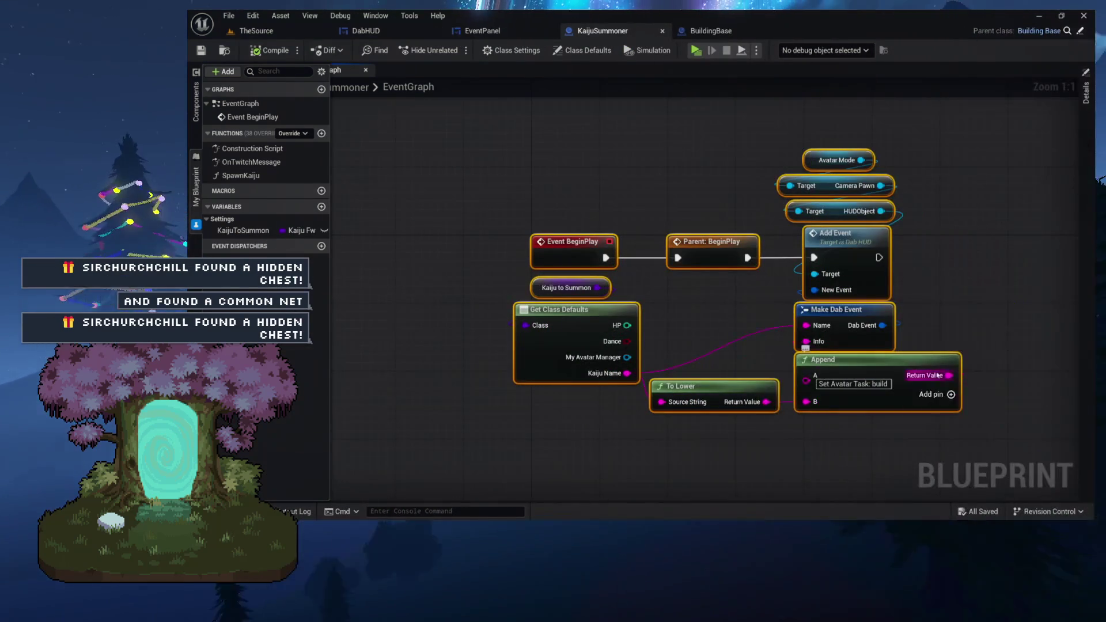
click(932, 338)
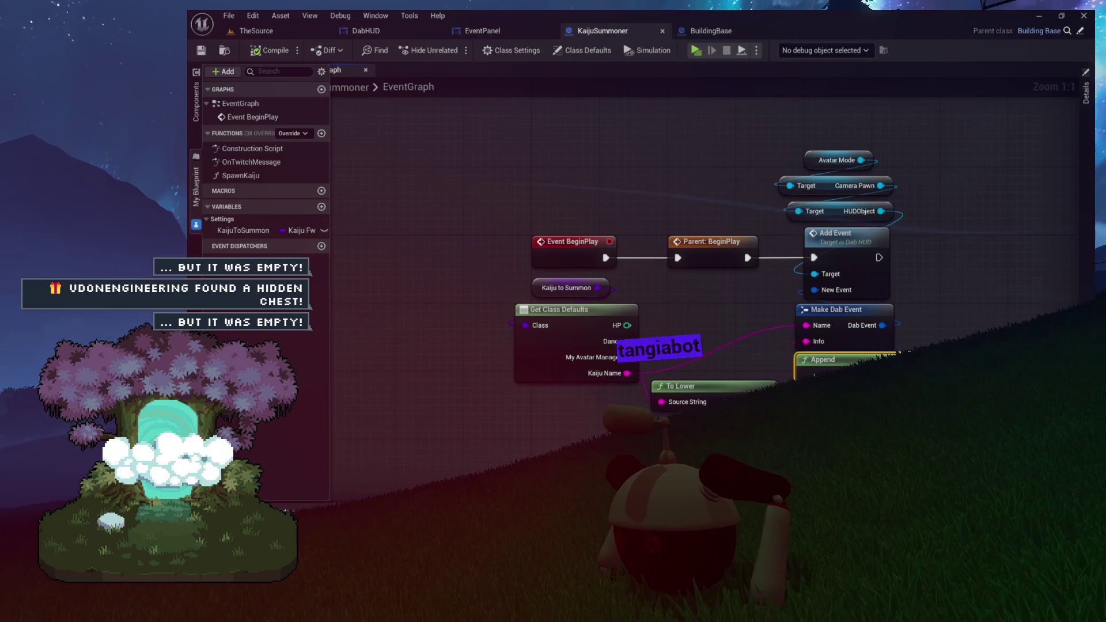
mouse_move(517, 158)
mouse_down()
mouse_move(555, 154)
mouse_move(542, 156)
mouse_up()
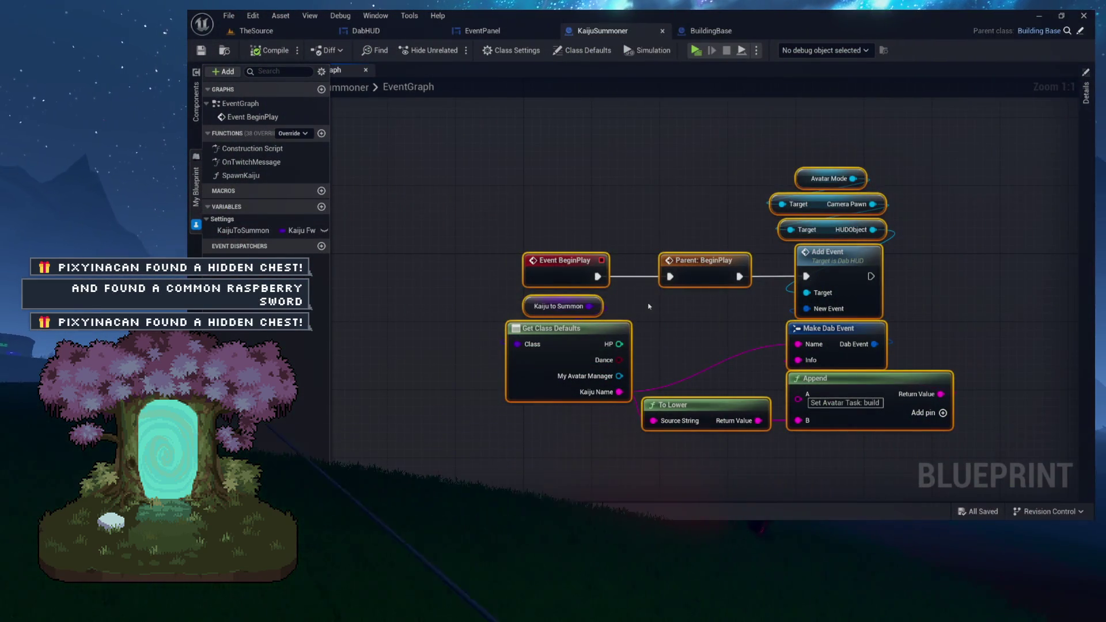
click(597, 213)
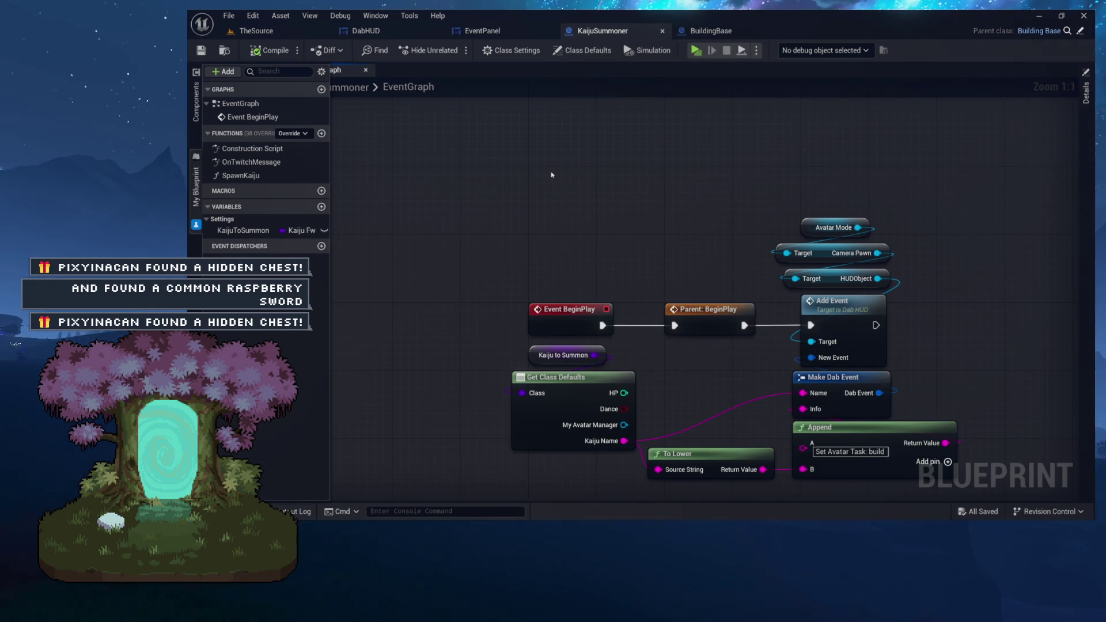
Add a 'When Pixy does X' comment and position it over Event BeginPlay.
key(c)
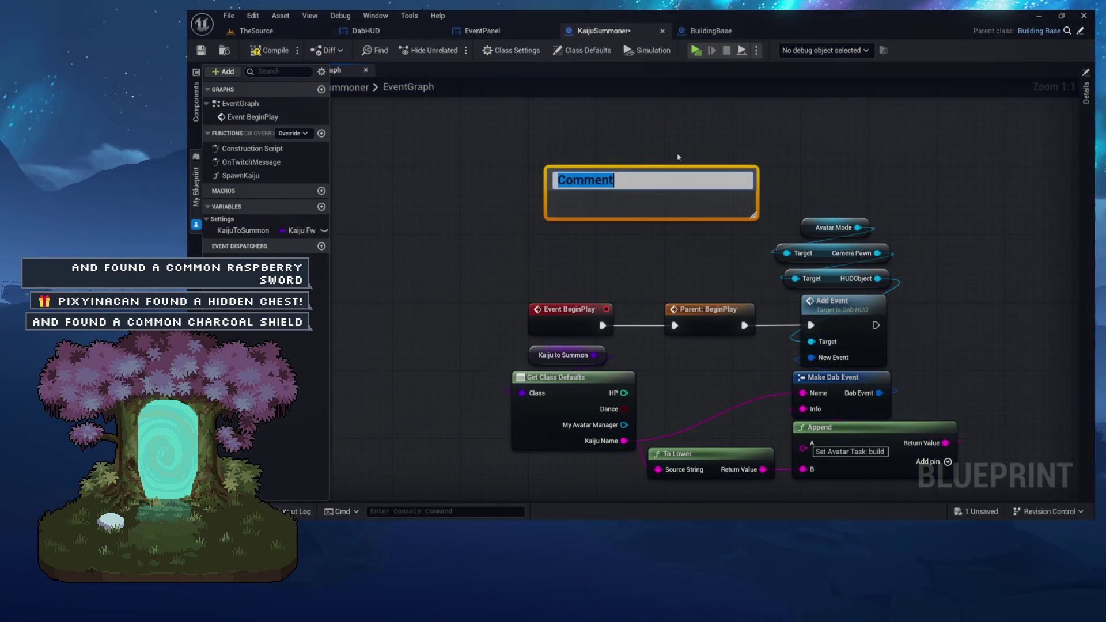
text(ixy does X)
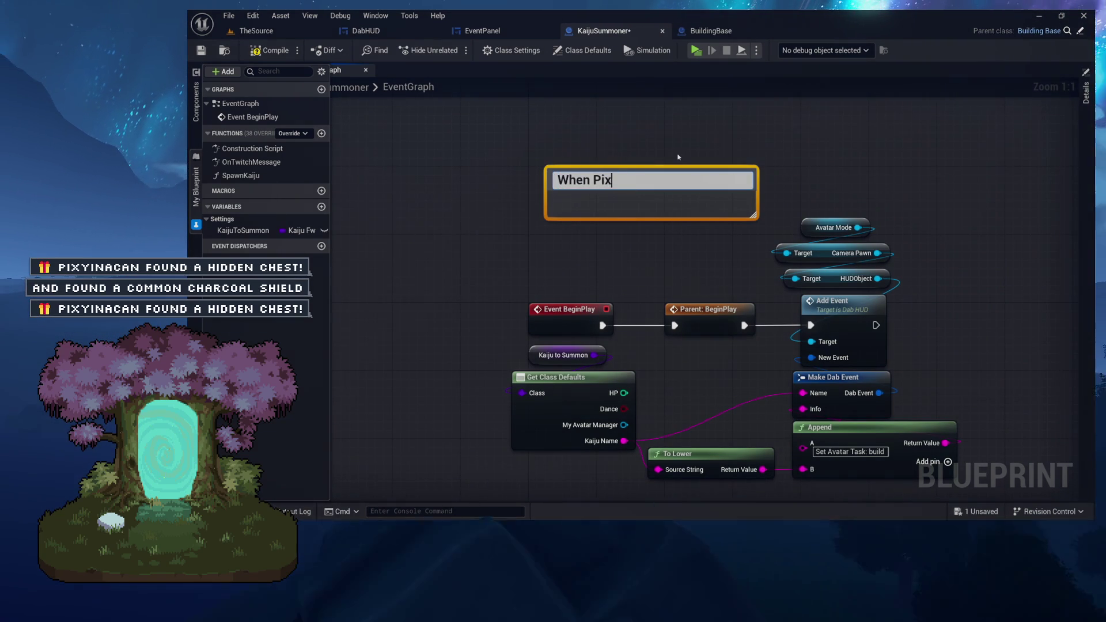
key(Return)
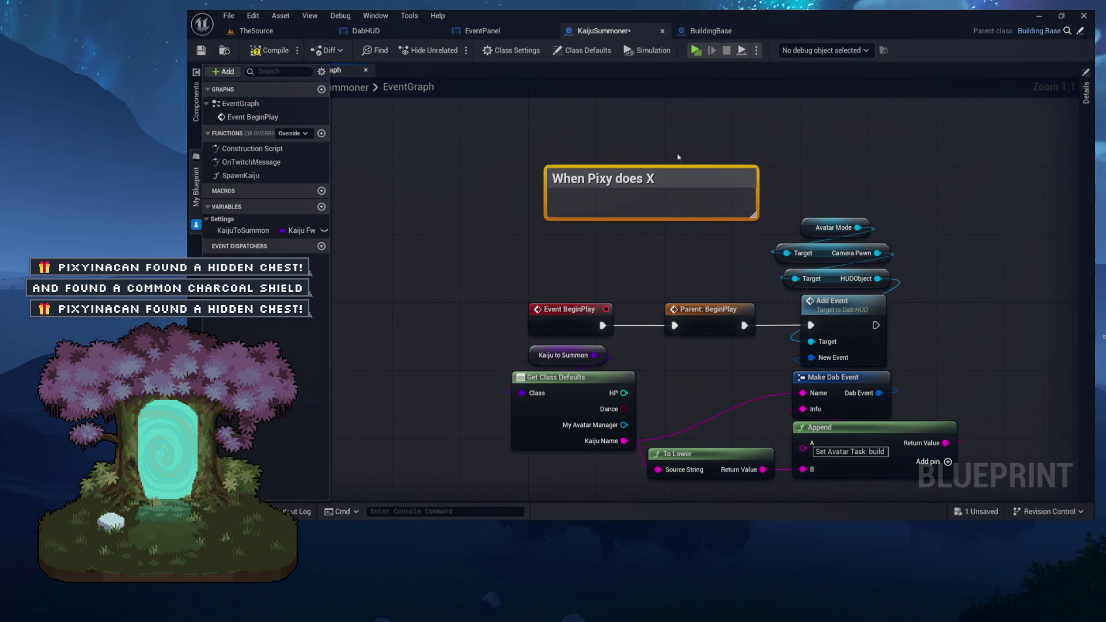
mouse_move(687, 179)
mouse_down()
mouse_move(577, 281)
mouse_move(557, 226)
mouse_up()
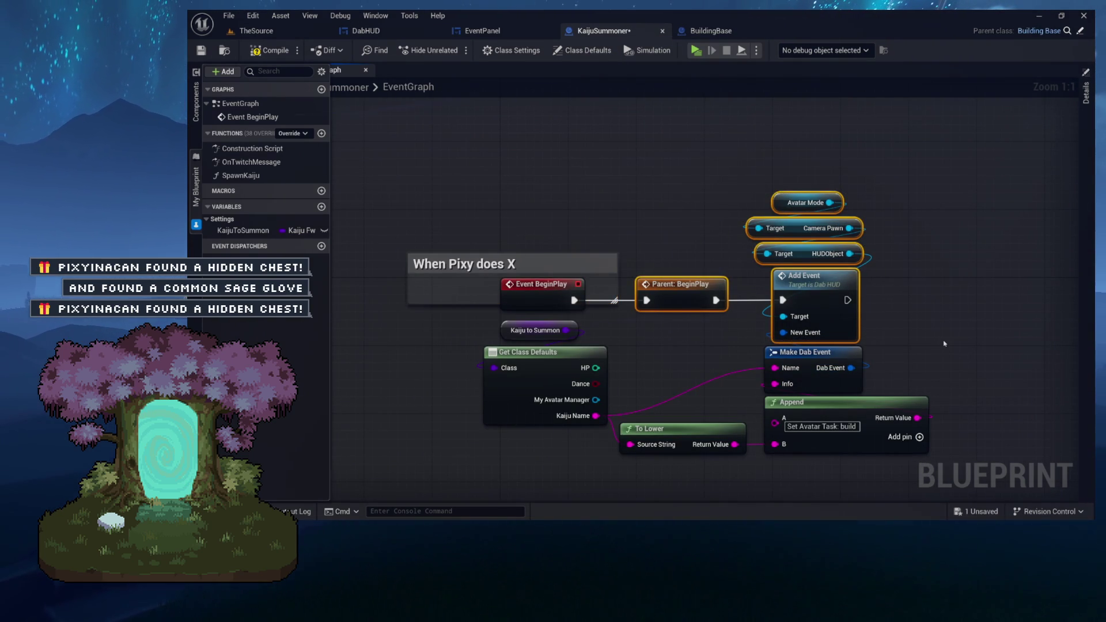
drag(660, 240, 711, 254)
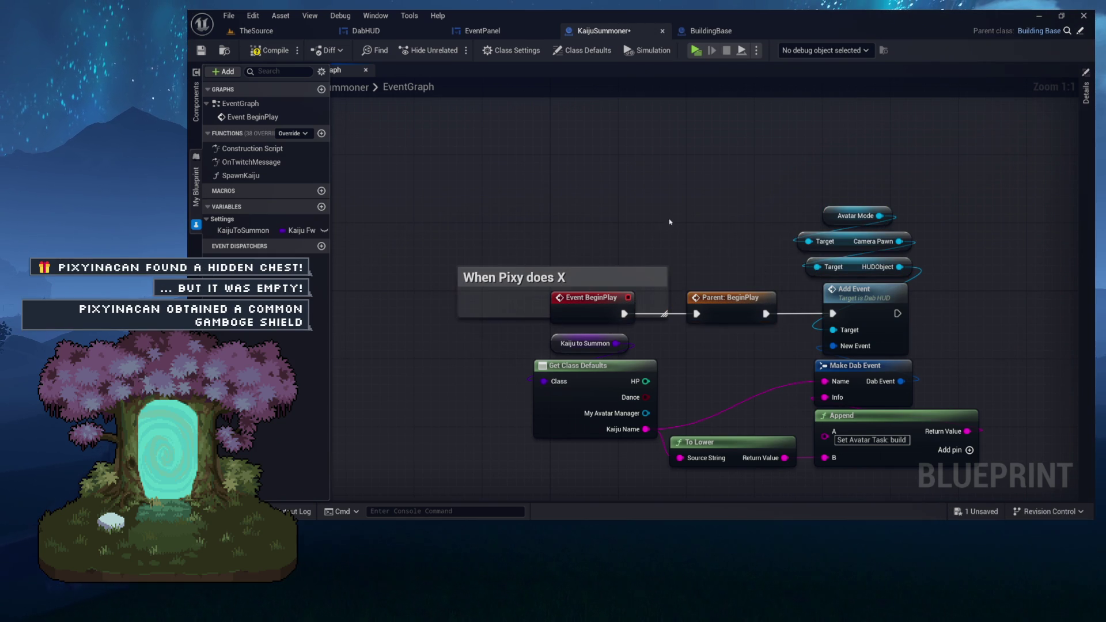
mouse_move(663, 257)
mouse_down()
mouse_move(649, 172)
mouse_move(669, 73)
mouse_move(650, 122)
mouse_move(558, 162)
mouse_move(601, 194)
mouse_move(414, 233)
mouse_up()
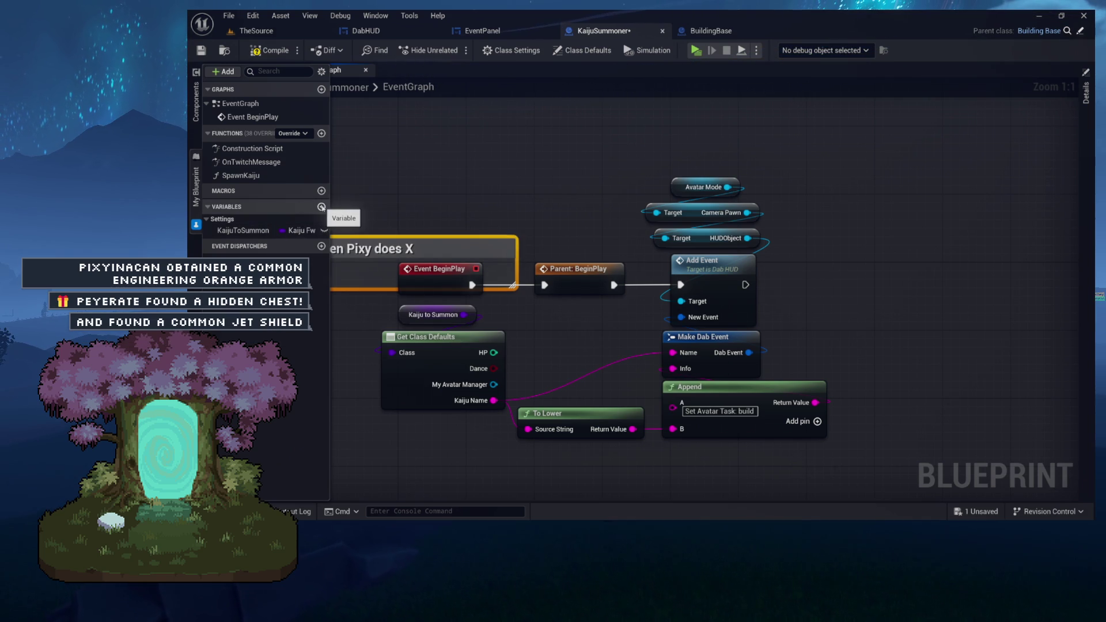
Create the DidPixyDoX Boolean, add its SET node set to true, and arrange it above the comment.
text(Did)
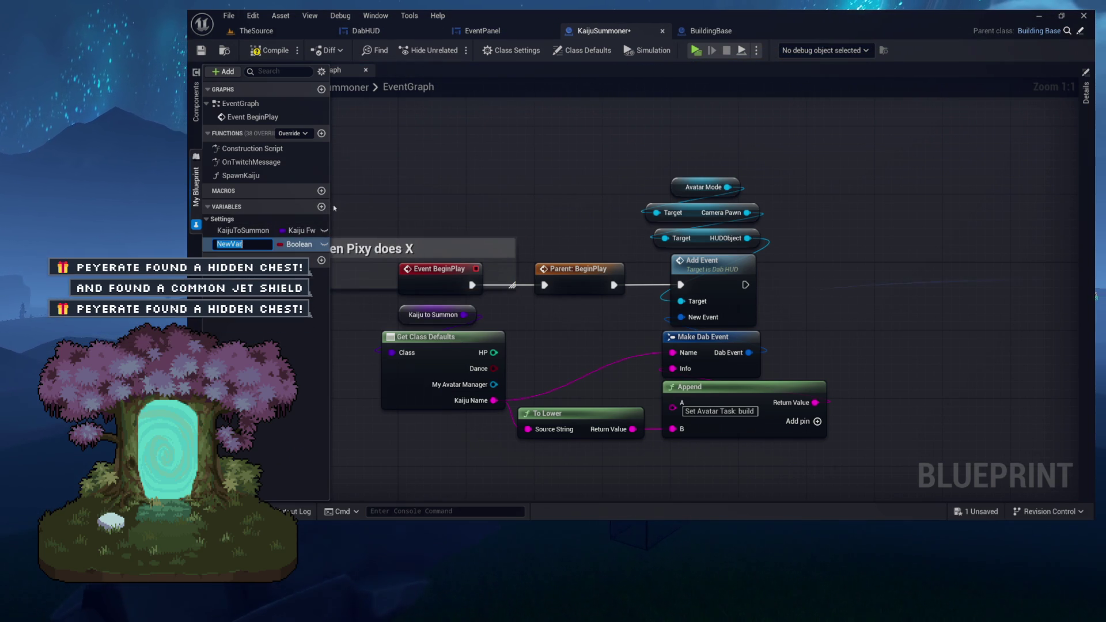
text(P)
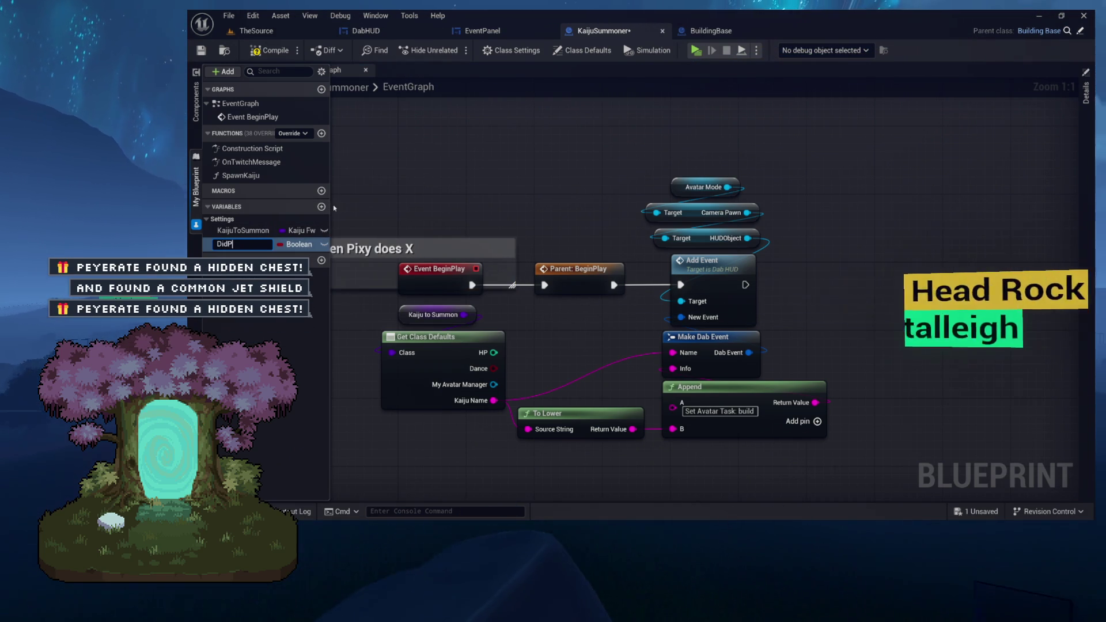
text(ixyDoX)
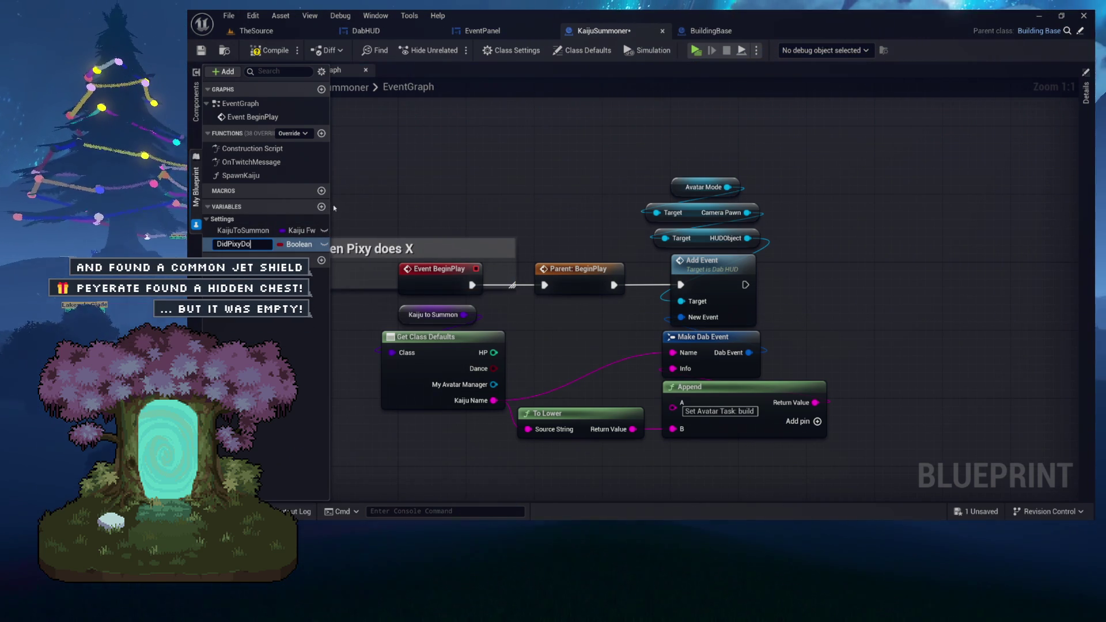
key(Return)
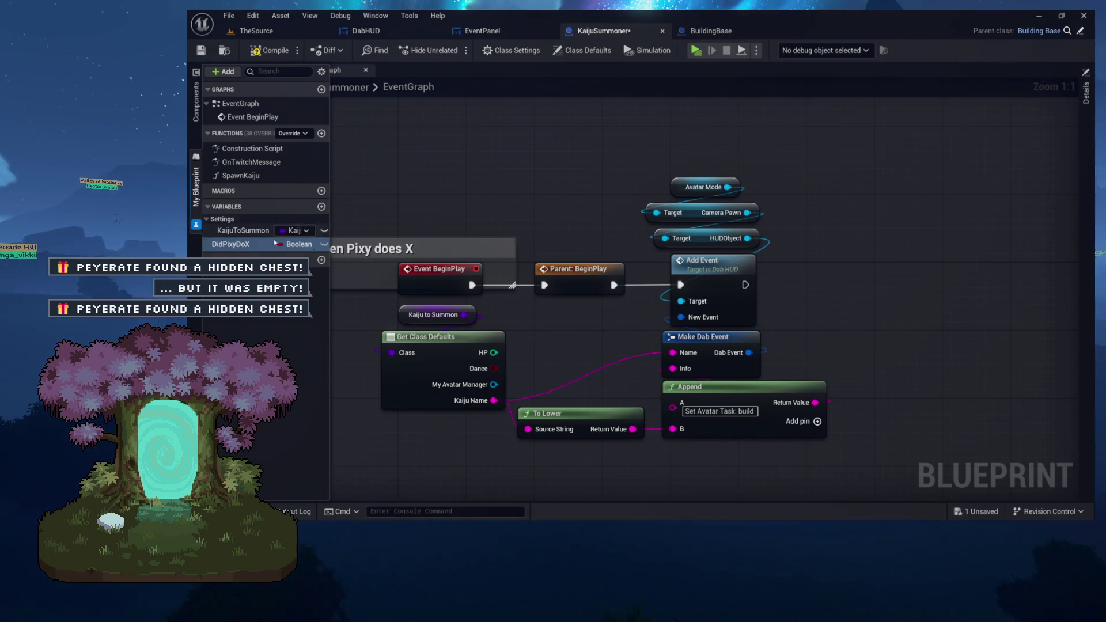
mouse_move(233, 244)
mouse_down()
mouse_move(727, 201)
mouse_move(812, 205)
mouse_move(443, 196)
mouse_up()
key(Home)
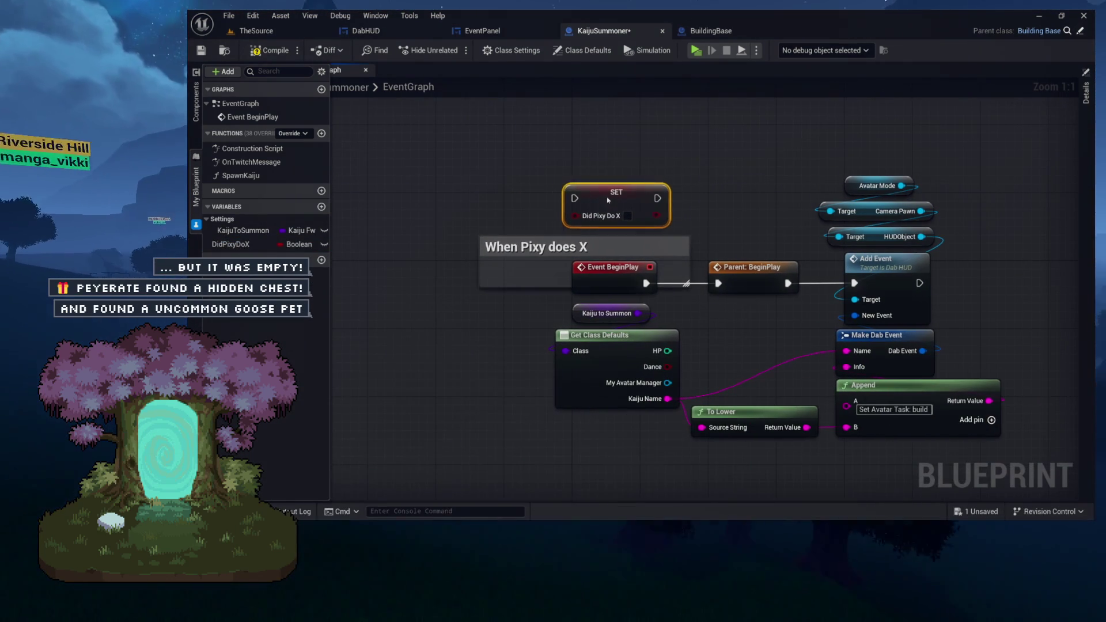
drag(629, 201, 612, 216)
click(619, 224)
drag(473, 147, 707, 271)
click(553, 309)
mouse_move(553, 308)
mouse_down()
mouse_move(518, 279)
mouse_move(410, 284)
mouse_up()
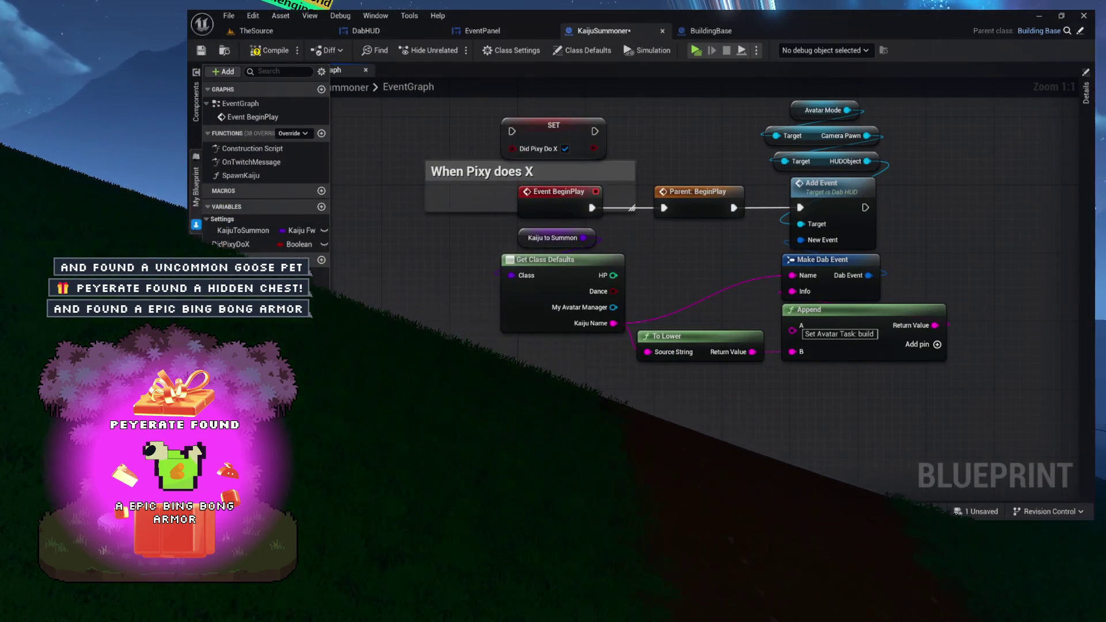
text(c)
text(Did)
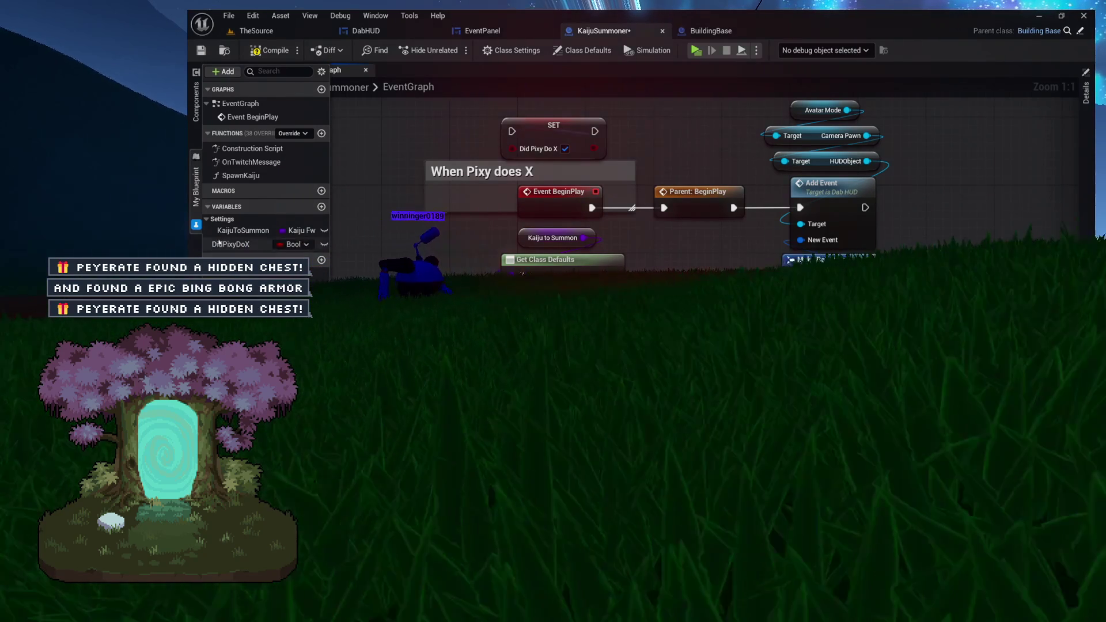
Add another Boolean variable (typed DidIdle) and frame the When Udon and When Pixy comments.
click(321, 208)
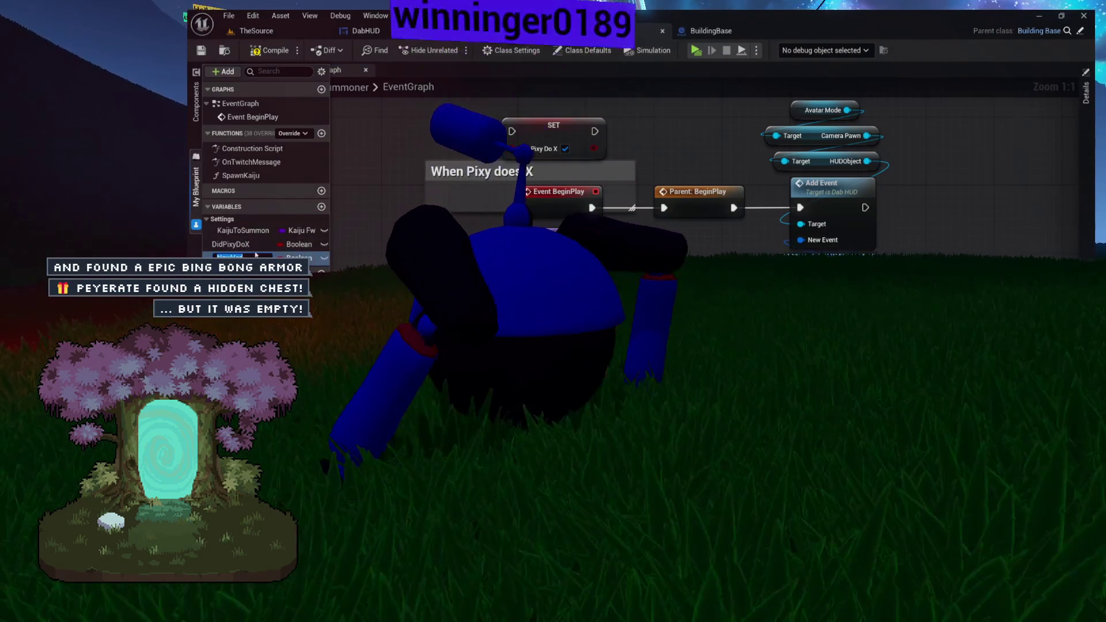
text(DidIdleDoX)
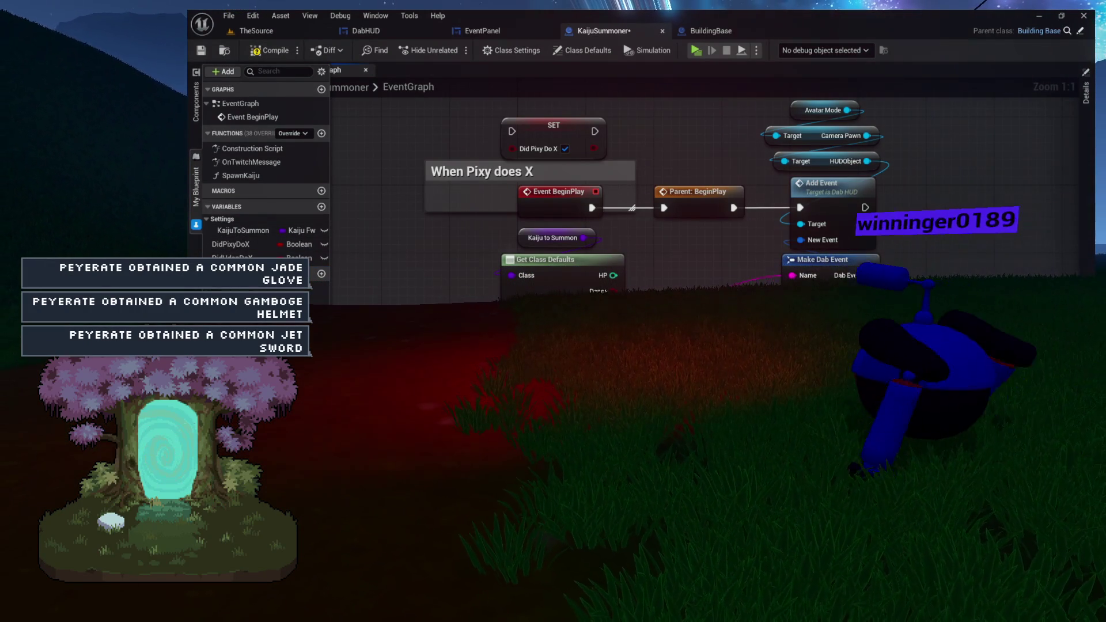
drag(545, 129, 519, 305)
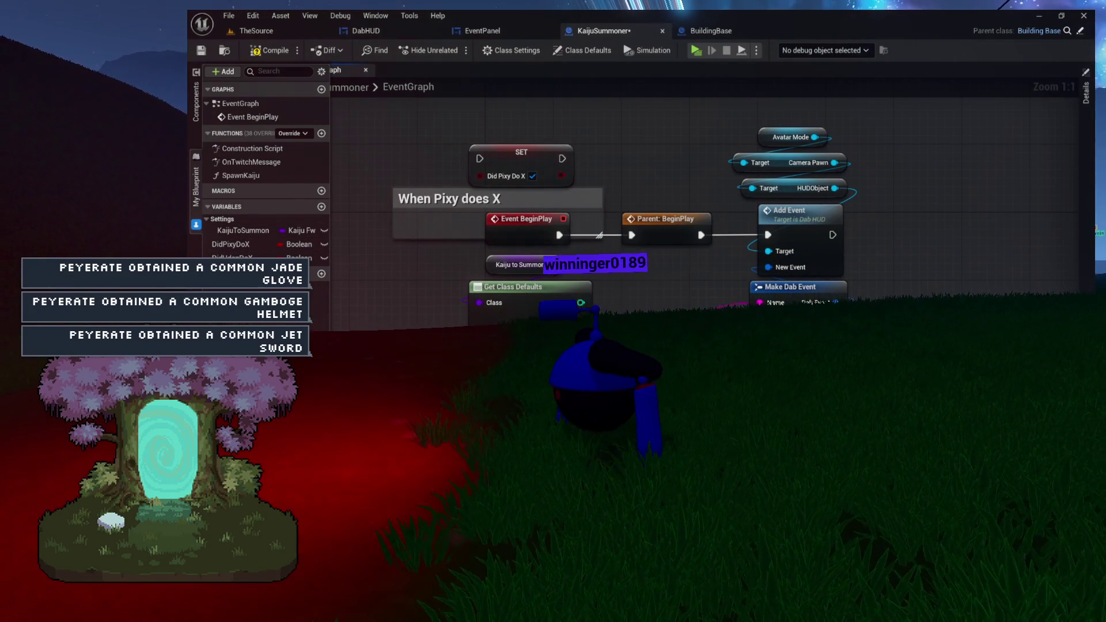
mouse_move(637, 290)
mouse_down()
mouse_move(696, 238)
mouse_move(697, 258)
mouse_up()
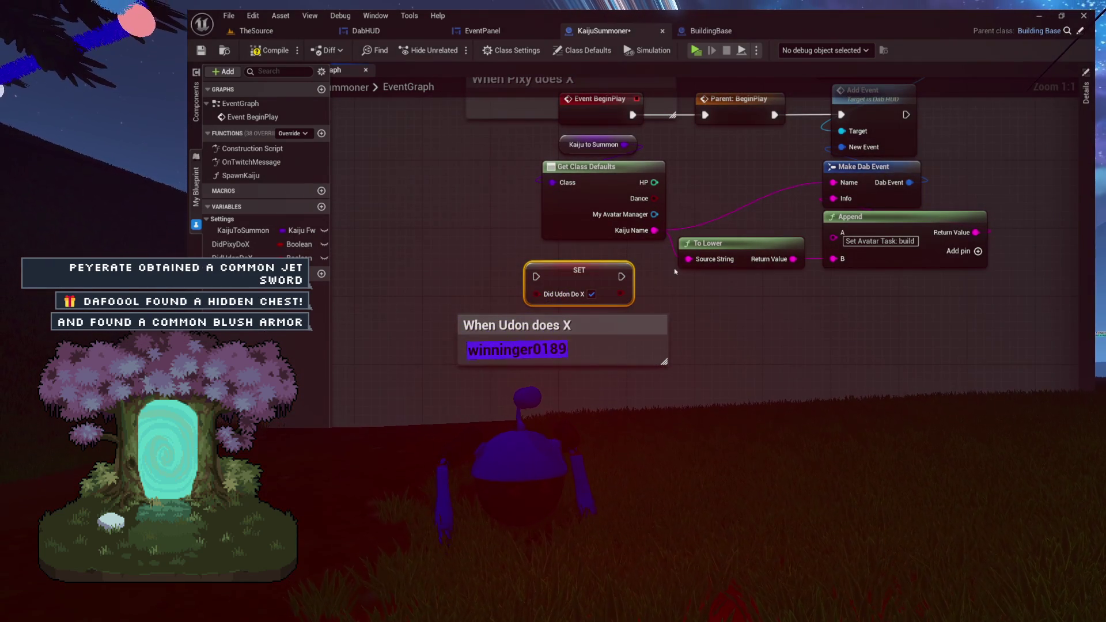
drag(675, 271, 675, 307)
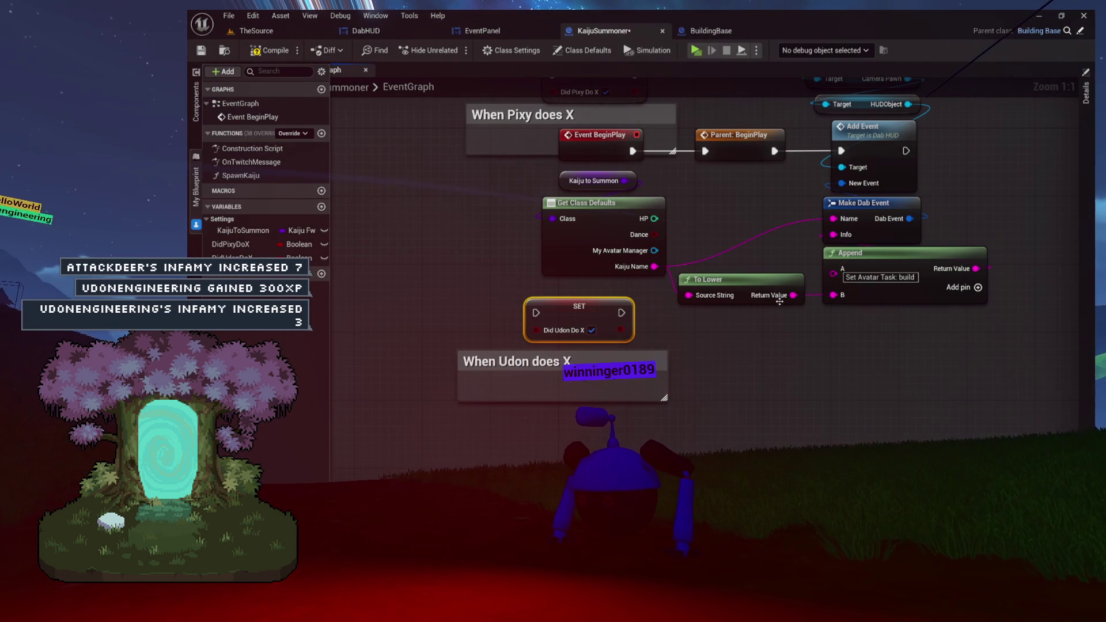
Delete both SET Did X nodes and the When Pixy and When Udon comments.
drag(779, 301, 732, 400)
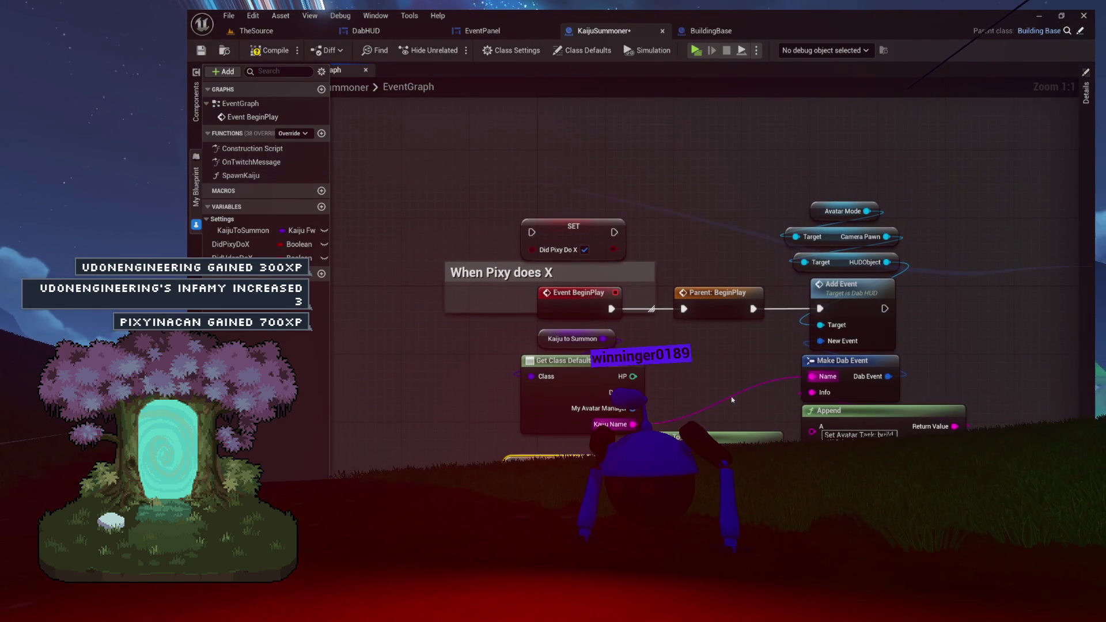
mouse_move(544, 250)
mouse_down()
mouse_move(629, 244)
mouse_move(596, 210)
mouse_up()
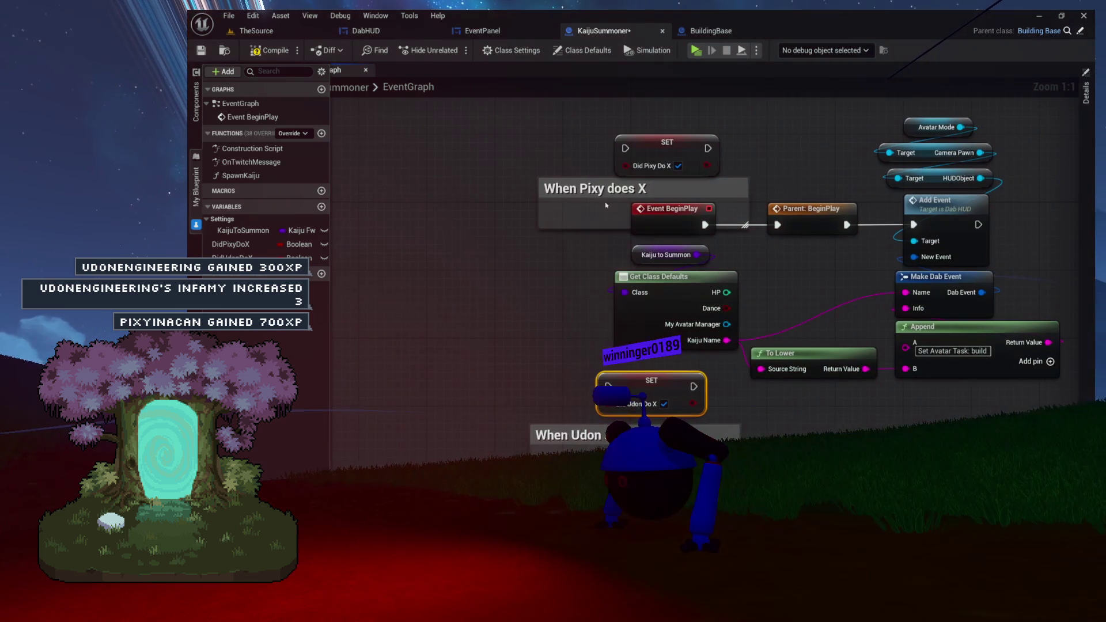
click(667, 143)
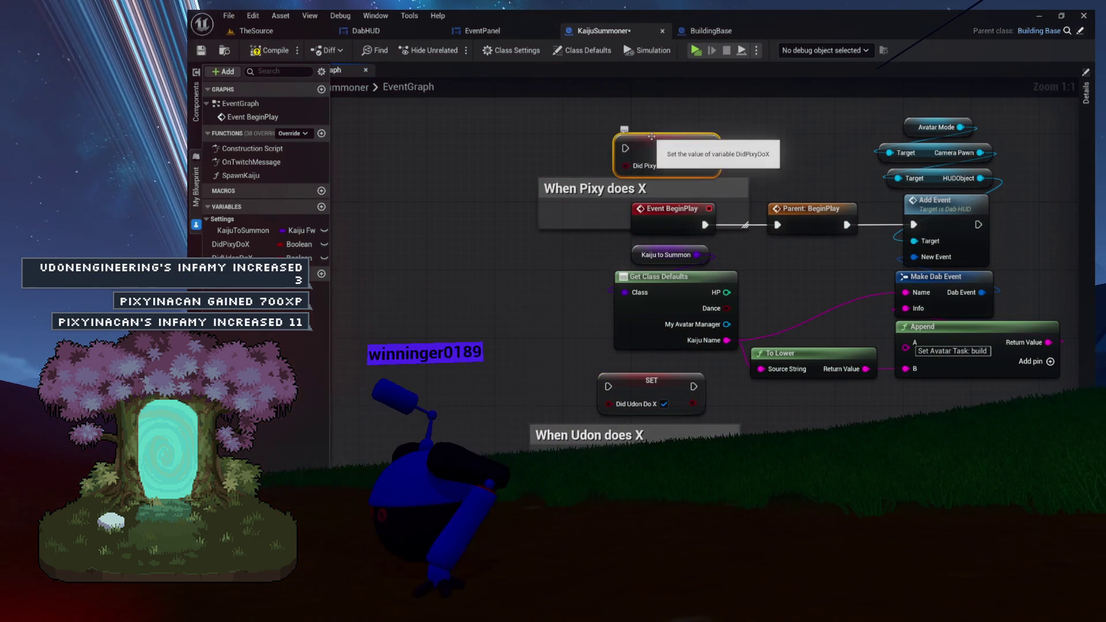
key(Delete)
drag(690, 245, 691, 138)
click(637, 328)
key(Delete)
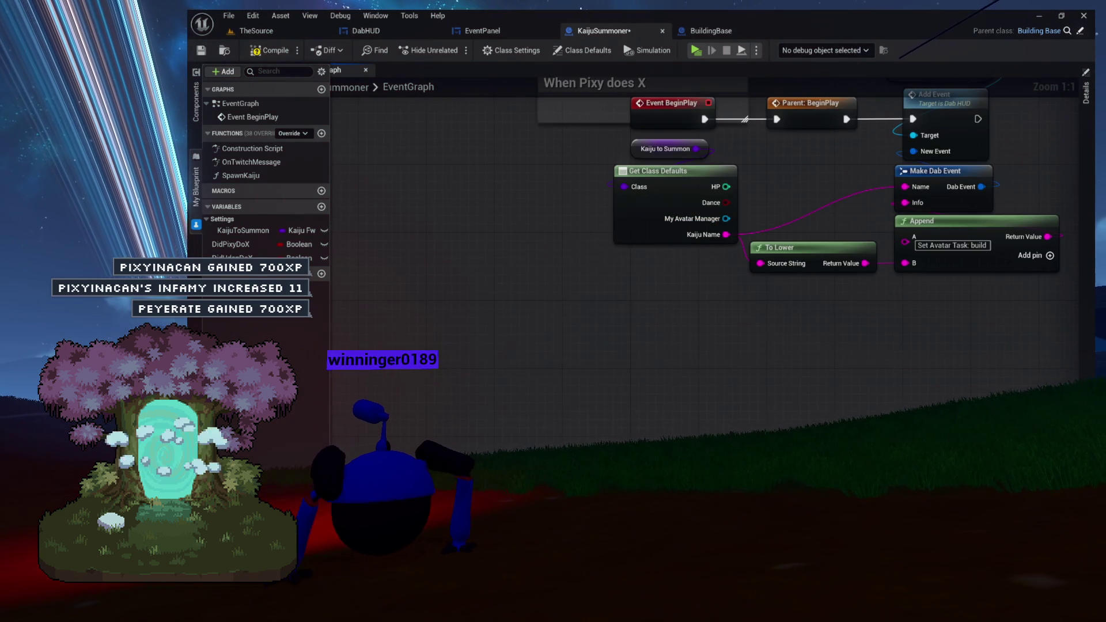
drag(596, 75, 642, 219)
key(Delete)
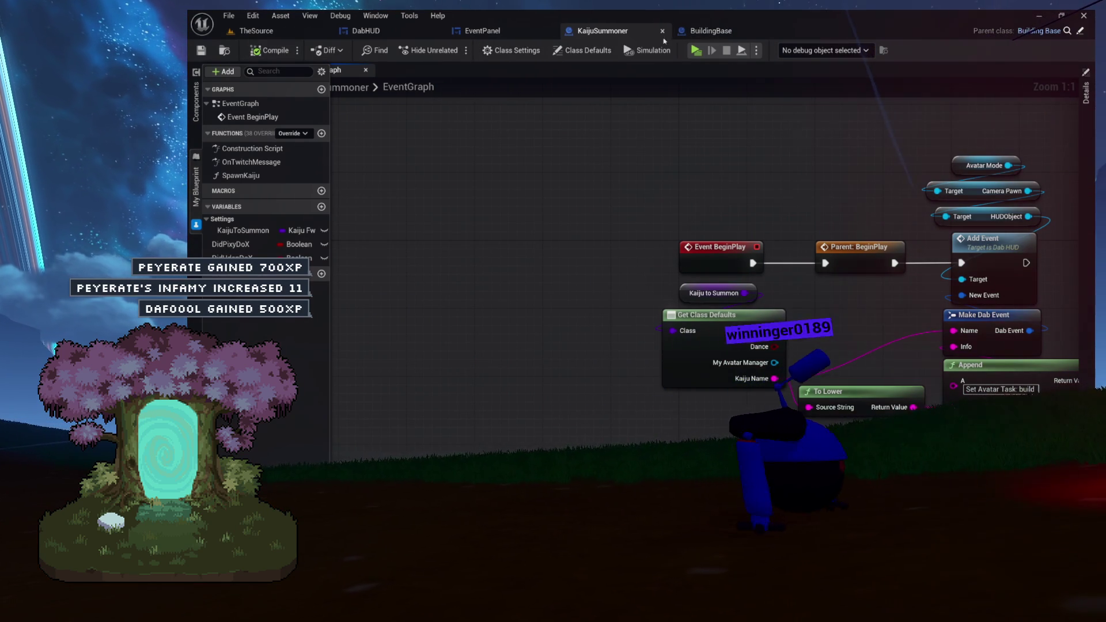
On TheSource level, browse the content drawer to Environment > CrystallineGrotto.
key(ctrl+space)
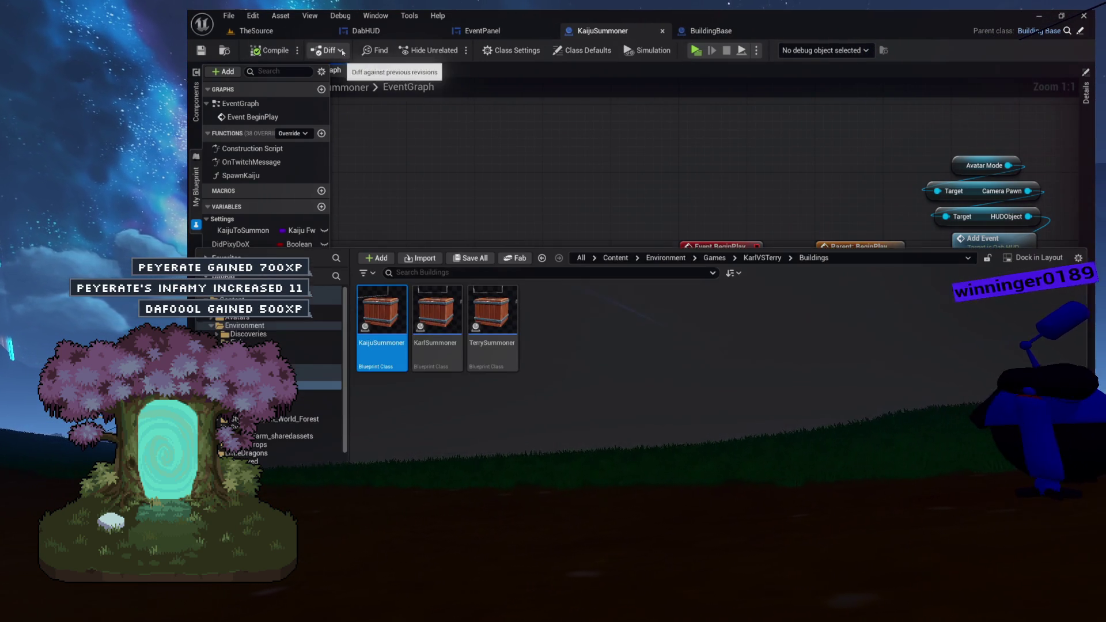
click(256, 30)
key(ctrl+space)
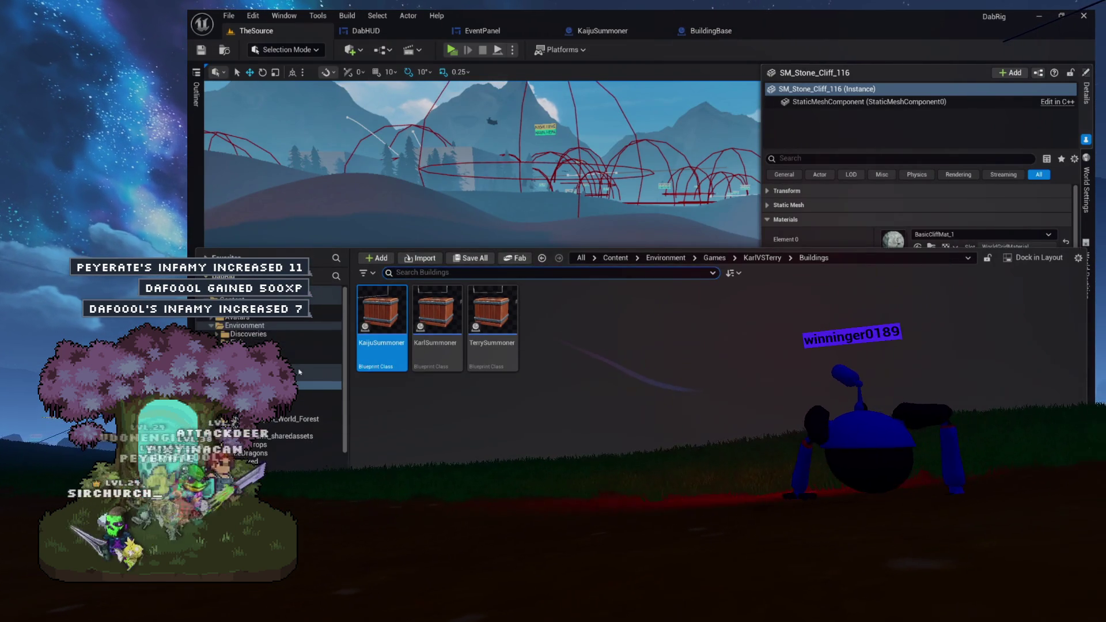
click(209, 327)
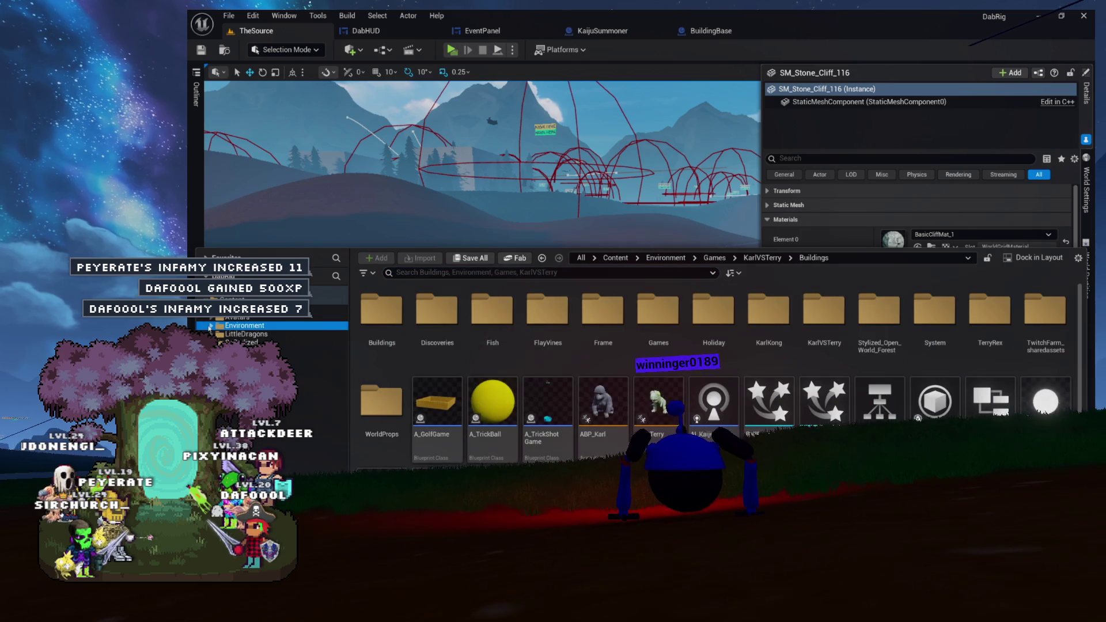
click(254, 368)
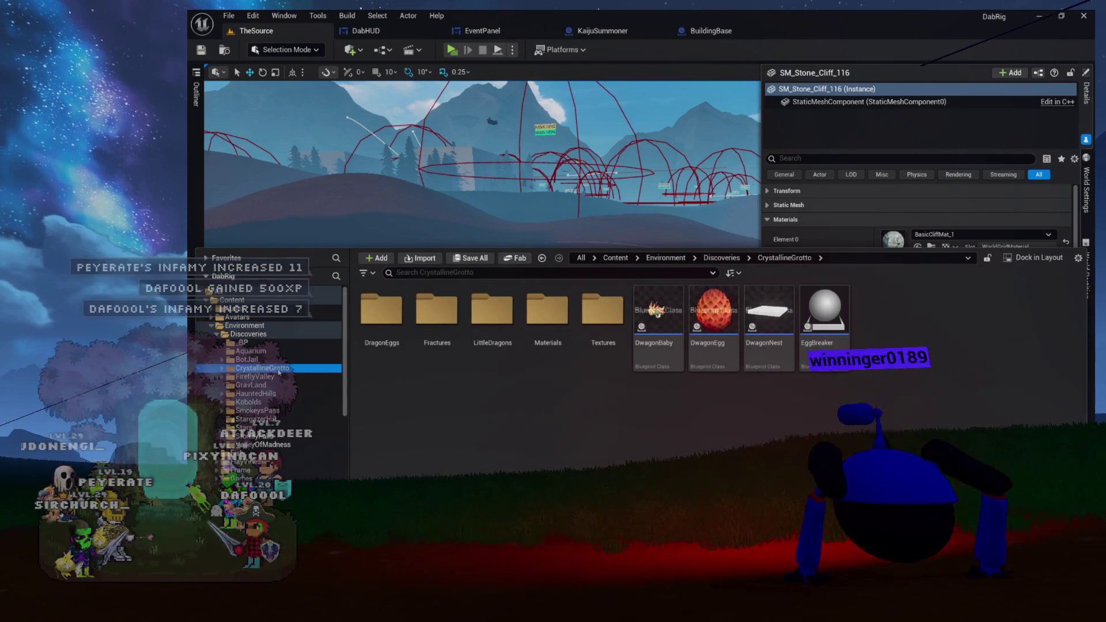
Open DwagonNest from the content drawer, hide Details, and show the My Blueprint list.
double_click(783, 359)
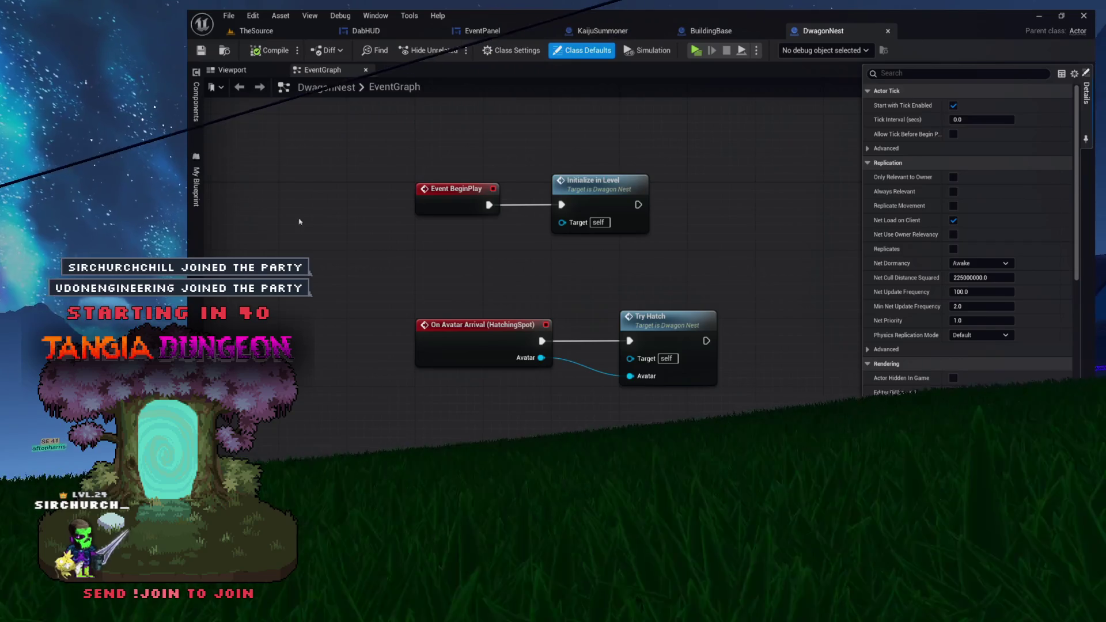
click(753, 161)
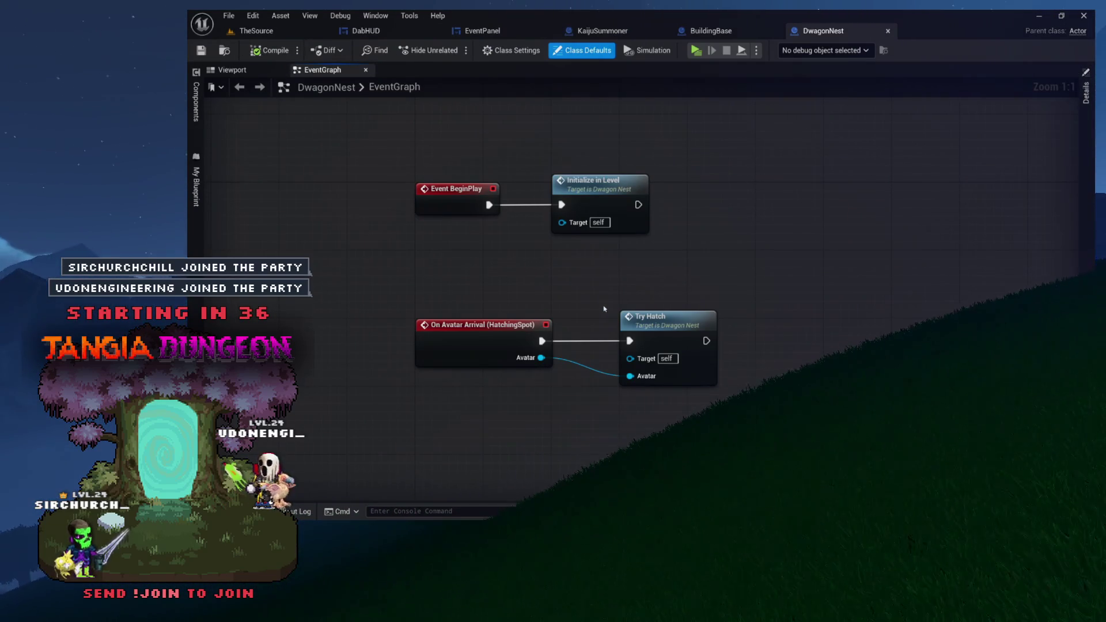
drag(604, 307, 662, 327)
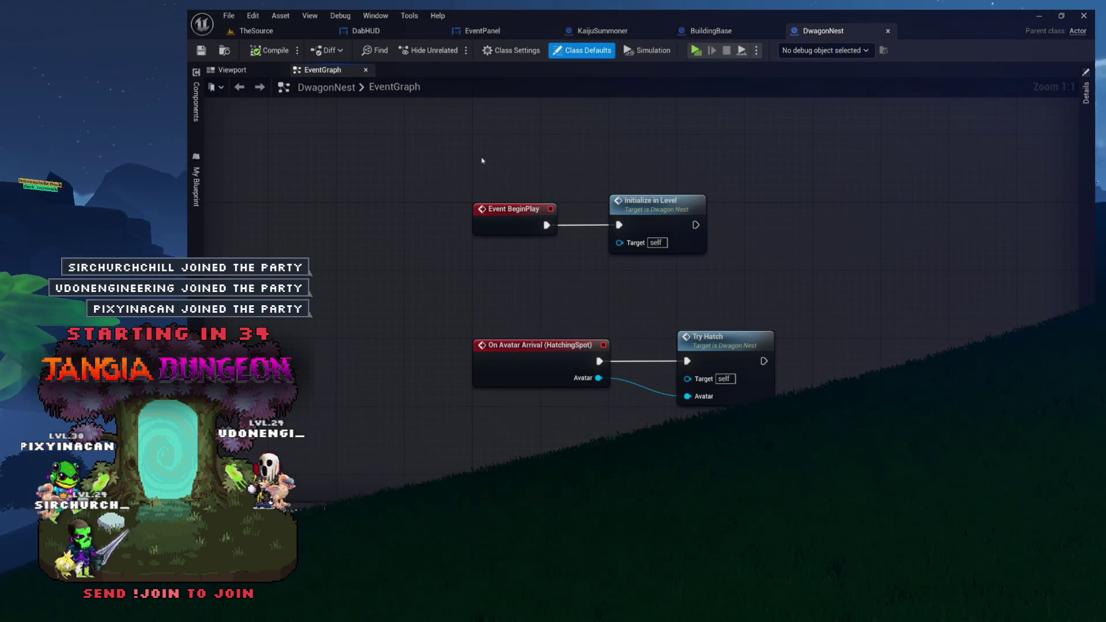
click(196, 184)
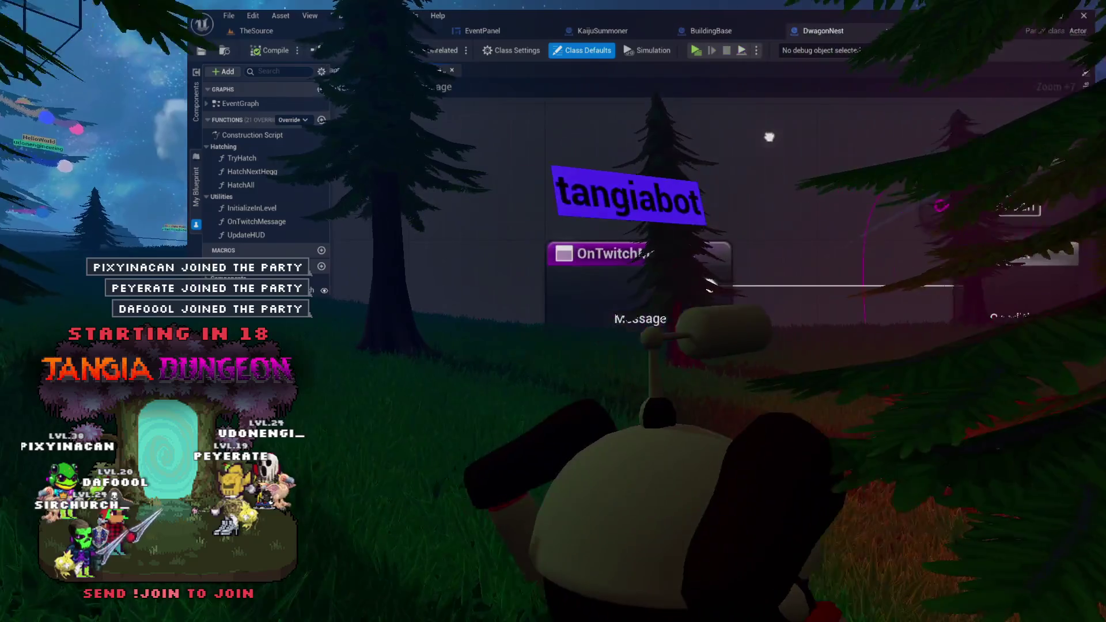
scroll(791, 220, up, 5)
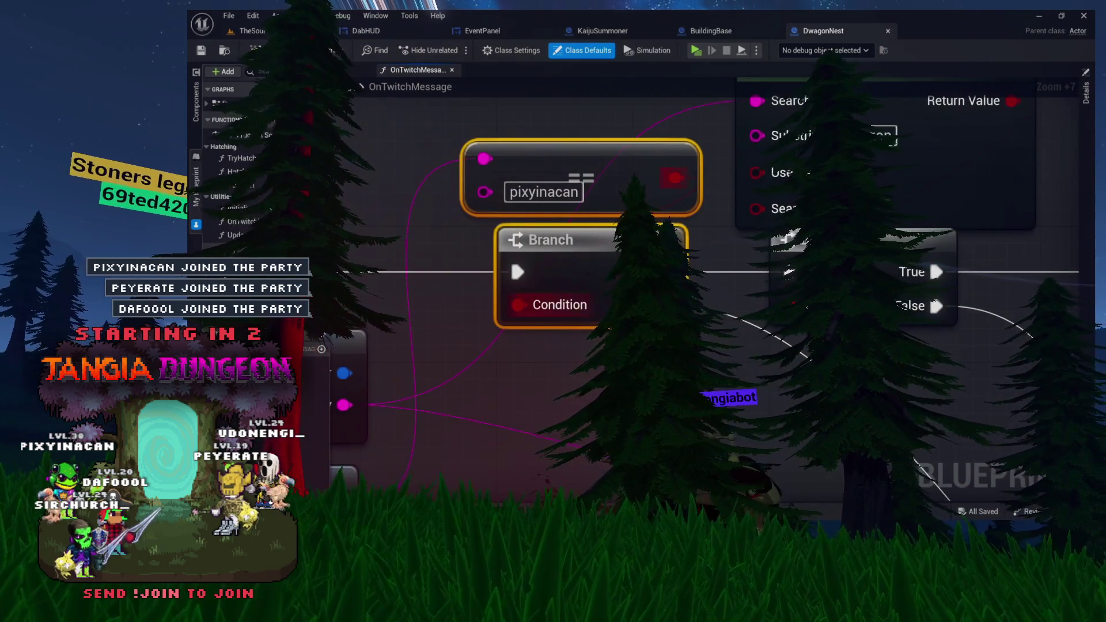
mouse_move(663, 272)
mouse_down()
mouse_move(818, 253)
mouse_move(860, 211)
mouse_move(849, 213)
mouse_move(819, 317)
mouse_up()
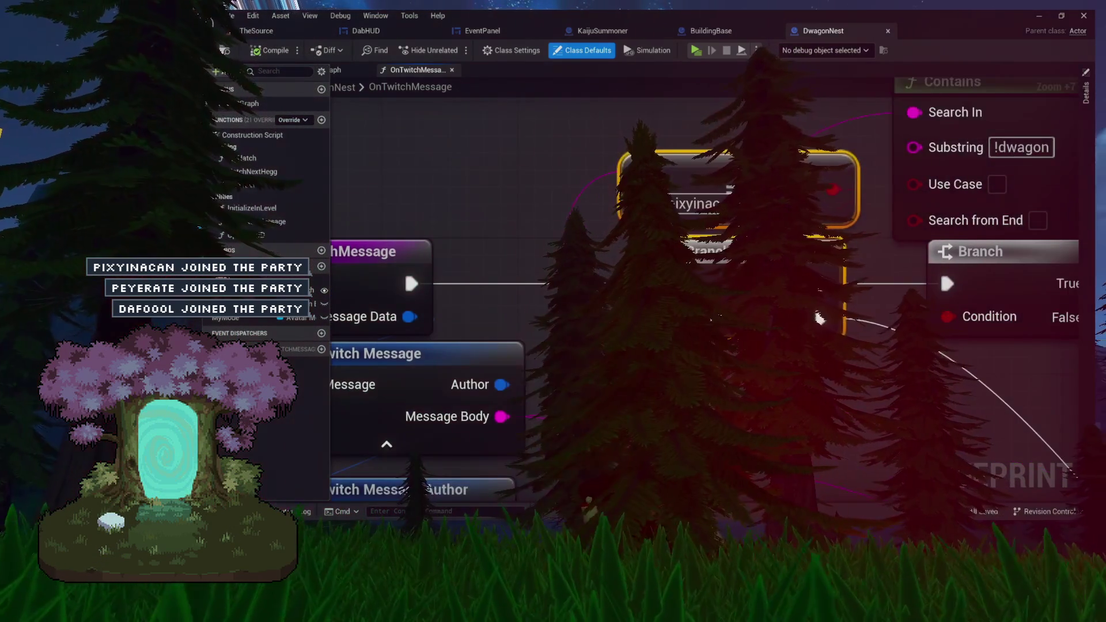
drag(818, 281, 619, 247)
mouse_move(741, 235)
mouse_down()
mouse_move(689, 324)
mouse_move(656, 334)
mouse_up()
click(657, 334)
ctrl+click(784, 252)
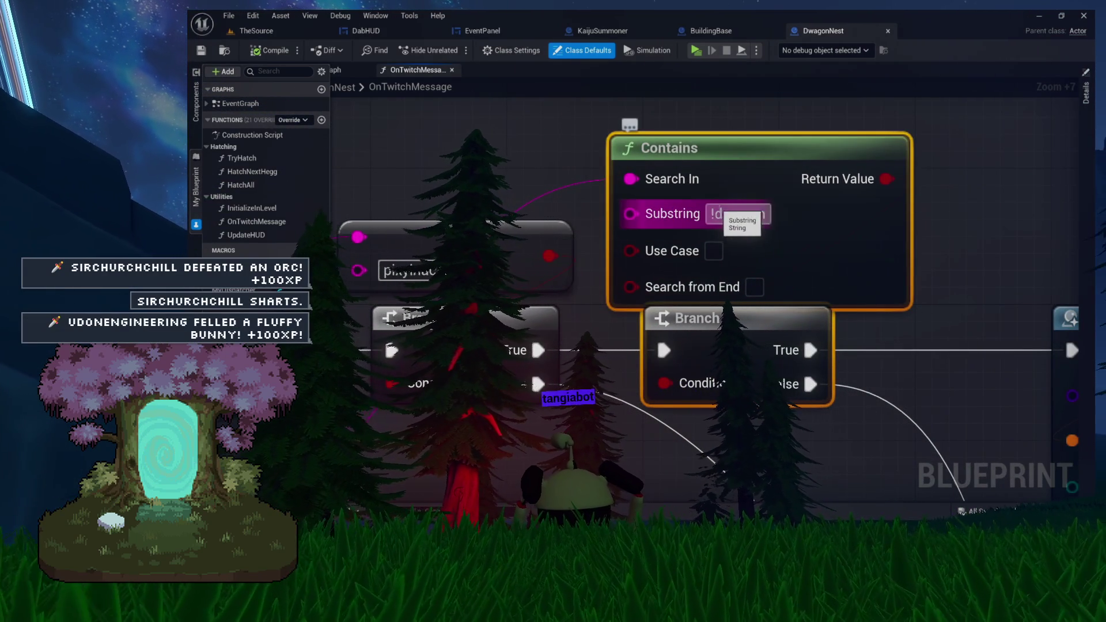
drag(527, 399, 585, 315)
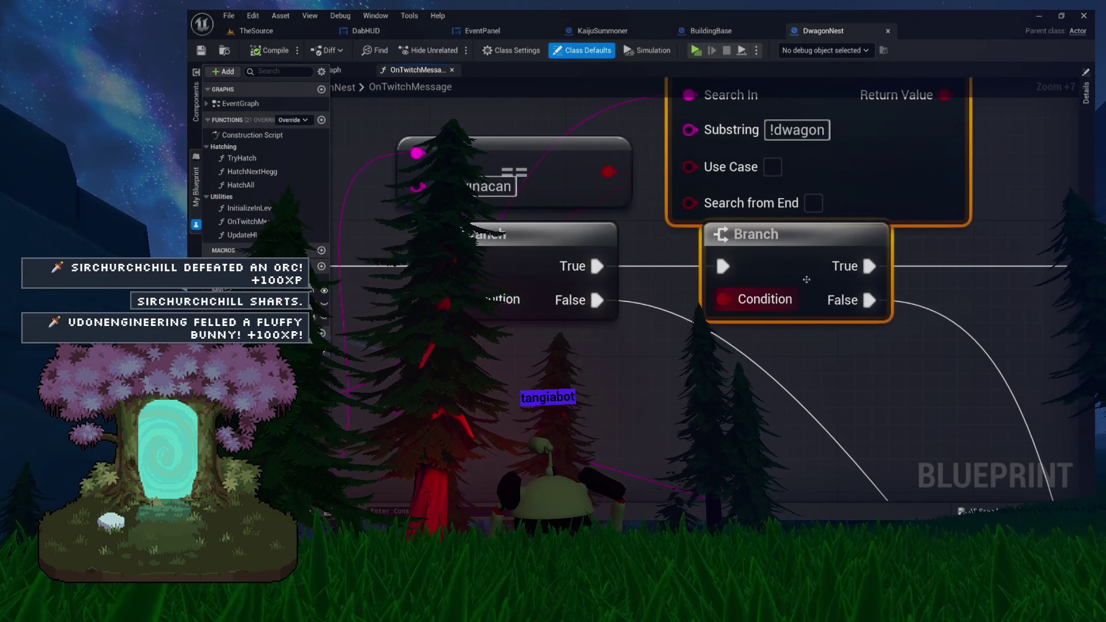
drag(630, 259, 737, 238)
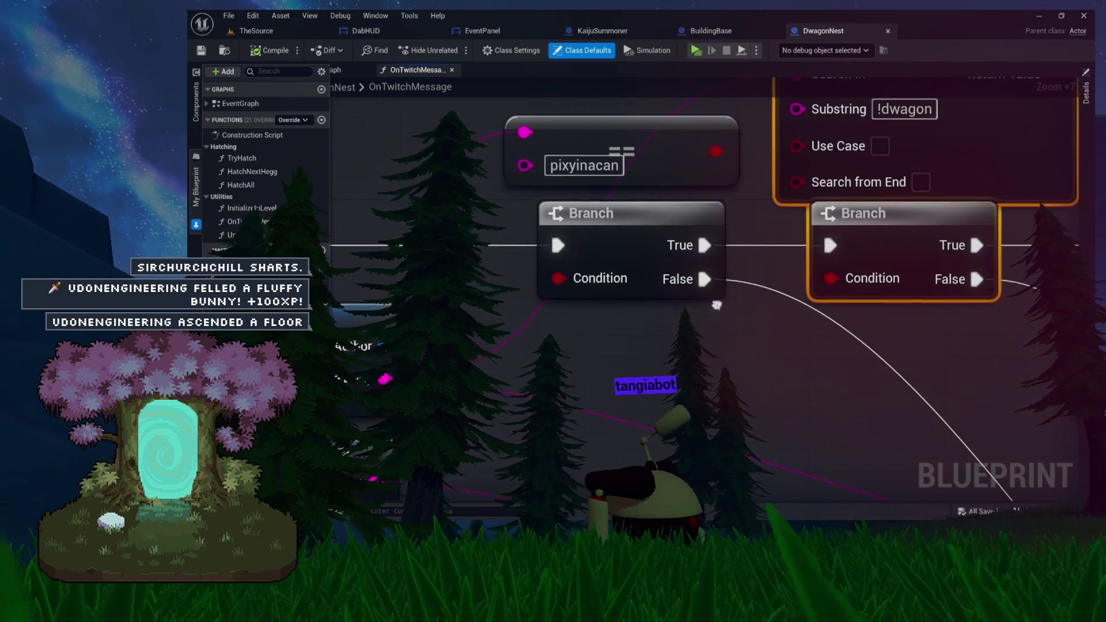
drag(1013, 313, 553, 207)
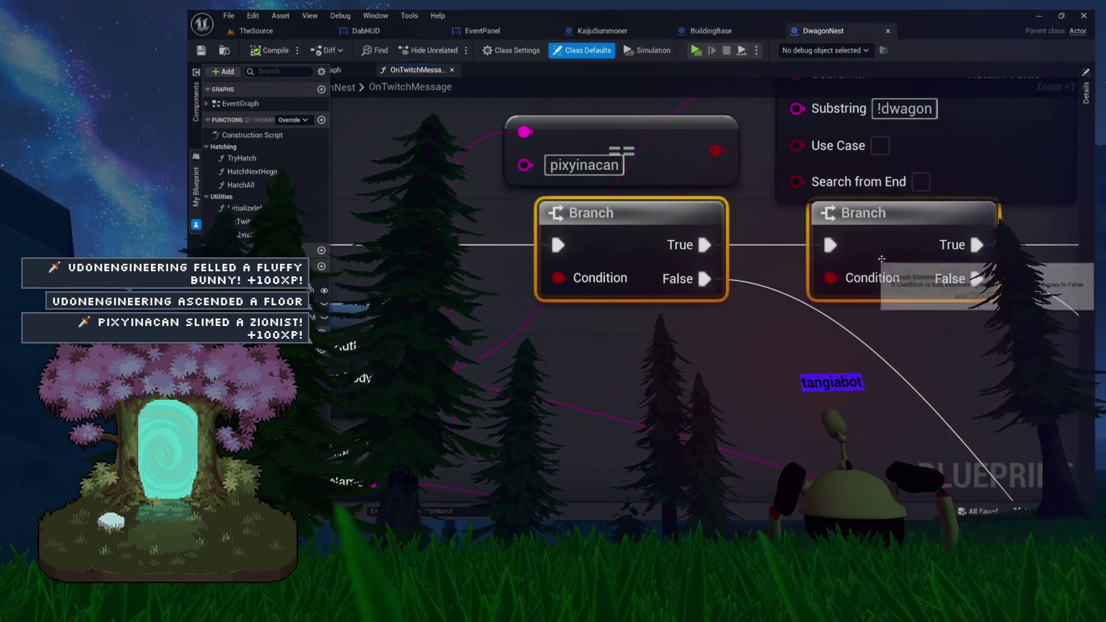
scroll(708, 300, down, 5)
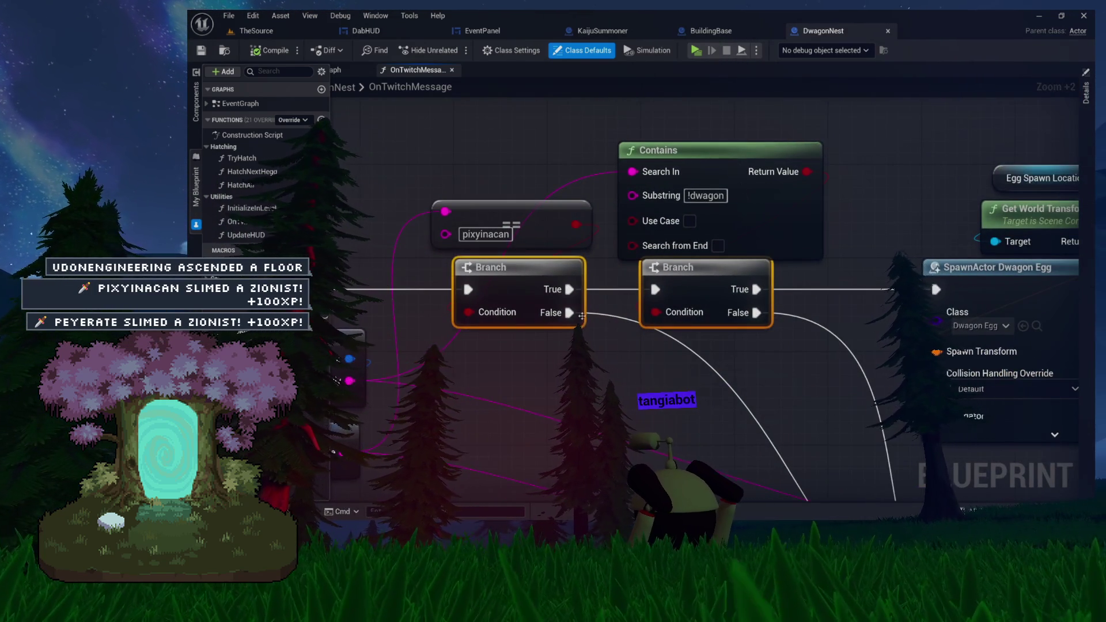
scroll(582, 315, up, 4)
click(527, 285)
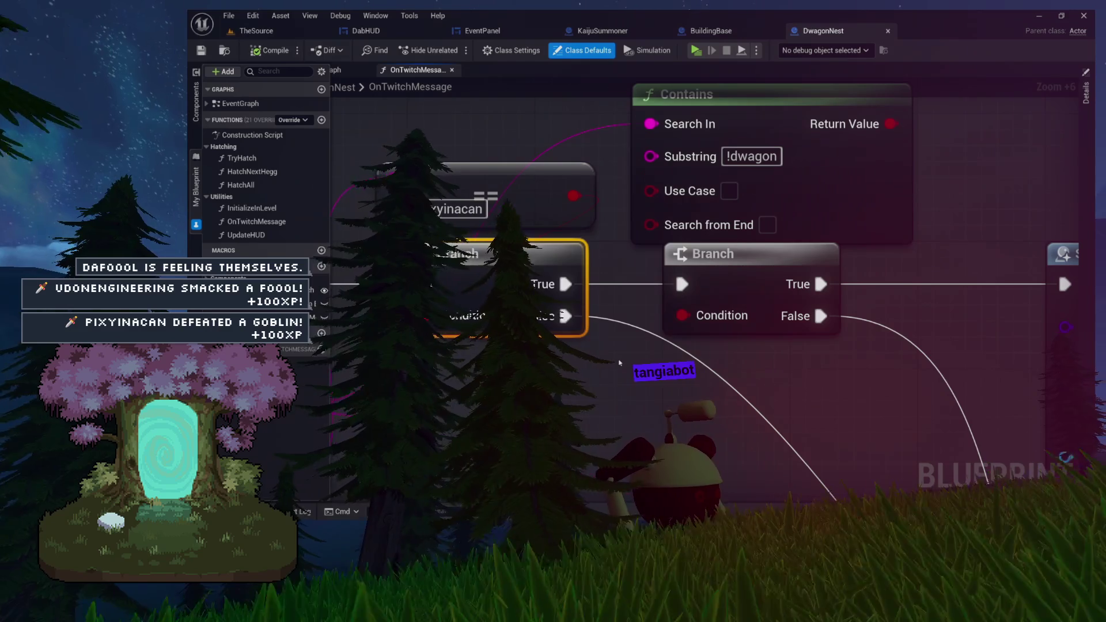
drag(619, 363, 752, 405)
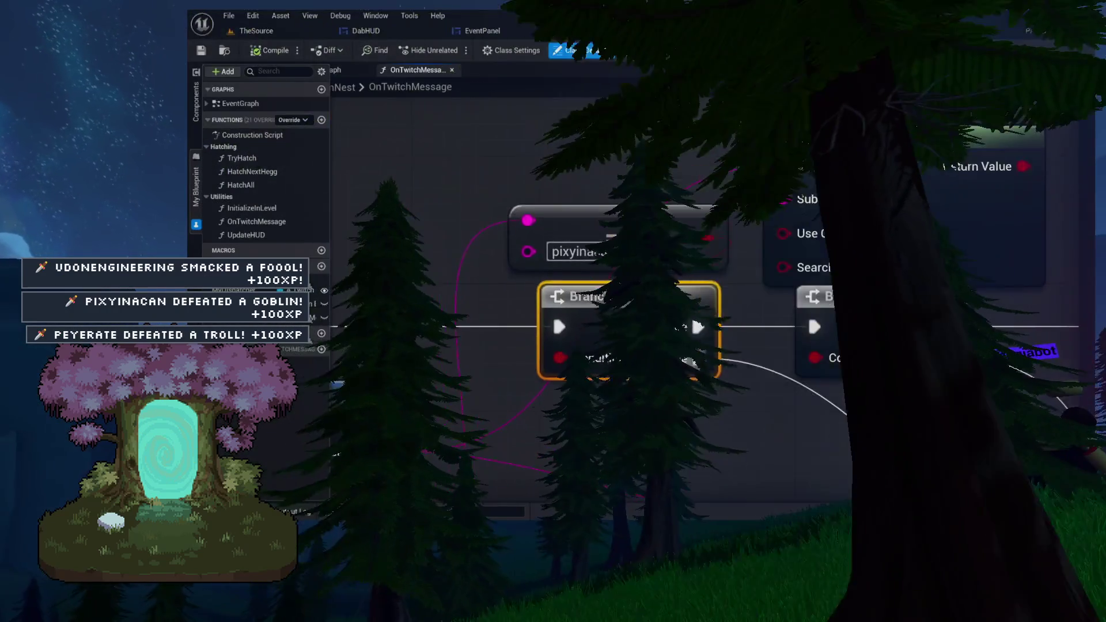
mouse_move(599, 159)
mouse_down()
mouse_move(707, 437)
mouse_move(549, 430)
mouse_up()
mouse_move(924, 205)
mouse_down()
mouse_move(749, 333)
mouse_move(843, 275)
mouse_up()
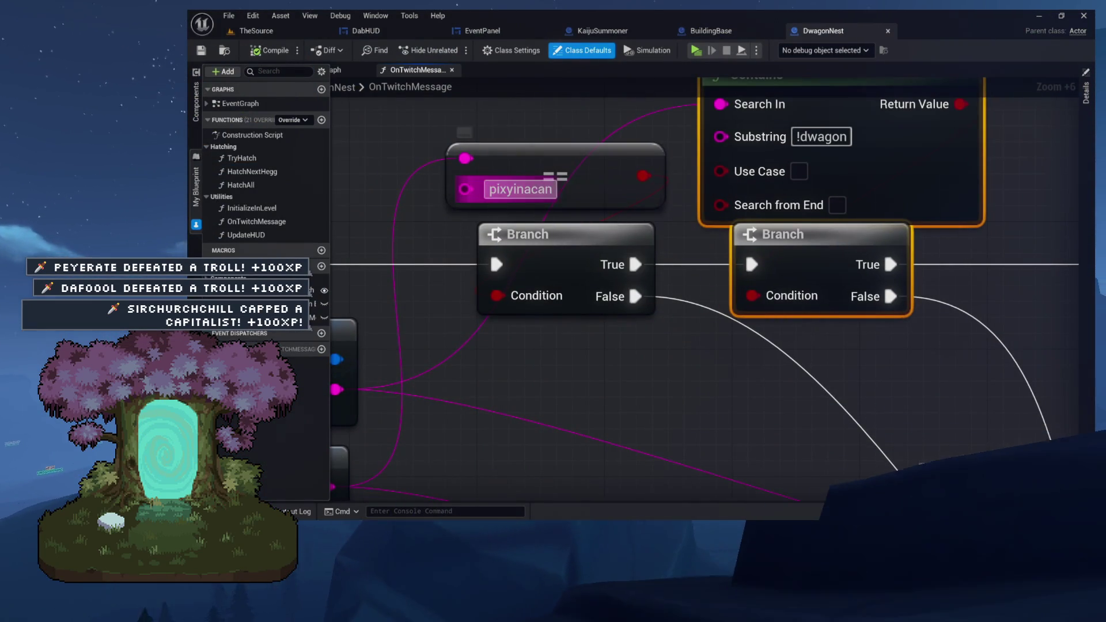
mouse_move(529, 211)
mouse_down()
mouse_move(679, 228)
mouse_move(679, 260)
mouse_move(619, 288)
mouse_up()
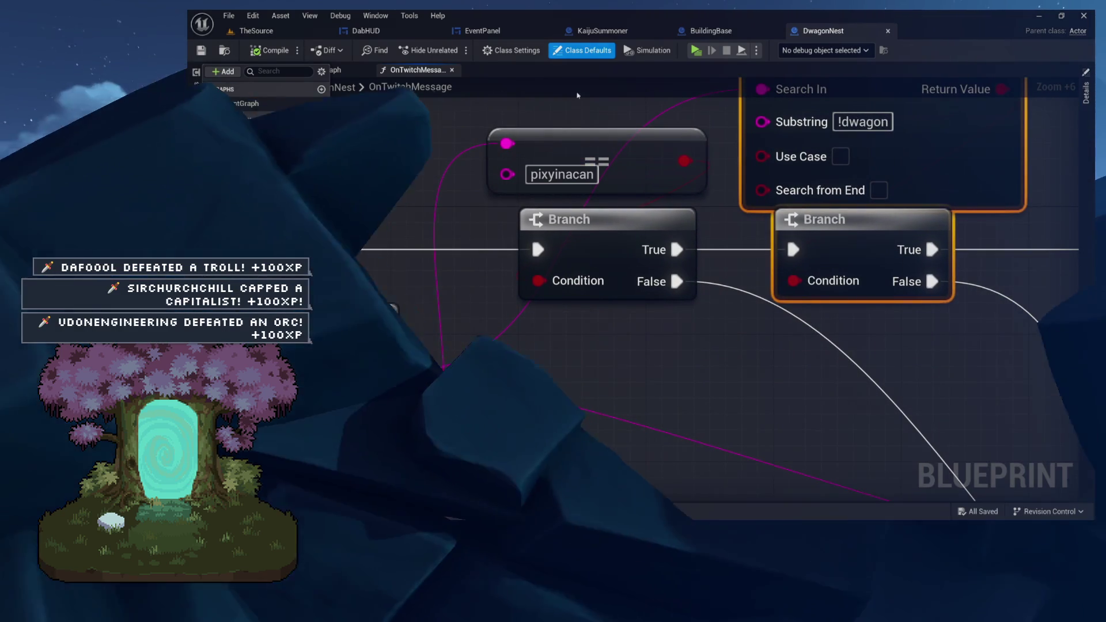
drag(577, 93, 664, 317)
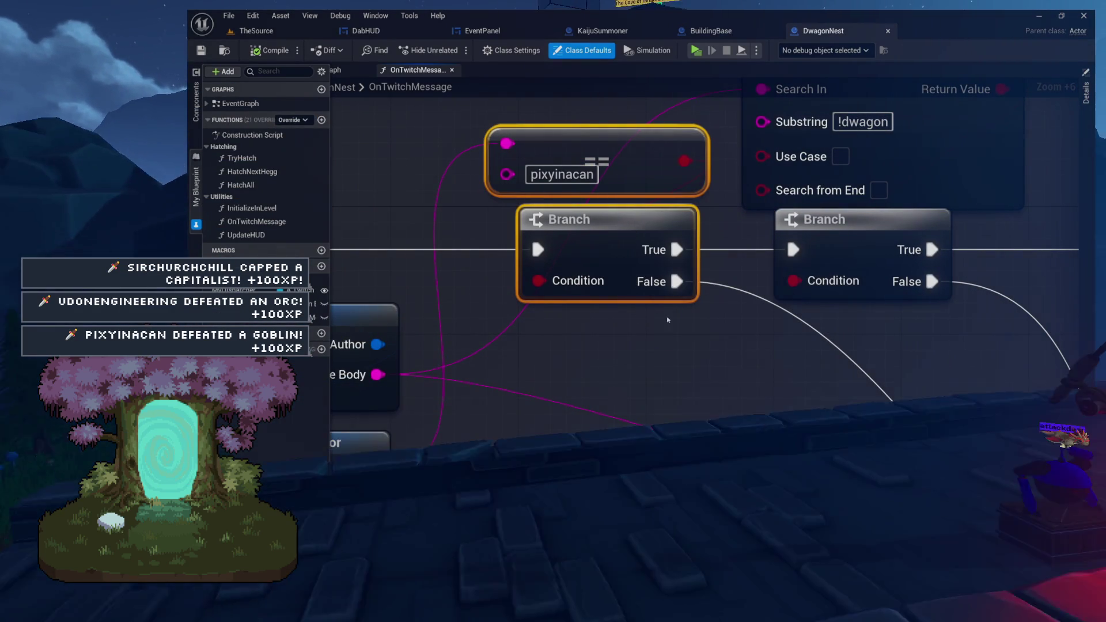
click(663, 314)
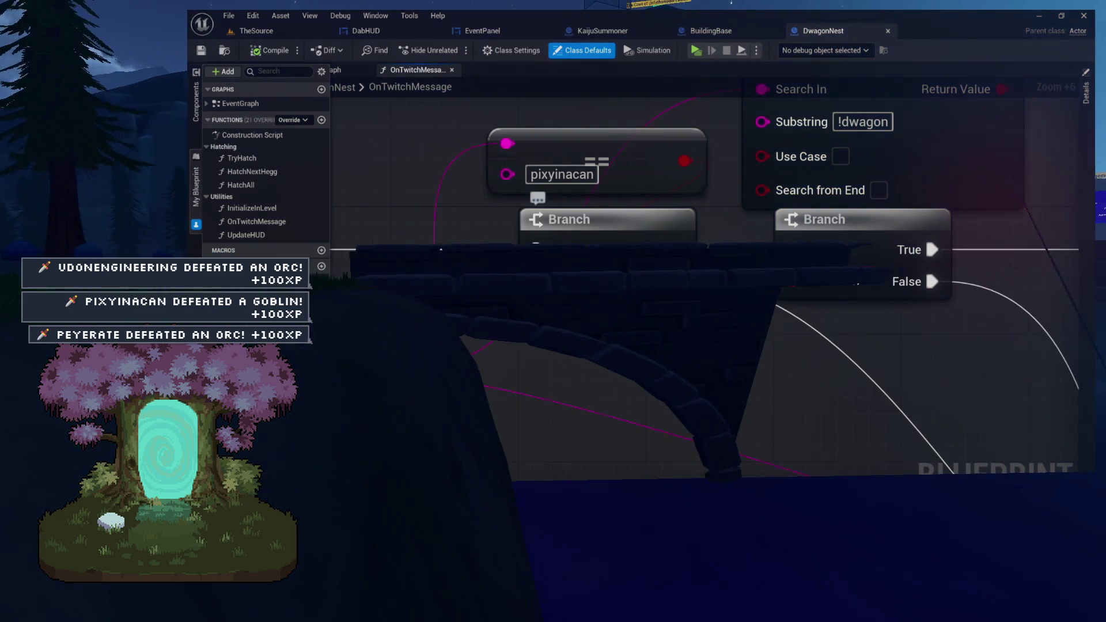
scroll(652, 229, down, 5)
scroll(708, 247, up, 1)
drag(637, 222, 386, 211)
click(507, 168)
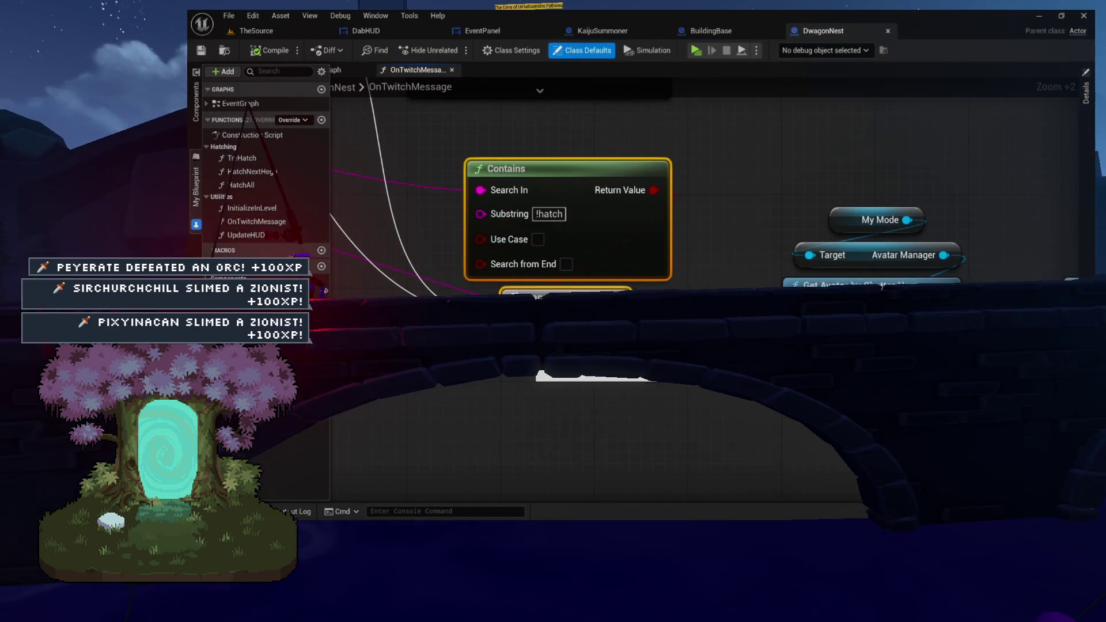
mouse_move(595, 219)
mouse_down()
mouse_move(718, 220)
mouse_move(792, 258)
mouse_up()
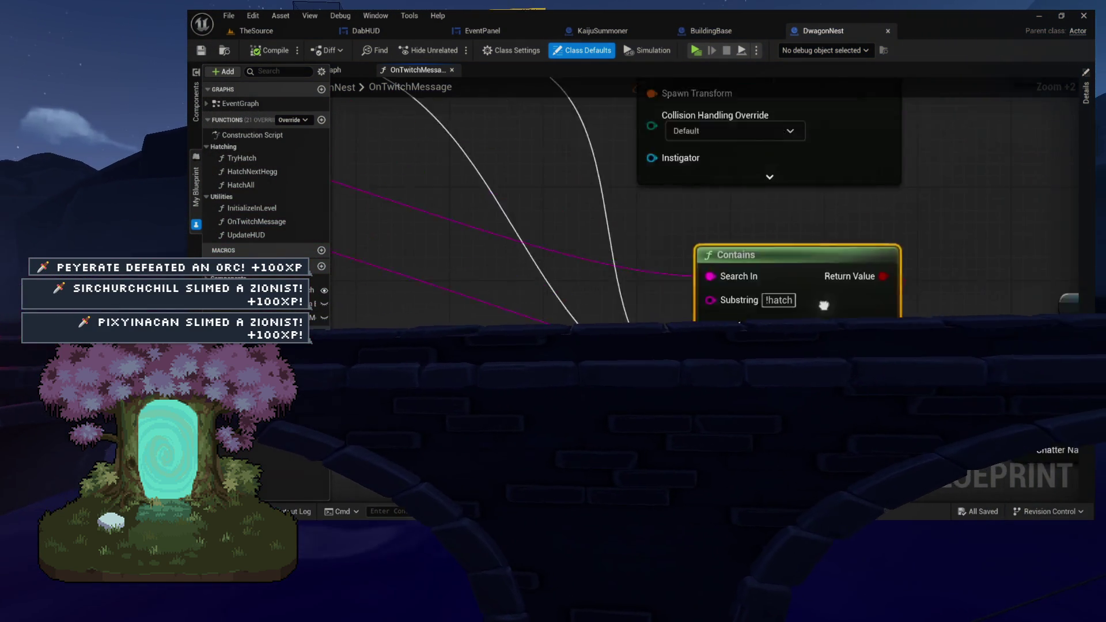
scroll(791, 259, down, 3)
scroll(649, 242, up, 1)
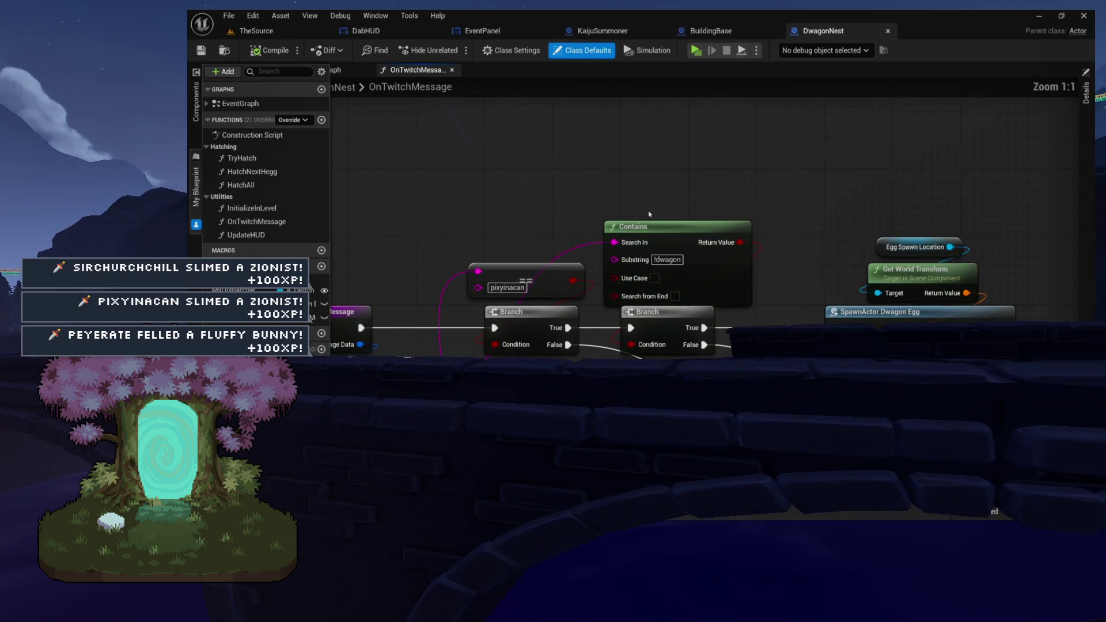
drag(553, 207, 628, 323)
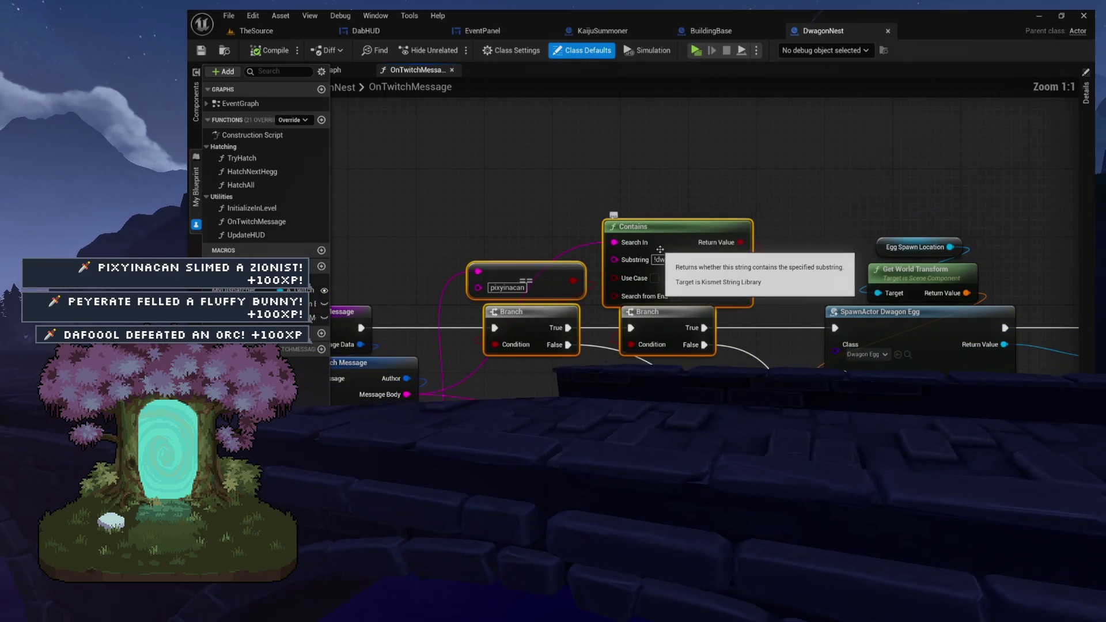
scroll(670, 242, up, 4)
scroll(671, 246, up, 1)
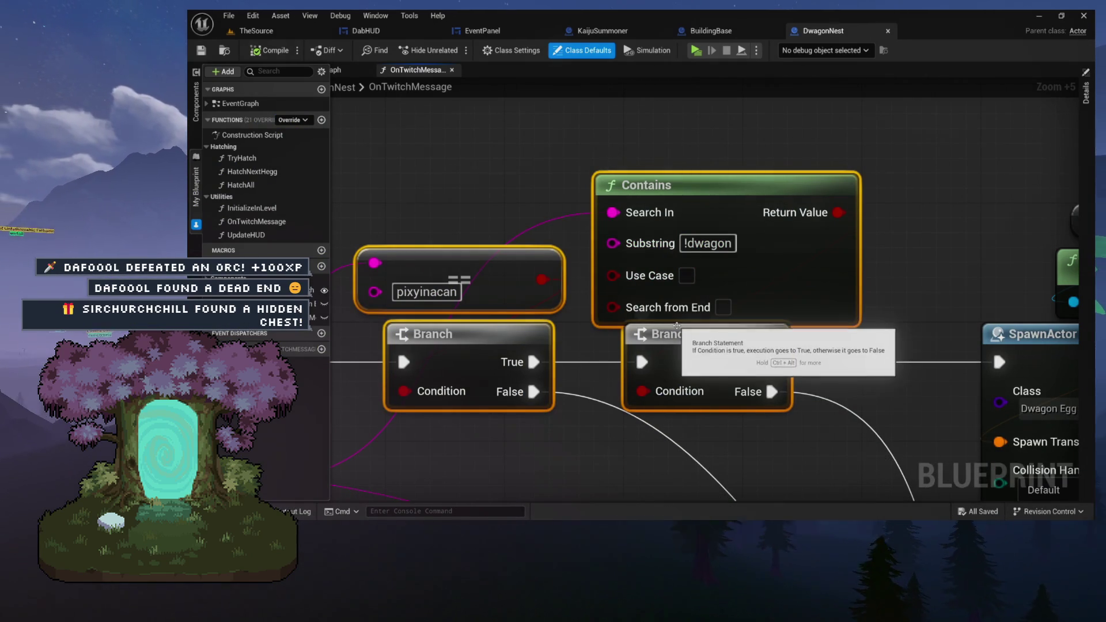
mouse_move(798, 390)
mouse_down()
mouse_move(753, 316)
mouse_move(731, 250)
mouse_move(683, 193)
mouse_move(501, 58)
mouse_up()
mouse_move(758, 428)
mouse_down()
mouse_move(697, 404)
mouse_move(593, 316)
mouse_up()
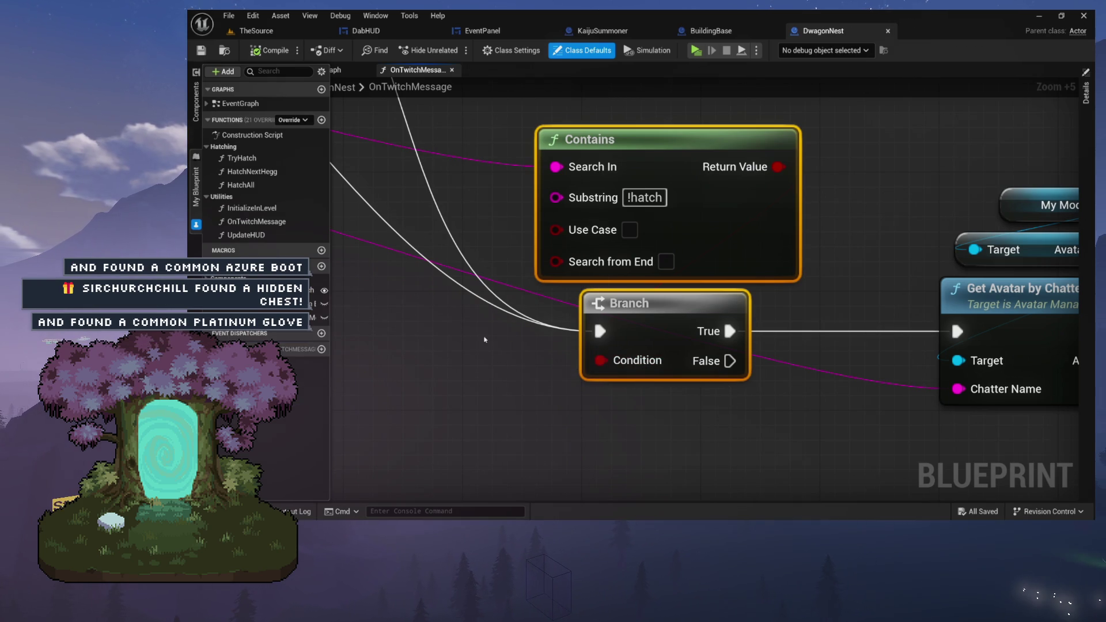
mouse_move(797, 401)
mouse_down()
mouse_move(658, 376)
mouse_move(694, 337)
mouse_up()
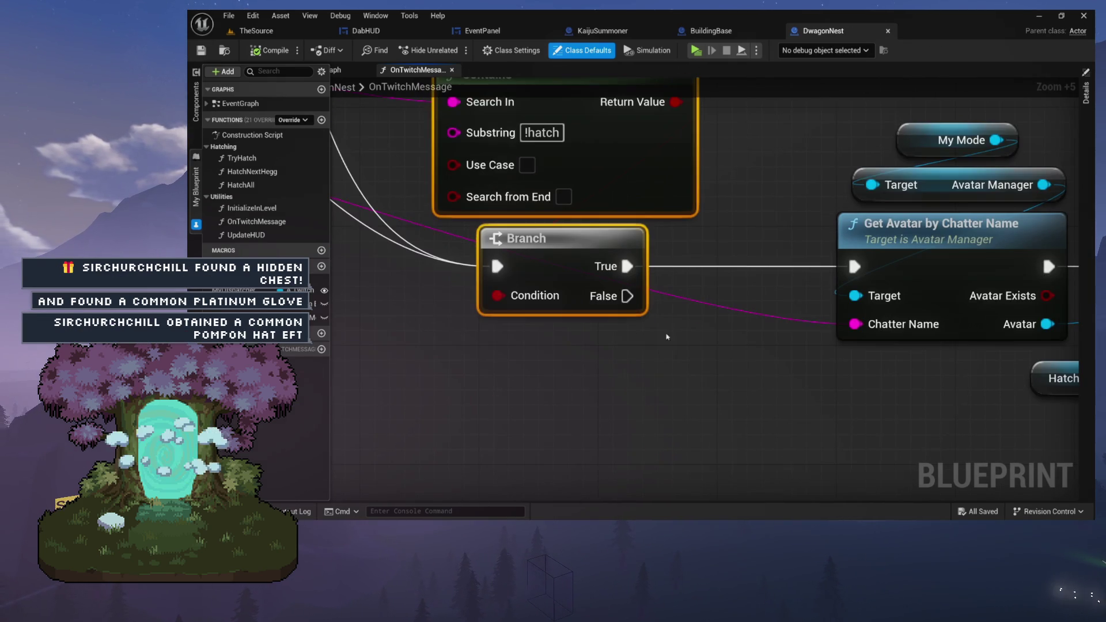
drag(743, 400, 749, 403)
key(Escape)
mouse_move(639, 296)
mouse_down()
mouse_move(639, 380)
mouse_move(800, 463)
mouse_move(706, 418)
mouse_move(669, 426)
mouse_up()
key(Escape)
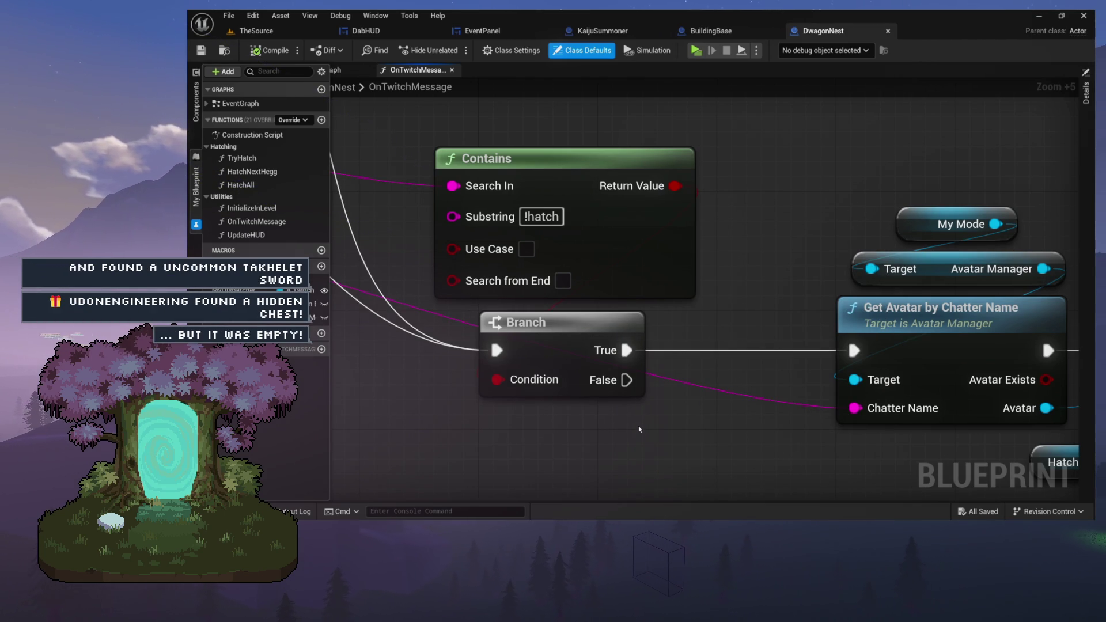
scroll(602, 379, down, 5)
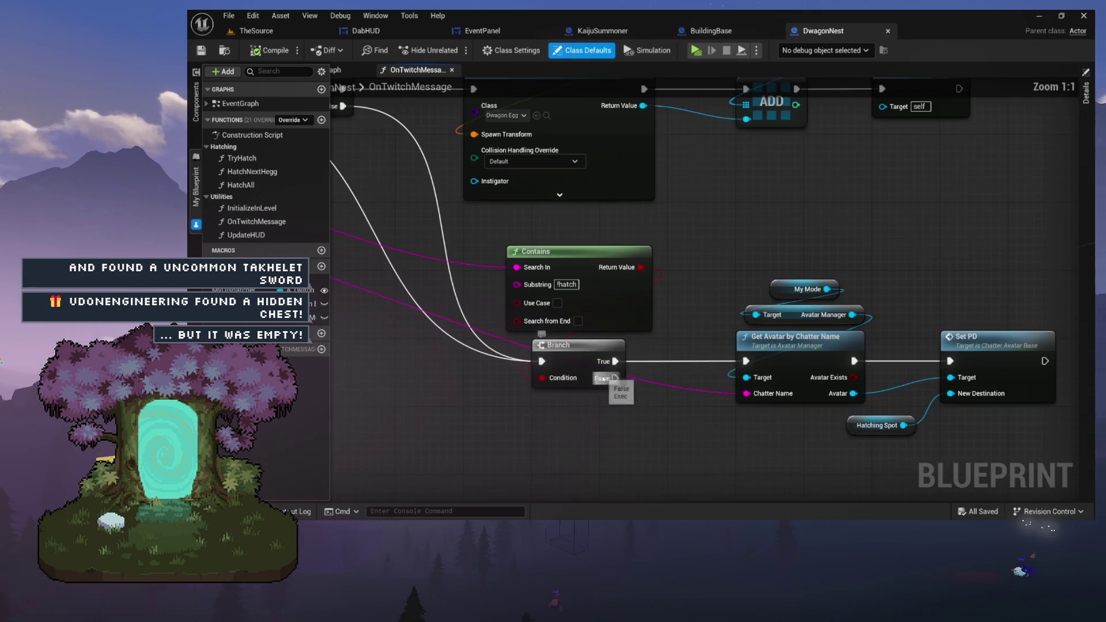
mouse_move(601, 379)
mouse_down()
mouse_move(455, 201)
mouse_move(602, 282)
mouse_up()
drag(455, 203, 556, 200)
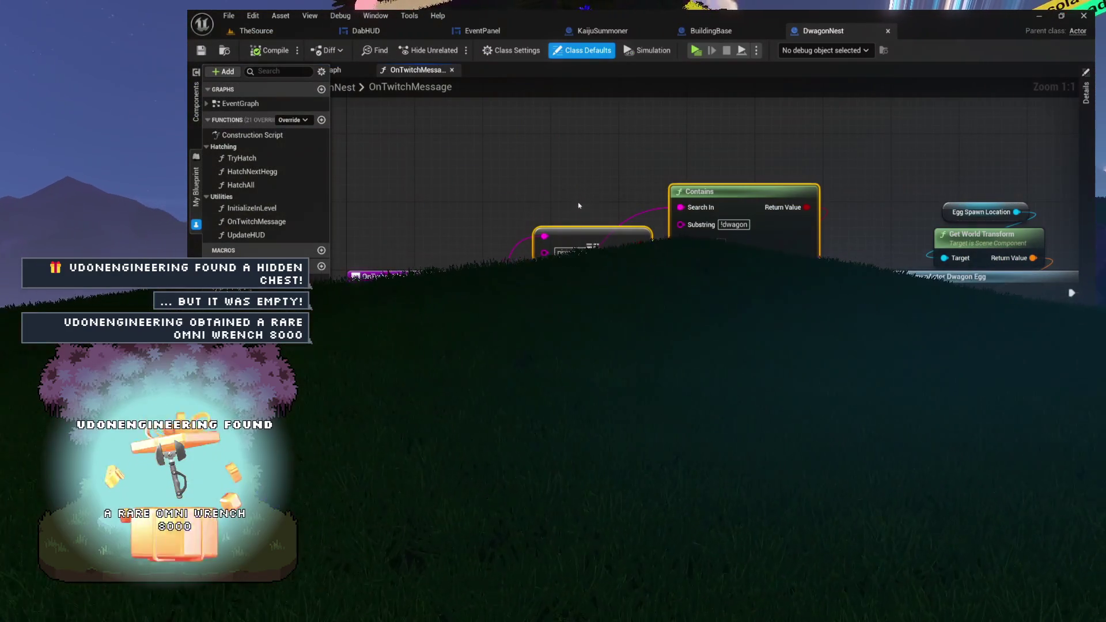
Inspect the SpawnActor Dwagon Egg, ADD and Update HUD nodes, then close OnTwitchMessage for KaijuSummoner.
scroll(563, 222, up, 6)
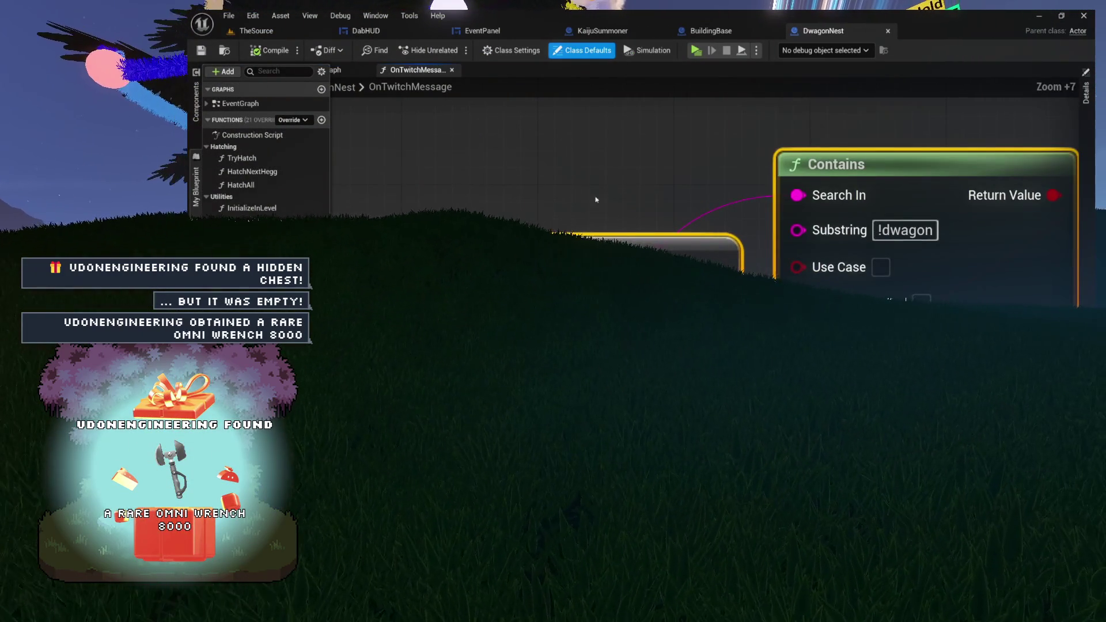
scroll(565, 173, up, 1)
mouse_move(1100, 293)
mouse_down()
mouse_move(964, 240)
mouse_move(989, 296)
mouse_move(902, 245)
mouse_move(760, 242)
mouse_up()
scroll(760, 243, down, 4)
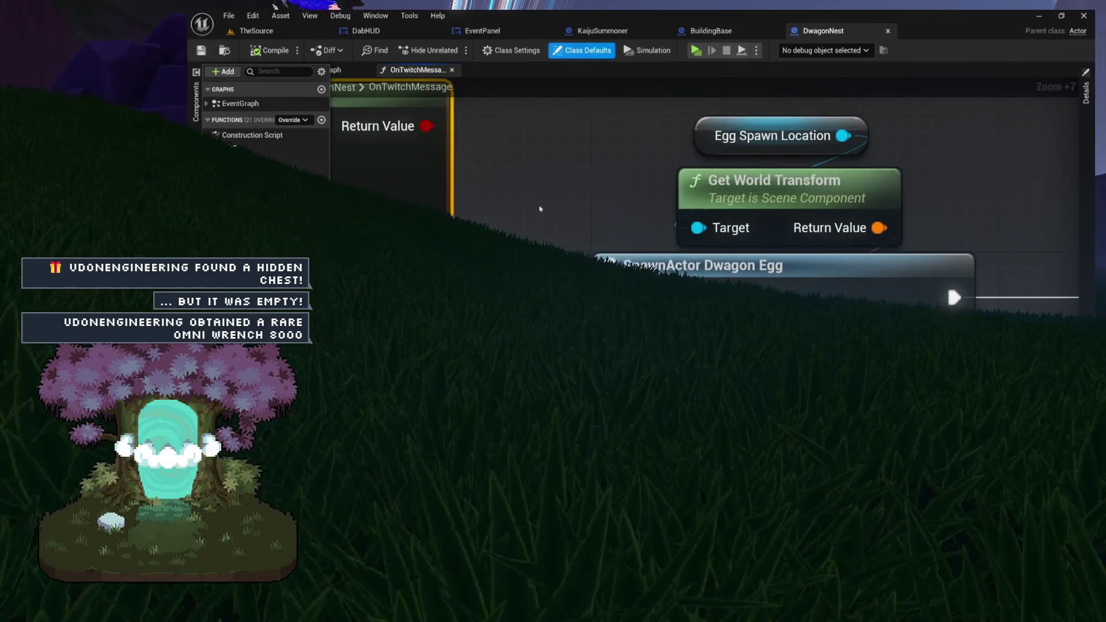
drag(506, 135, 981, 300)
click(519, 242)
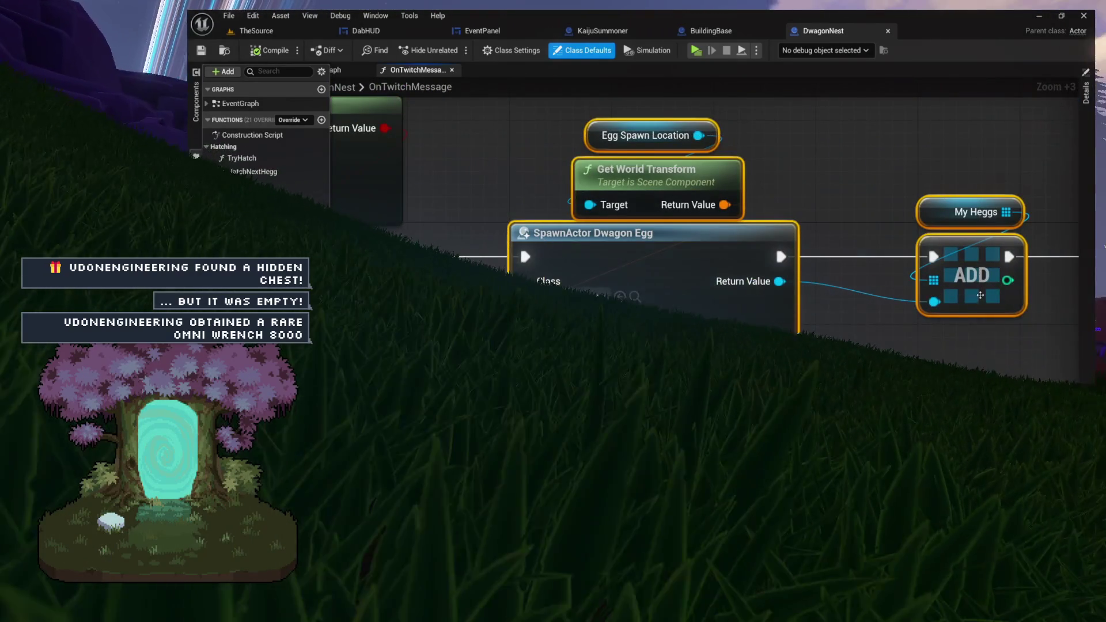
drag(520, 241, 403, 235)
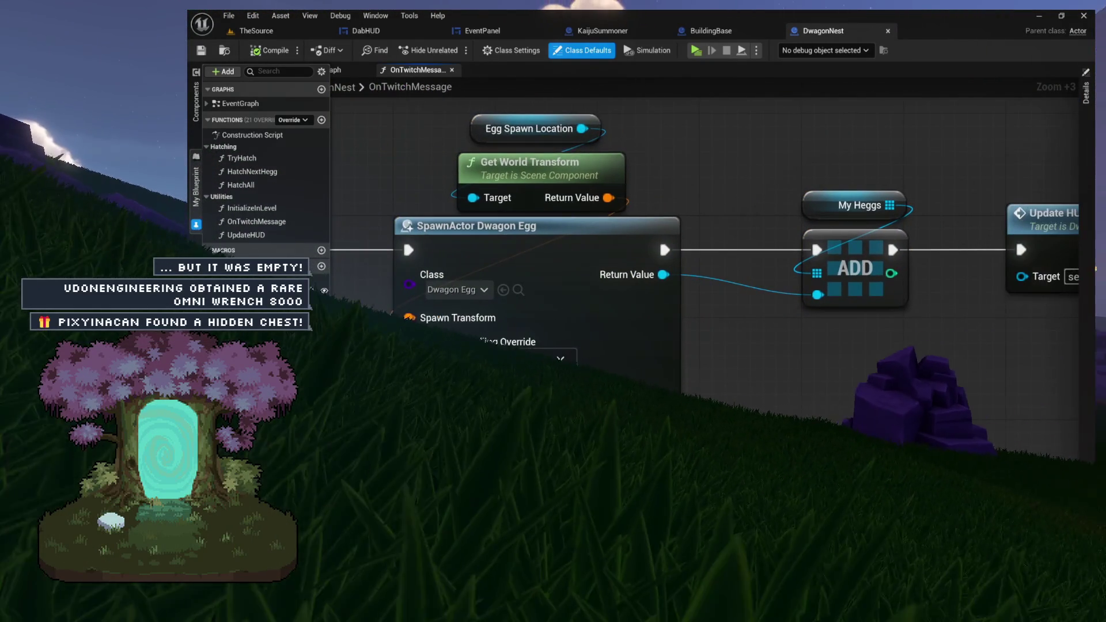
scroll(882, 376, down, 6)
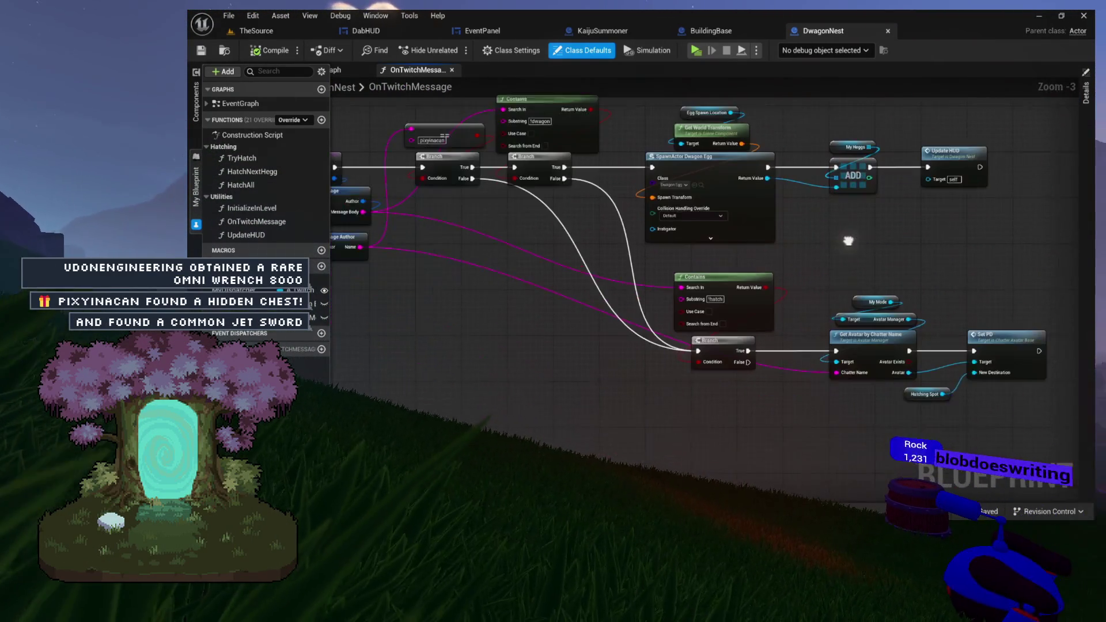
mouse_move(577, 188)
mouse_down()
mouse_move(751, 240)
mouse_move(635, 213)
mouse_up()
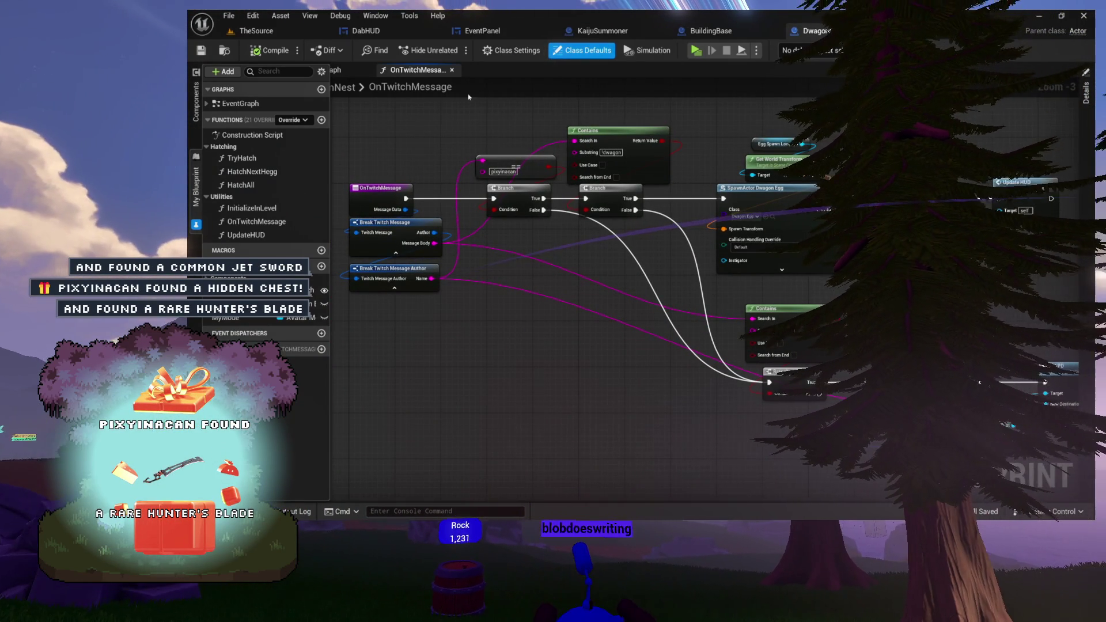
click(451, 70)
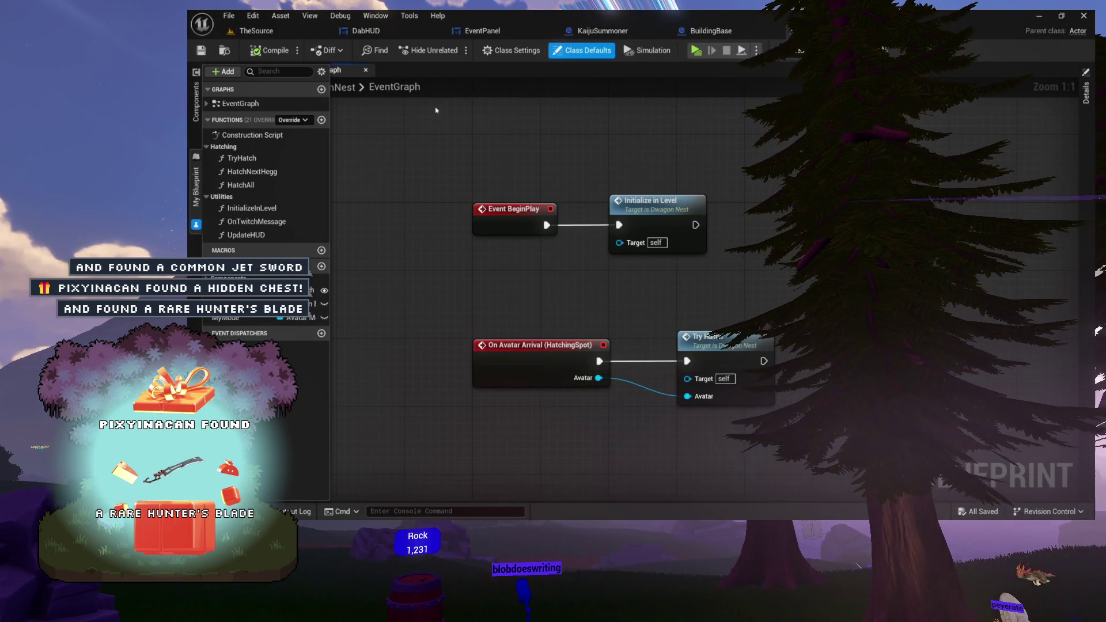
click(602, 31)
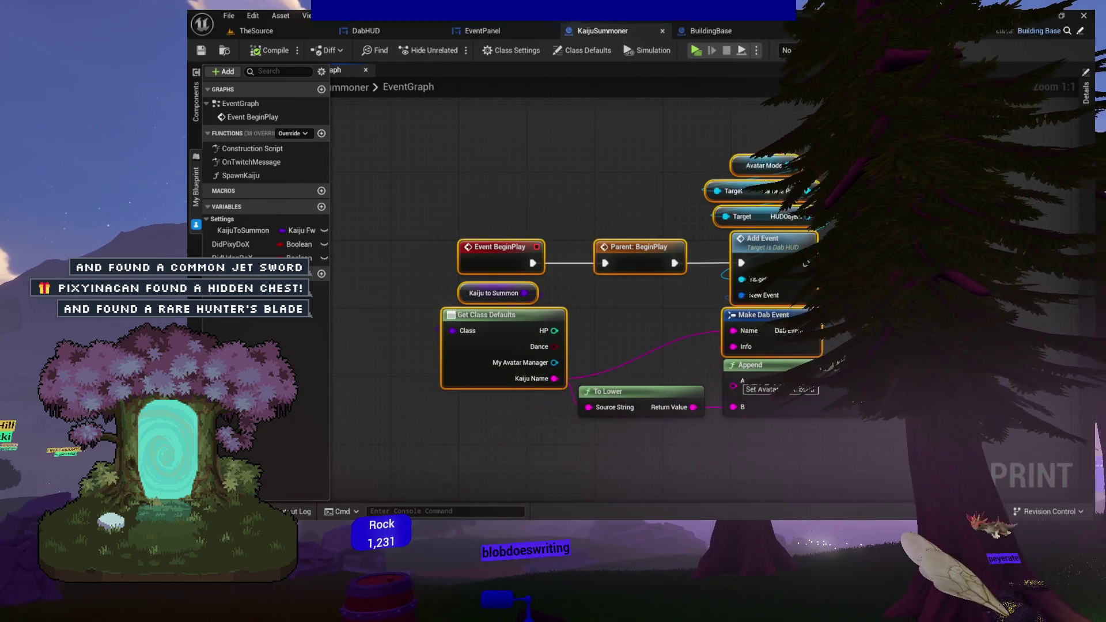
Look over the Make Dab Event, To Lower and Append nodes, then return to TheSource level.
drag(757, 358, 757, 217)
scroll(757, 217, up, 5)
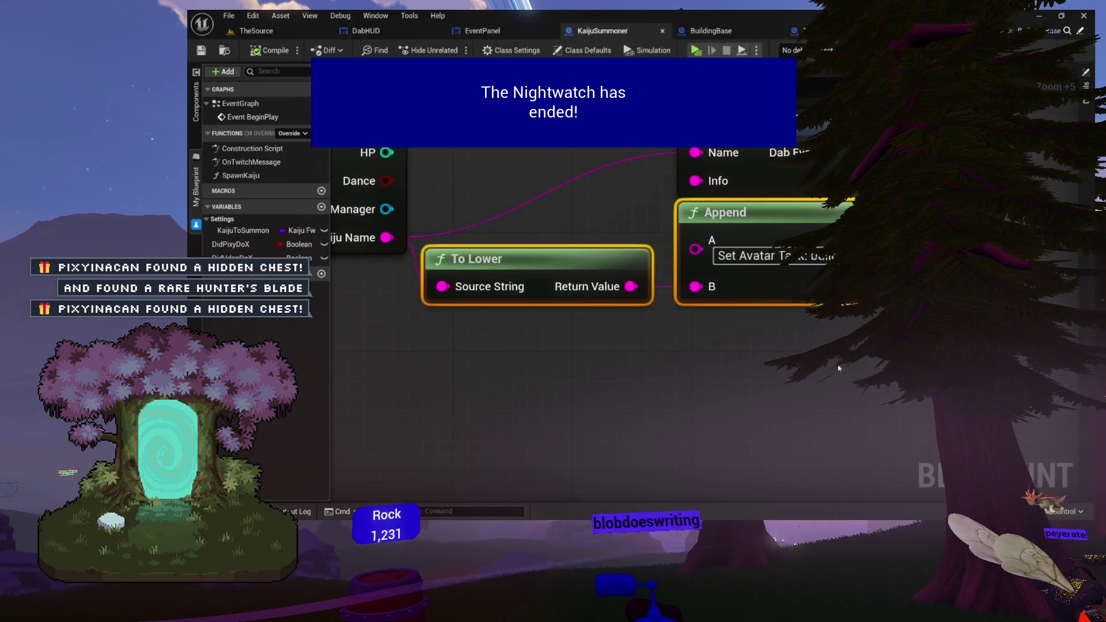
drag(652, 309, 748, 385)
mouse_move(747, 286)
mouse_down()
mouse_move(793, 358)
mouse_move(891, 341)
mouse_move(646, 303)
mouse_up()
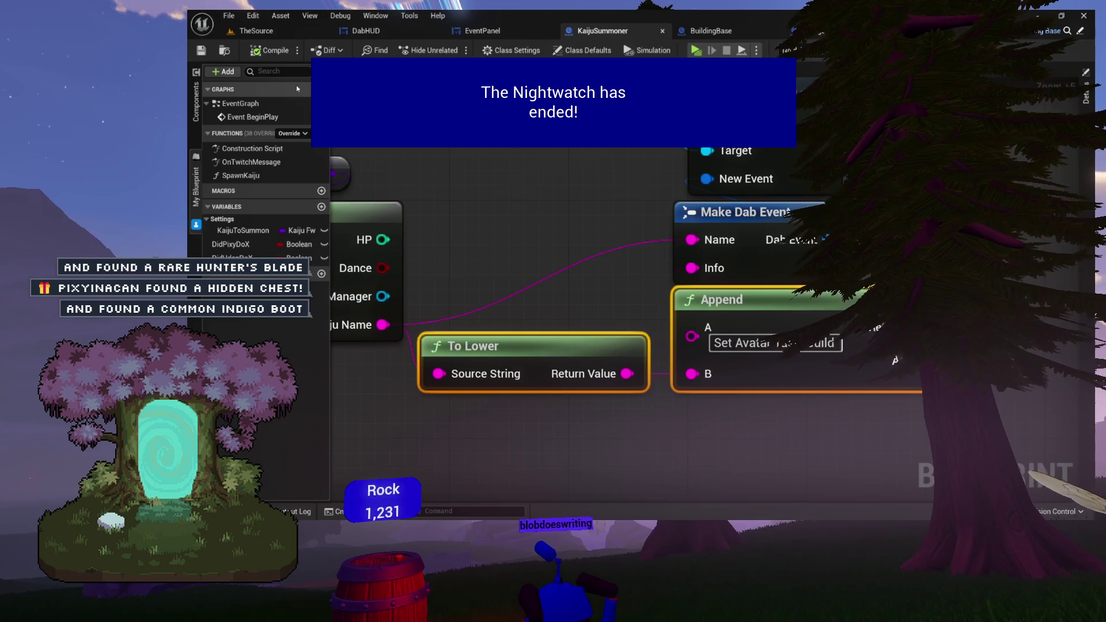
click(256, 30)
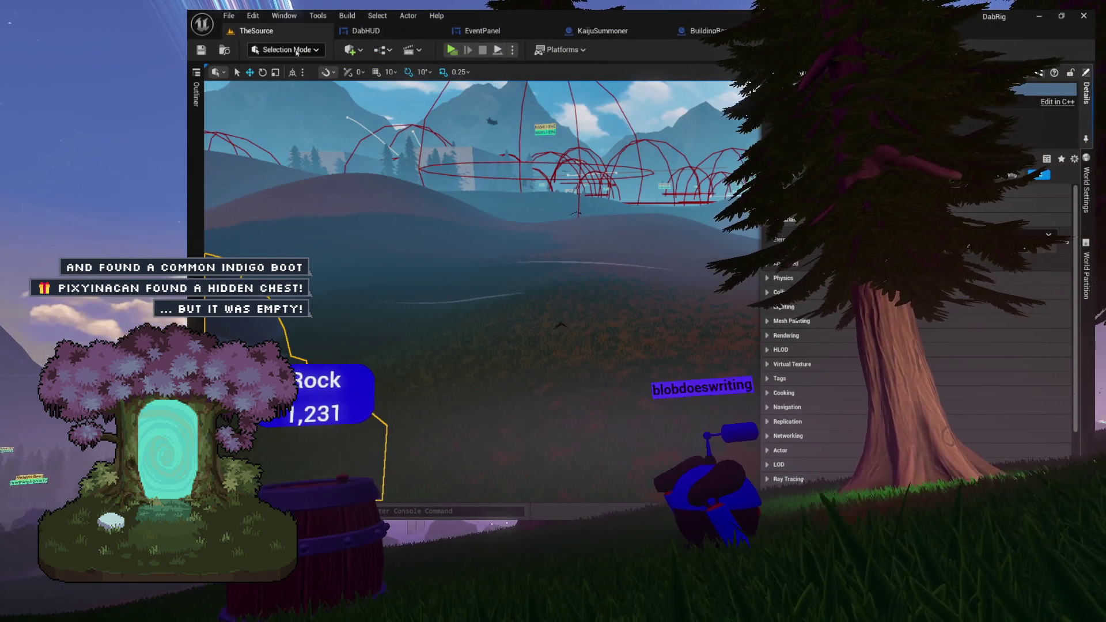
Collapse the Details panel and bring up the content drawer showing CrystallineGrotto.
click(284, 16)
click(284, 15)
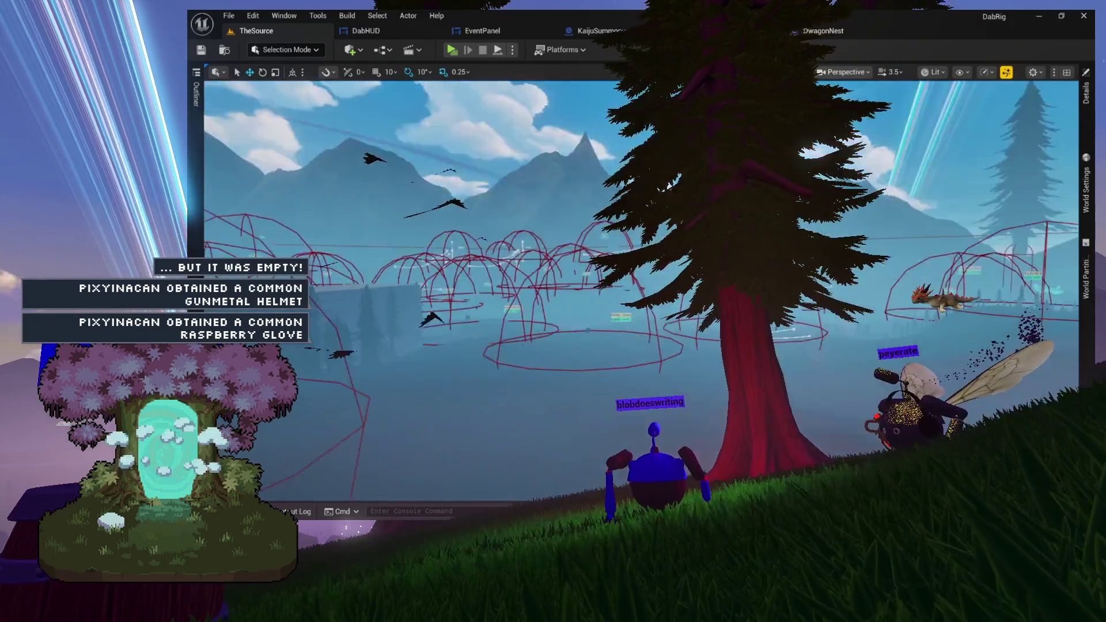
key(ctrl+space)
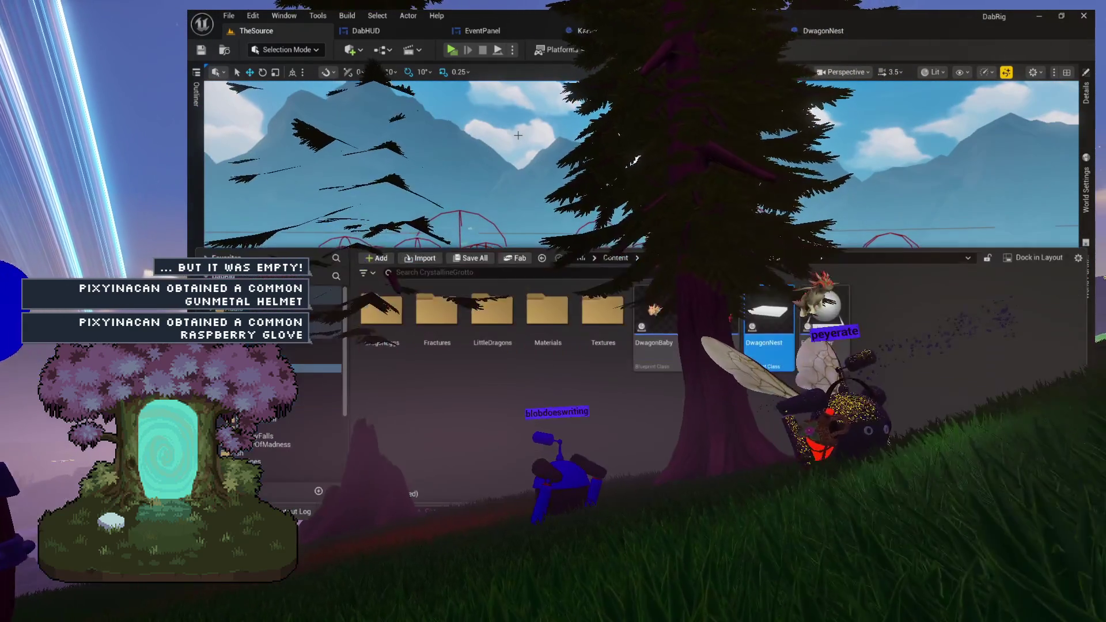
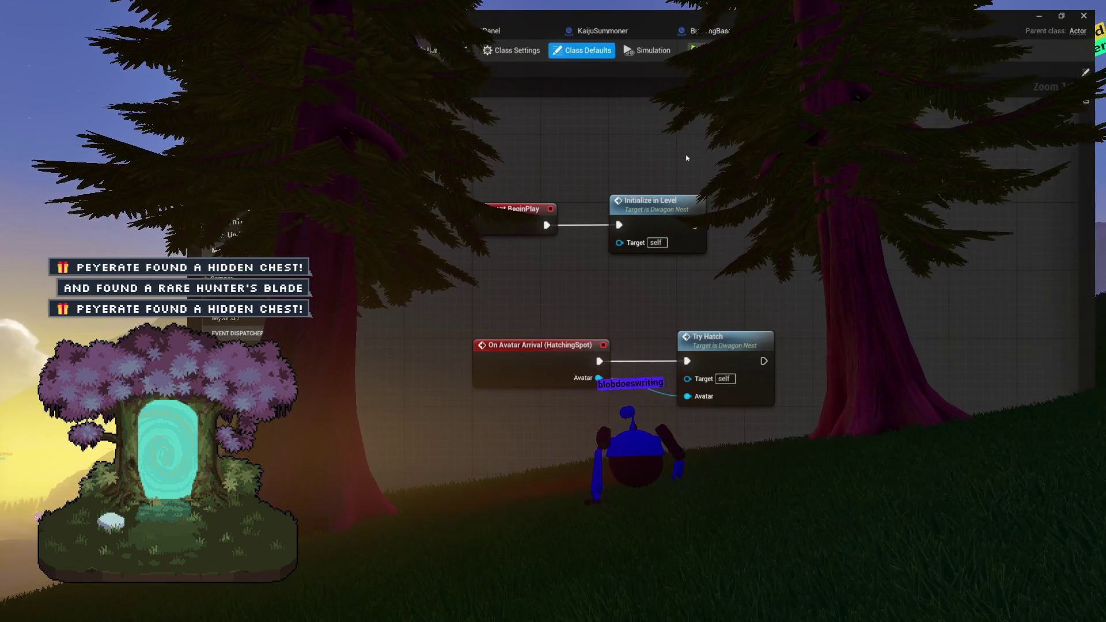
Select the On Avatar Arrival event, then open OnTwitchMessage and review its Spawn, Contains and Branch nodes.
drag(847, 303, 835, 282)
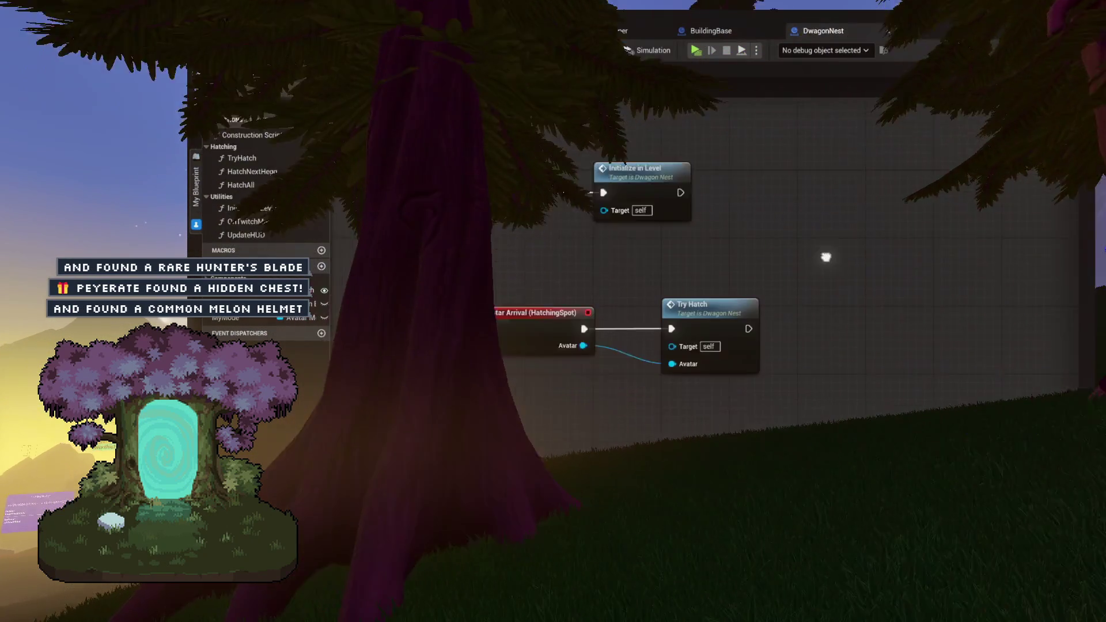
drag(467, 224, 628, 338)
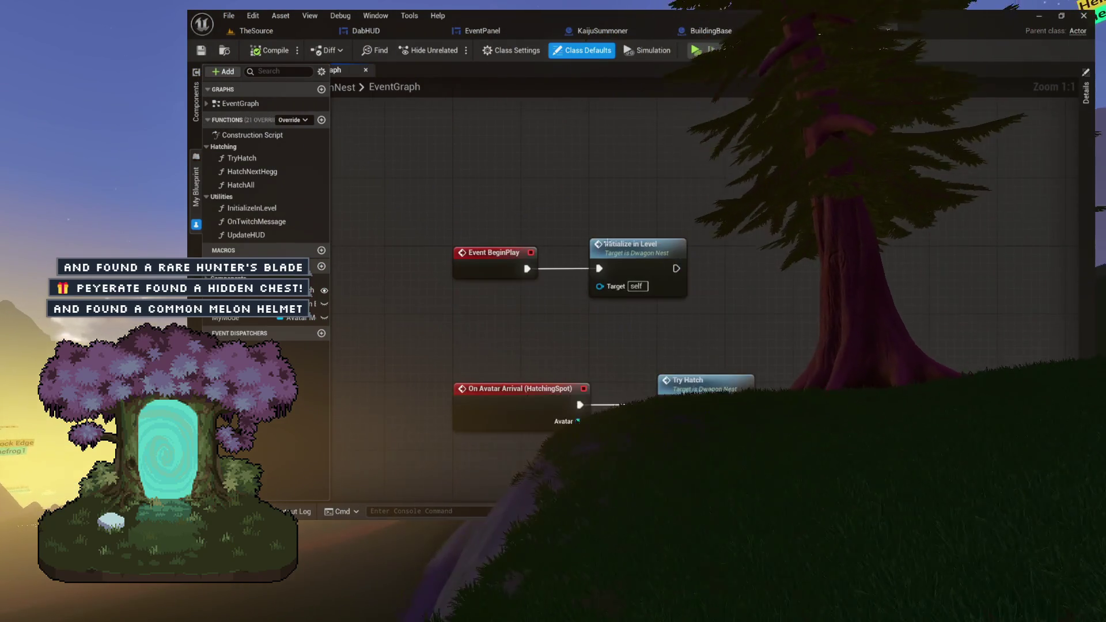
double_click(255, 221)
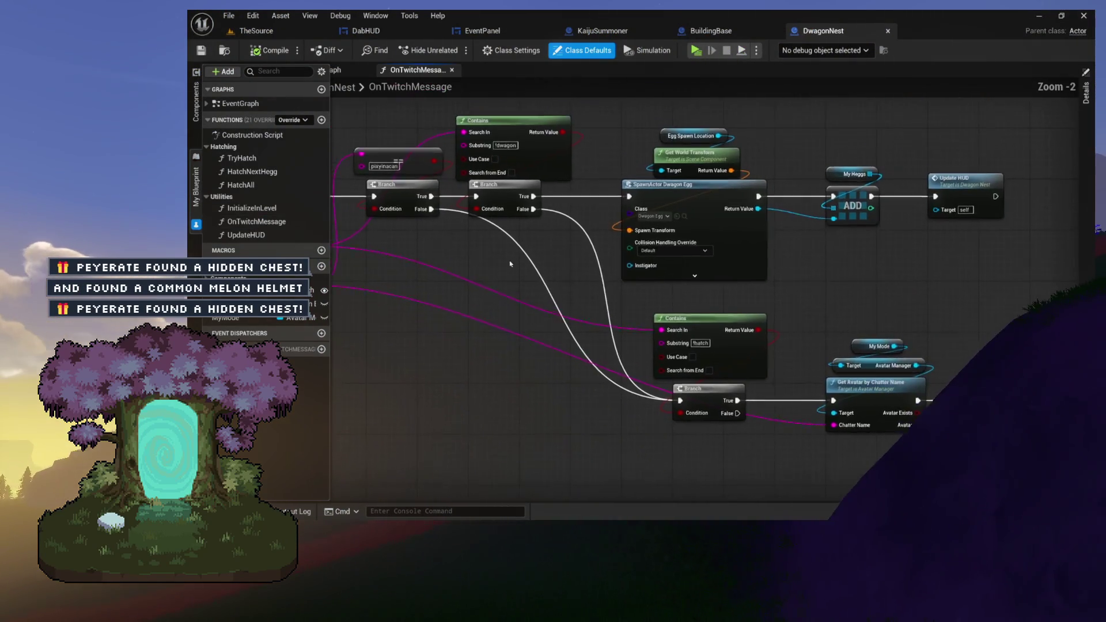
scroll(609, 299, up, 5)
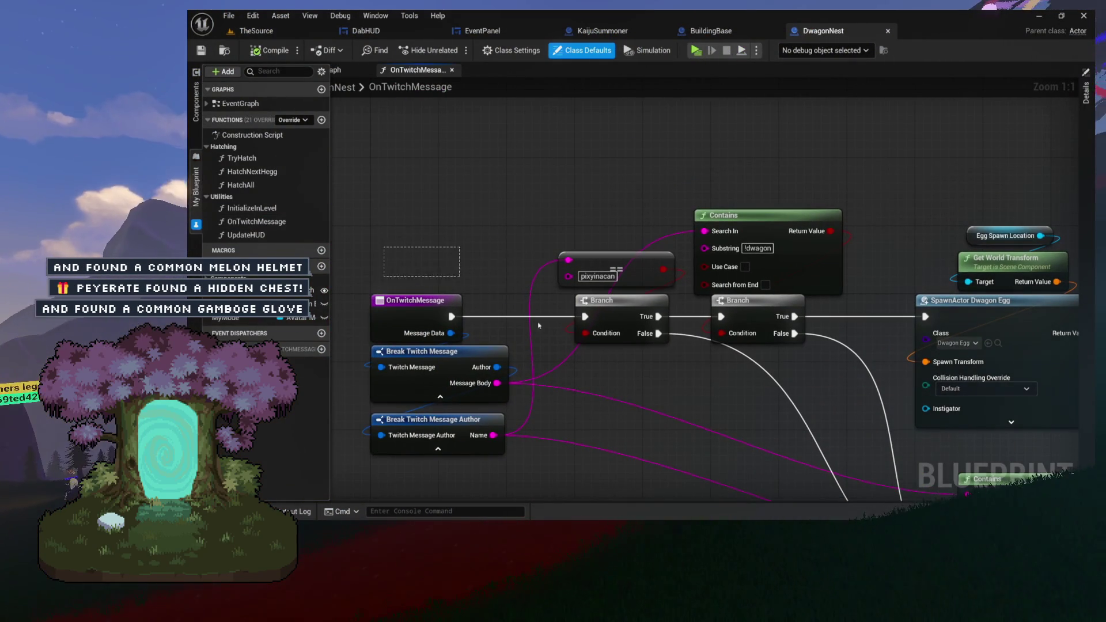
drag(443, 272, 782, 449)
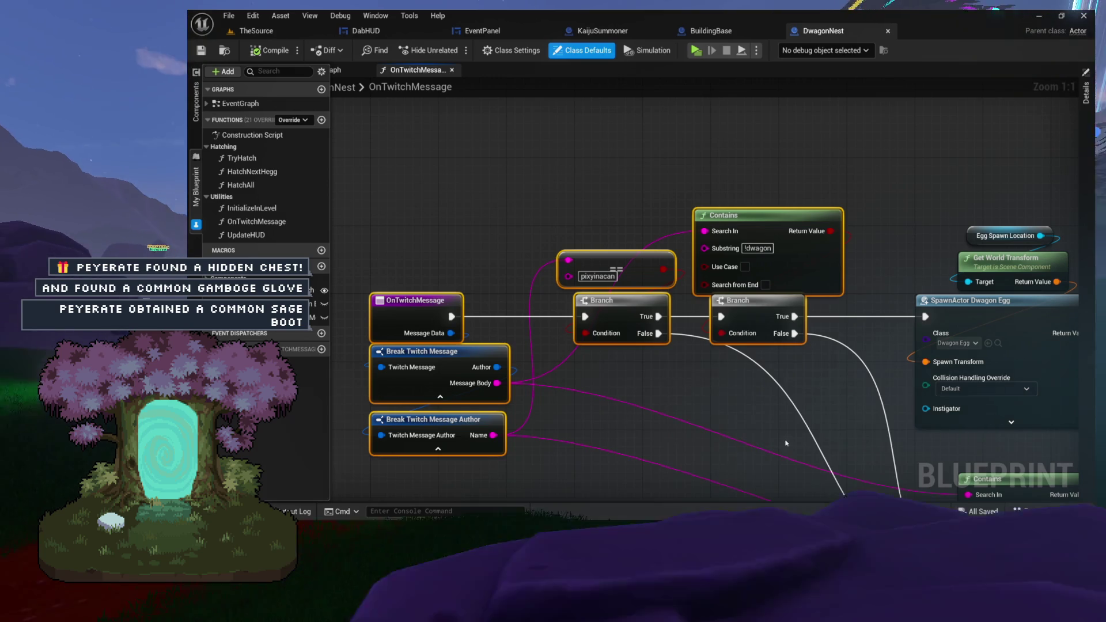
mouse_move(786, 443)
mouse_down()
mouse_move(716, 402)
mouse_move(640, 224)
mouse_move(461, 234)
mouse_move(397, 198)
mouse_move(317, 198)
mouse_up()
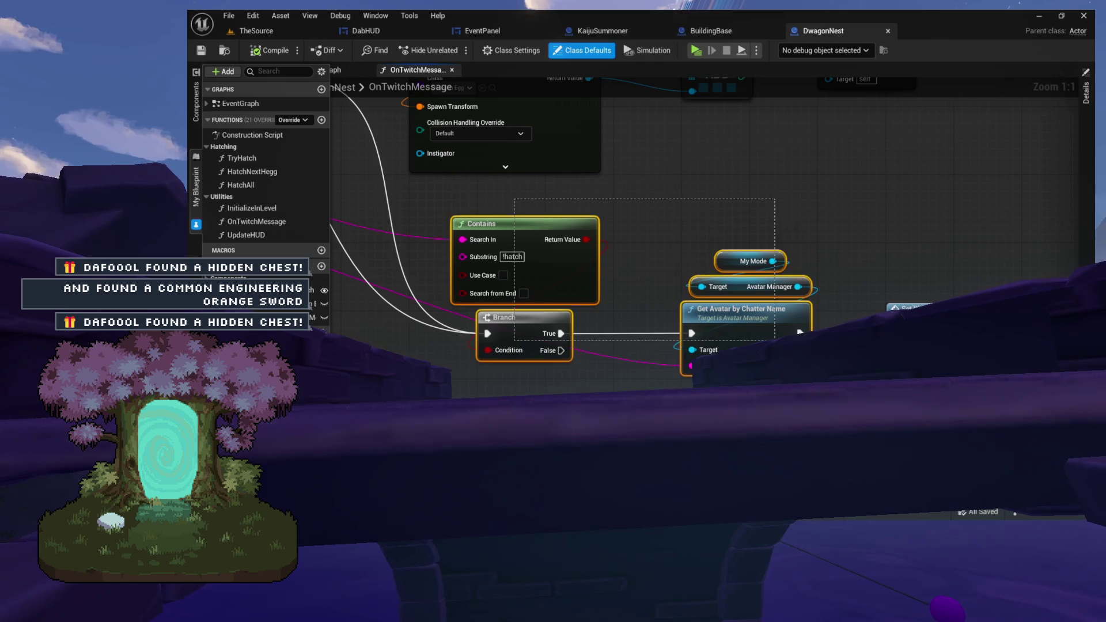
Inspect the Set PD and Hatching Spot nodes, then close the OnTwitchMessage graph.
drag(738, 323, 693, 278)
scroll(692, 278, up, 7)
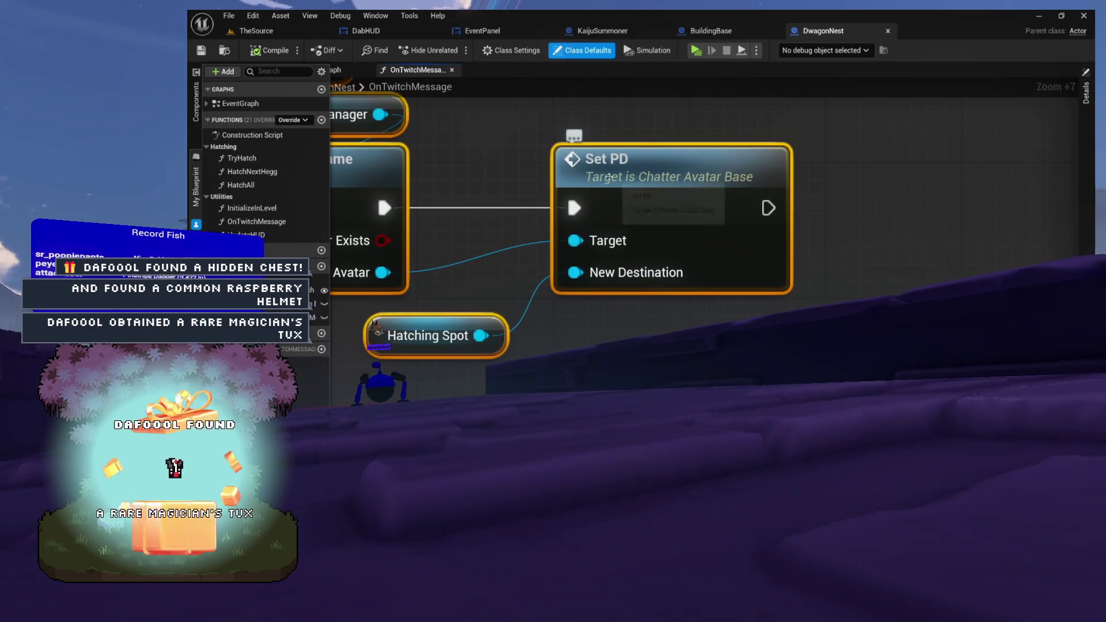
click(644, 160)
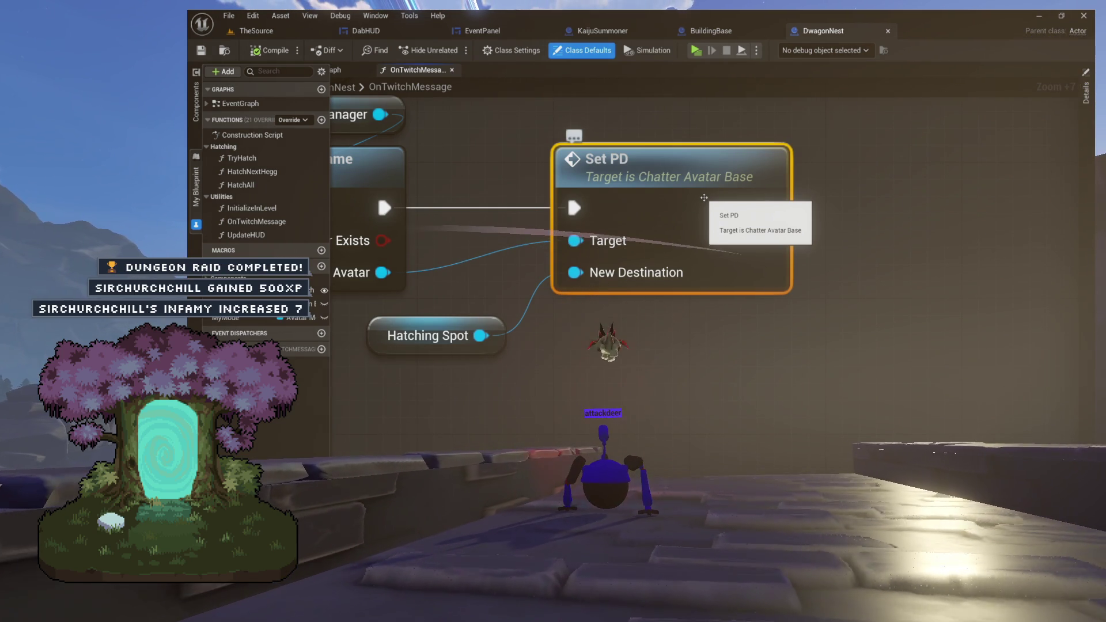
drag(506, 196, 579, 196)
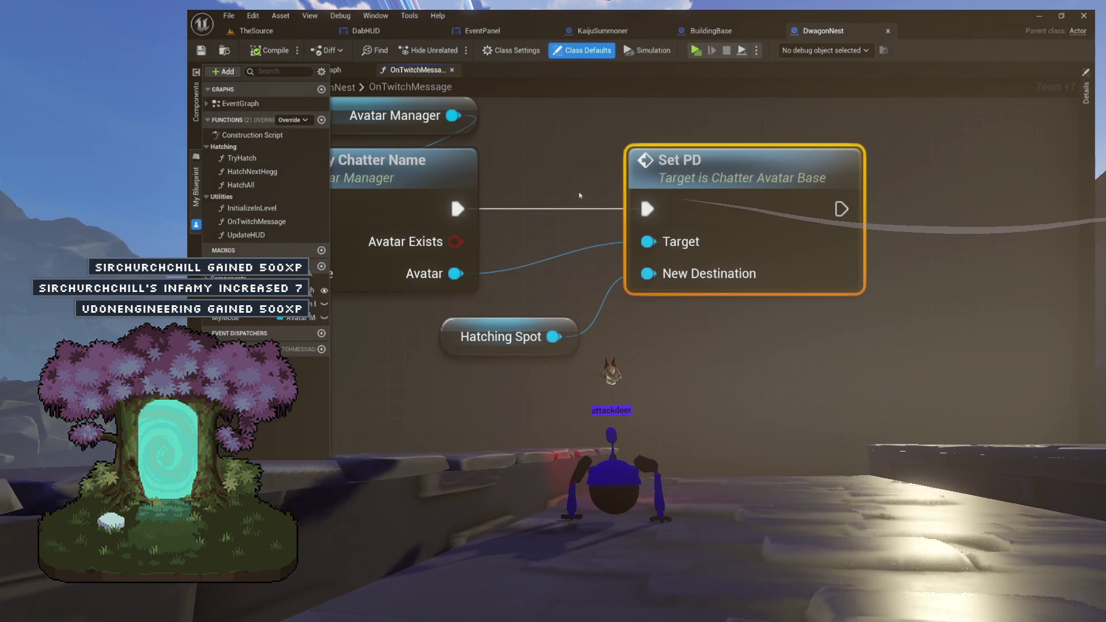
click(796, 369)
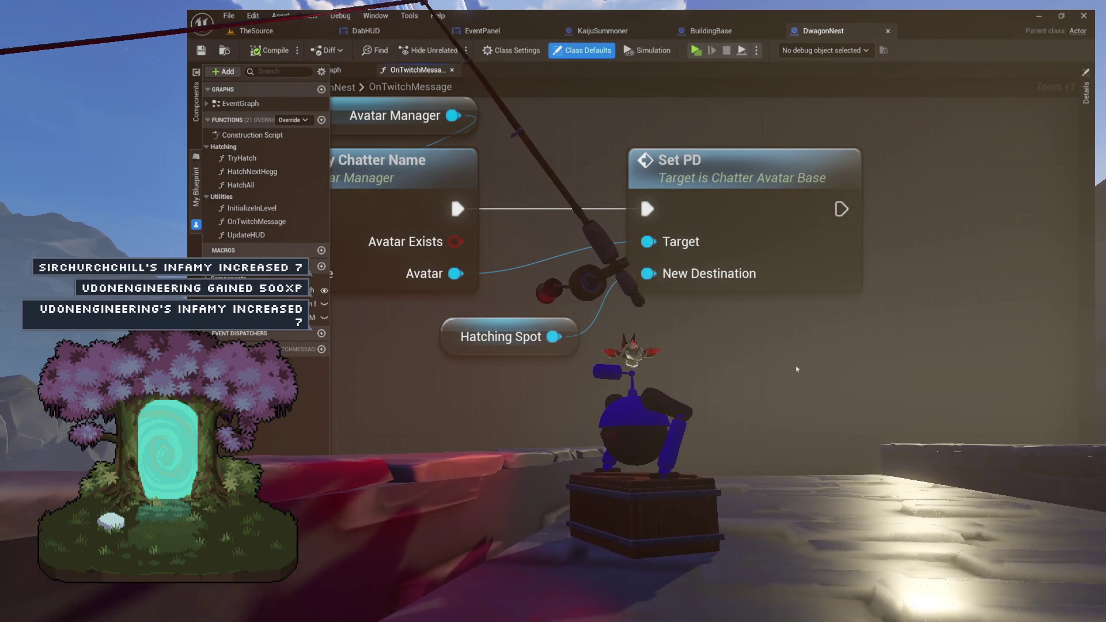
mouse_move(545, 382)
mouse_down()
mouse_move(617, 364)
mouse_move(760, 261)
mouse_move(696, 249)
mouse_up()
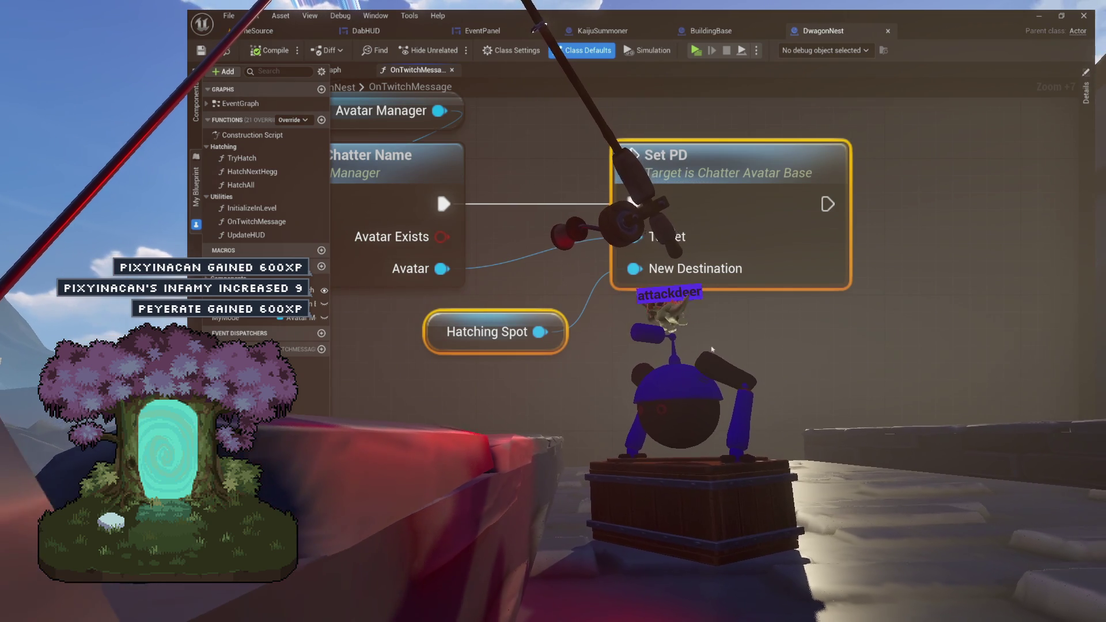
click(452, 70)
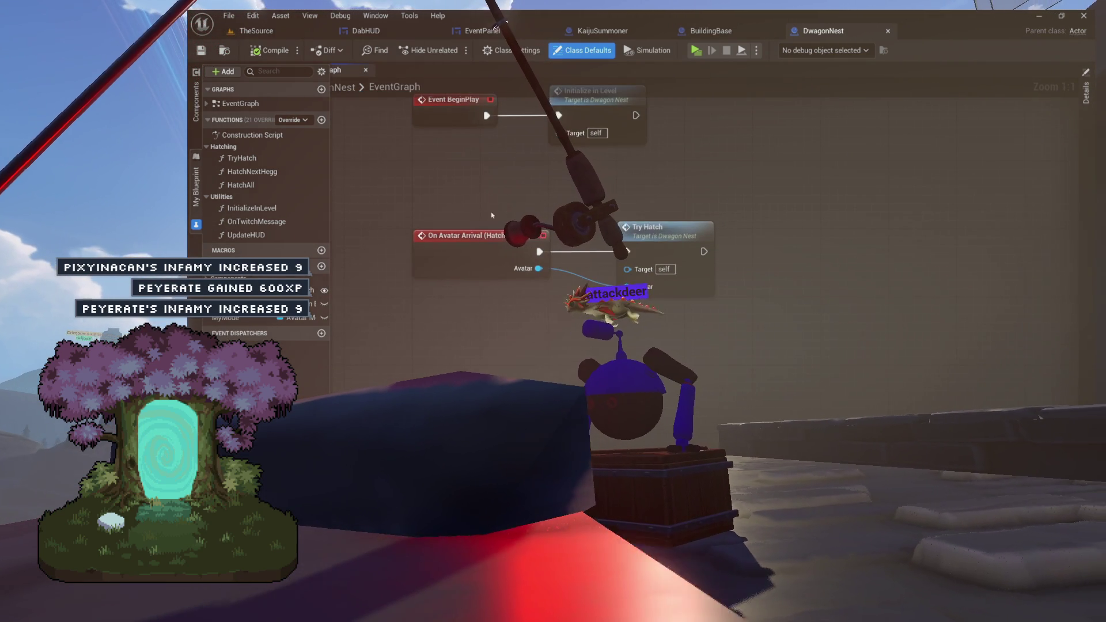
Open the TryHatch function graph and move the Hatch Next Hegg node up and right.
scroll(529, 274, up, 5)
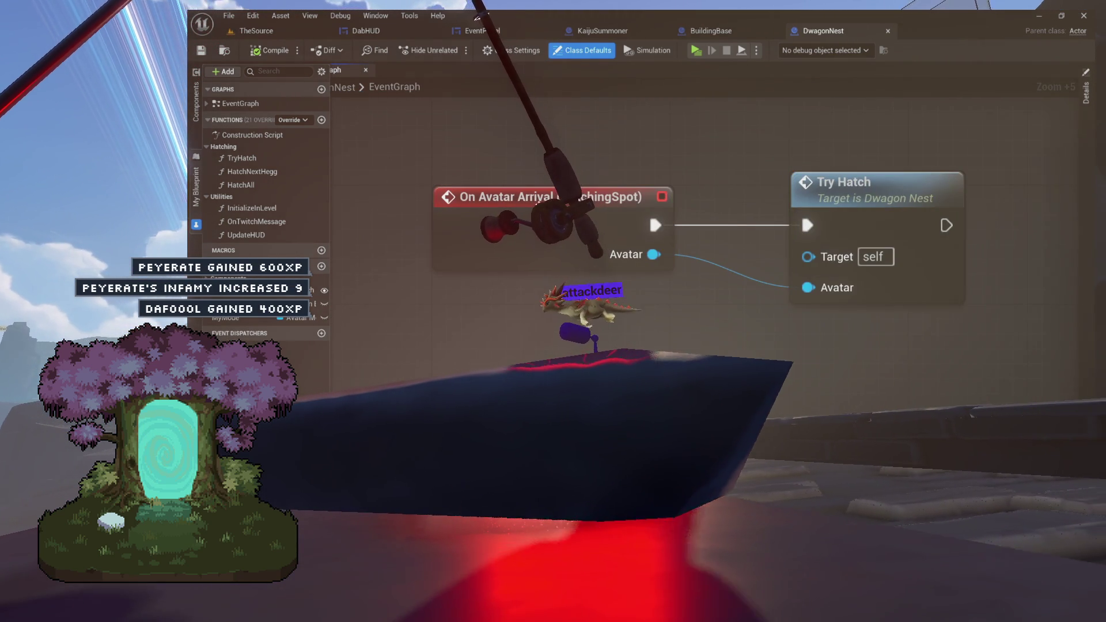
mouse_move(584, 201)
mouse_down()
mouse_move(675, 182)
mouse_move(636, 167)
mouse_move(622, 175)
mouse_move(639, 230)
mouse_up()
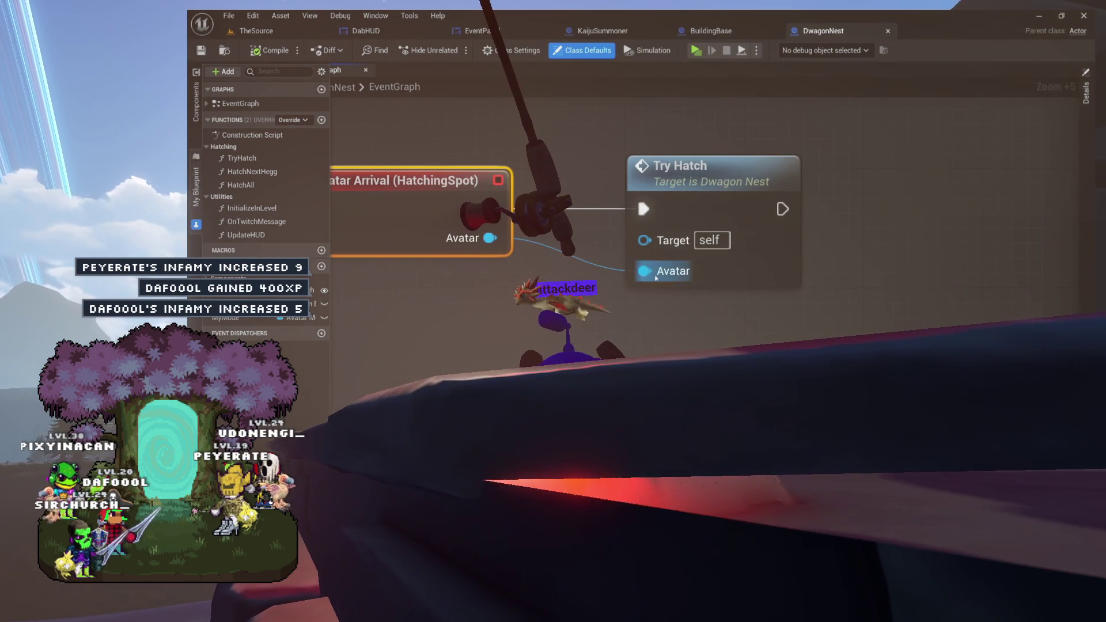
double_click(645, 254)
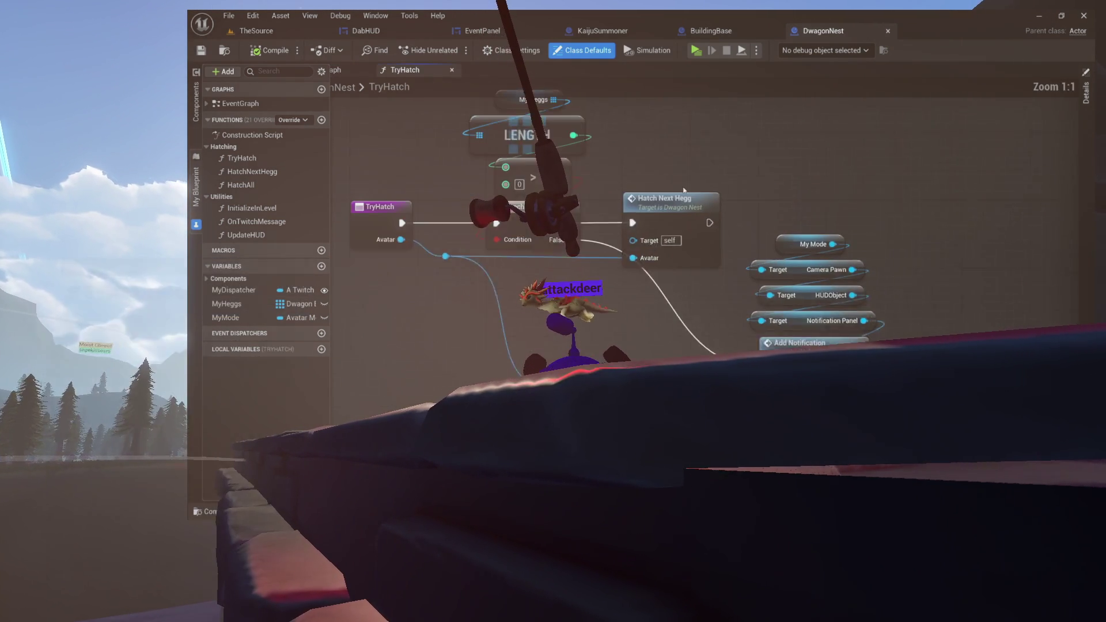
drag(643, 251, 724, 292)
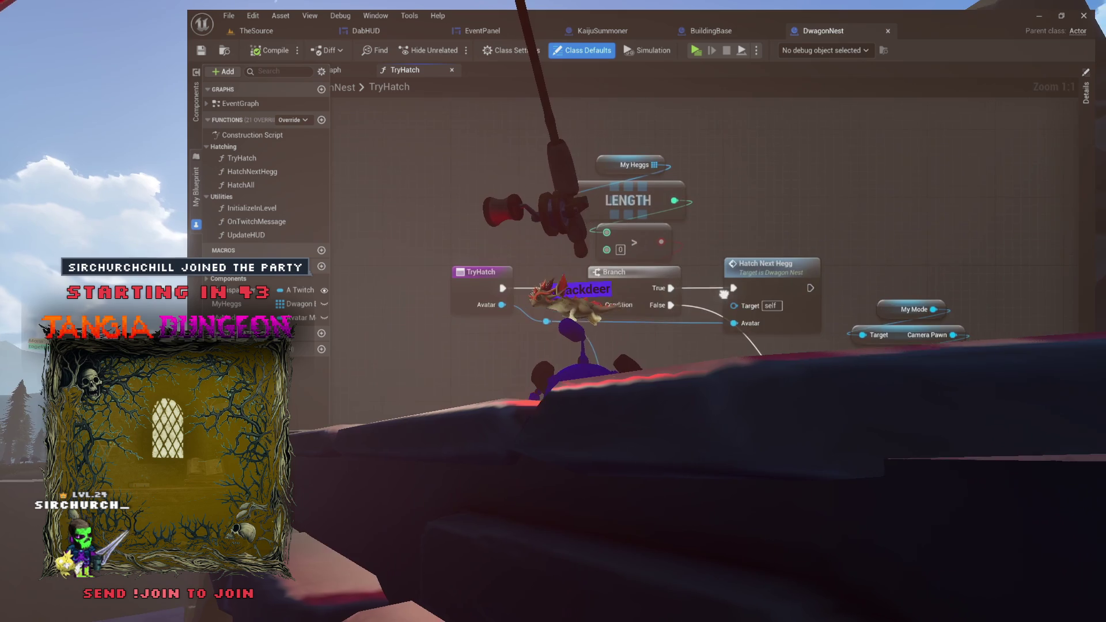
drag(667, 219, 558, 197)
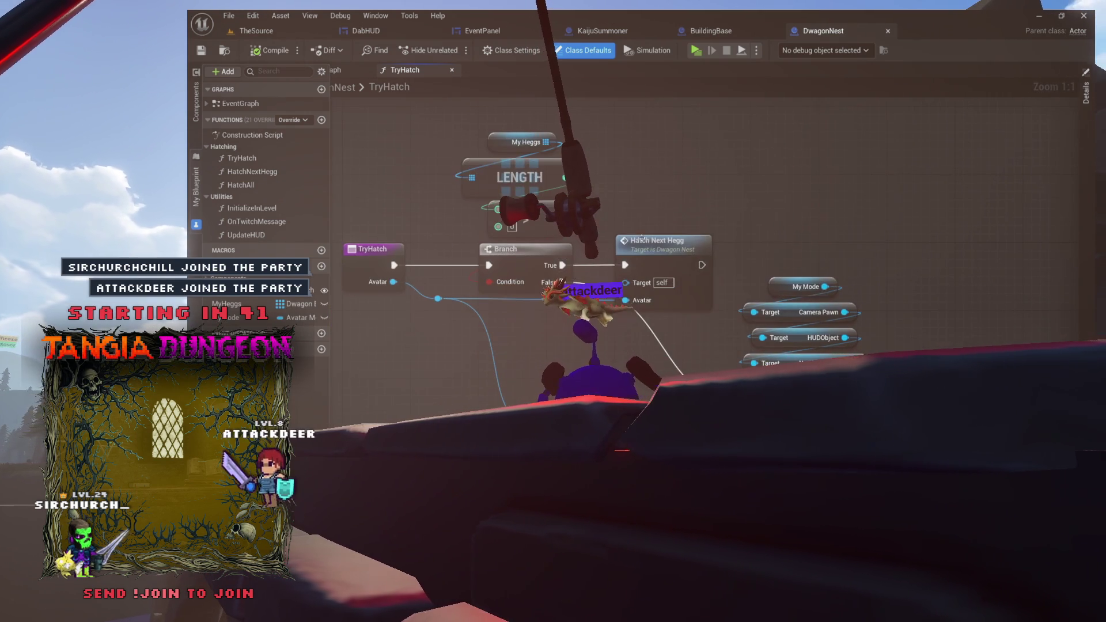
drag(660, 252, 724, 178)
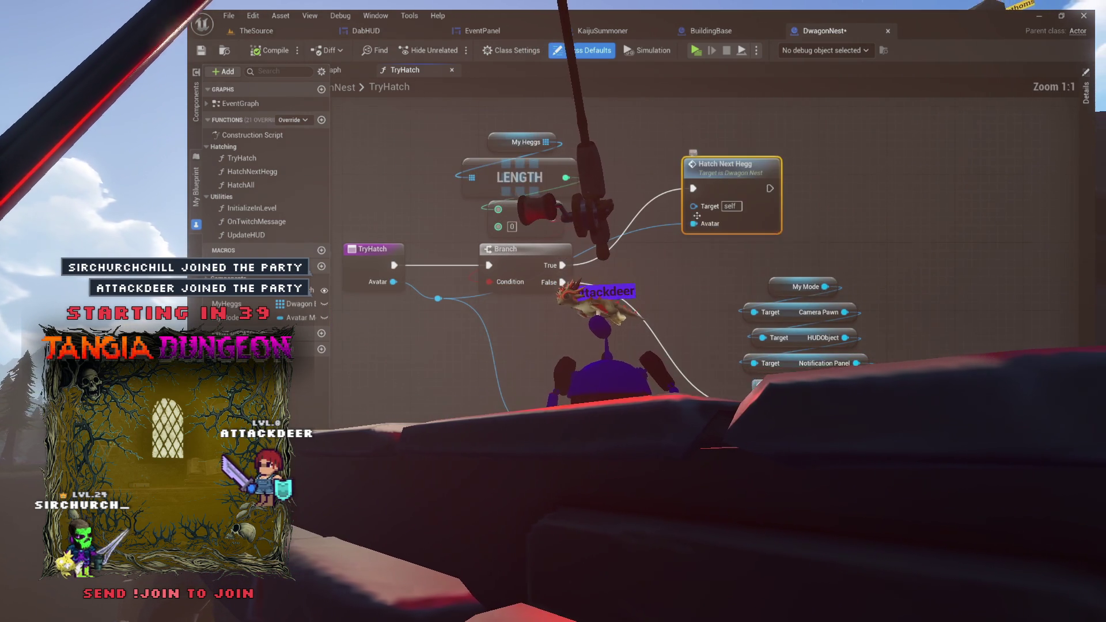
Move Hatch Next Hegg back down-left, then open HatchNextHegg and select its nodes.
scroll(696, 217, up, 6)
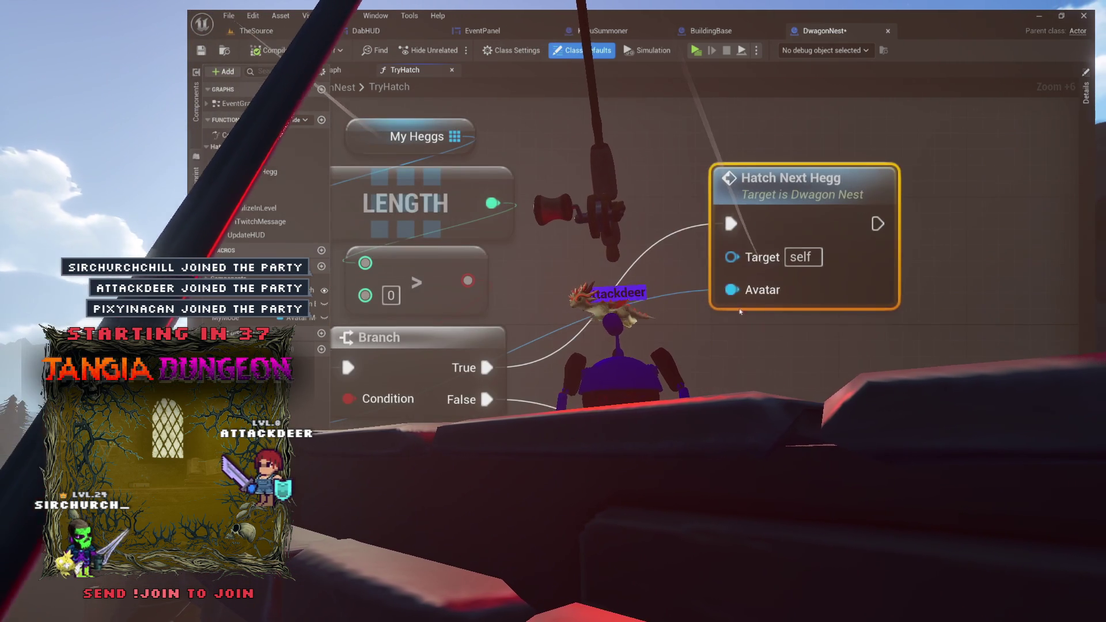
mouse_move(768, 199)
mouse_down()
mouse_move(755, 290)
mouse_move(725, 328)
mouse_move(675, 326)
mouse_move(645, 343)
mouse_up()
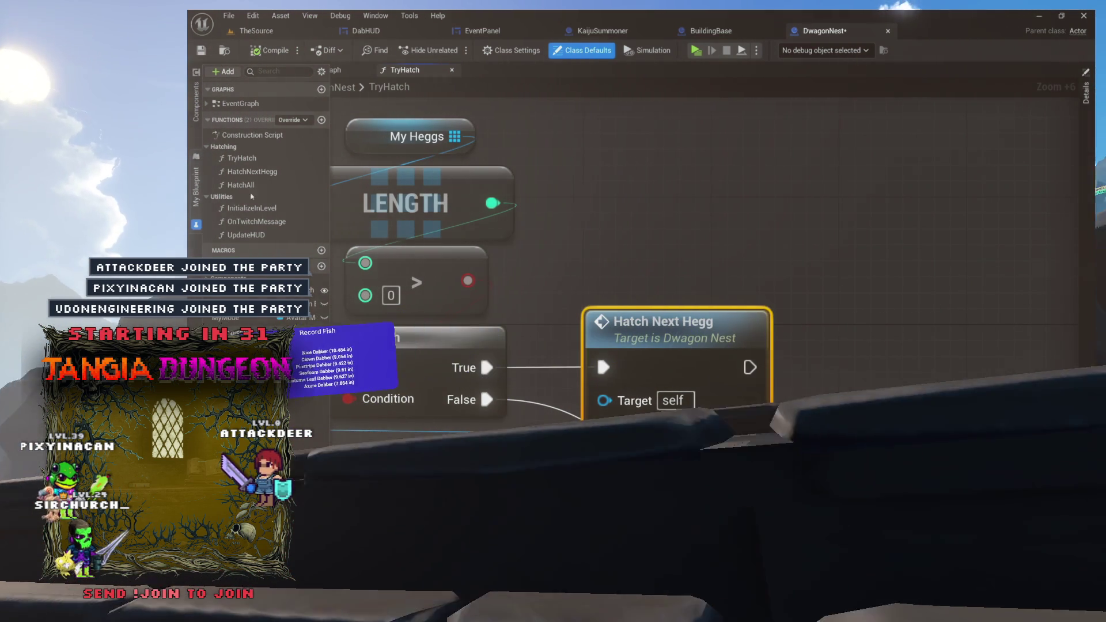
mouse_move(680, 333)
mouse_down()
mouse_move(723, 256)
mouse_move(727, 222)
mouse_up()
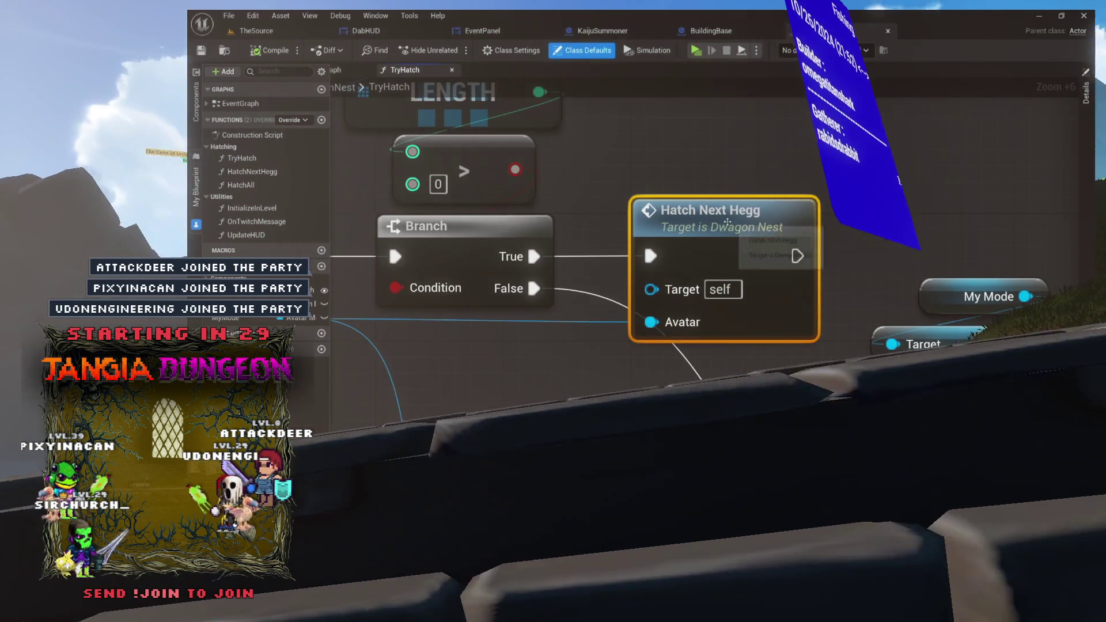
double_click(727, 223)
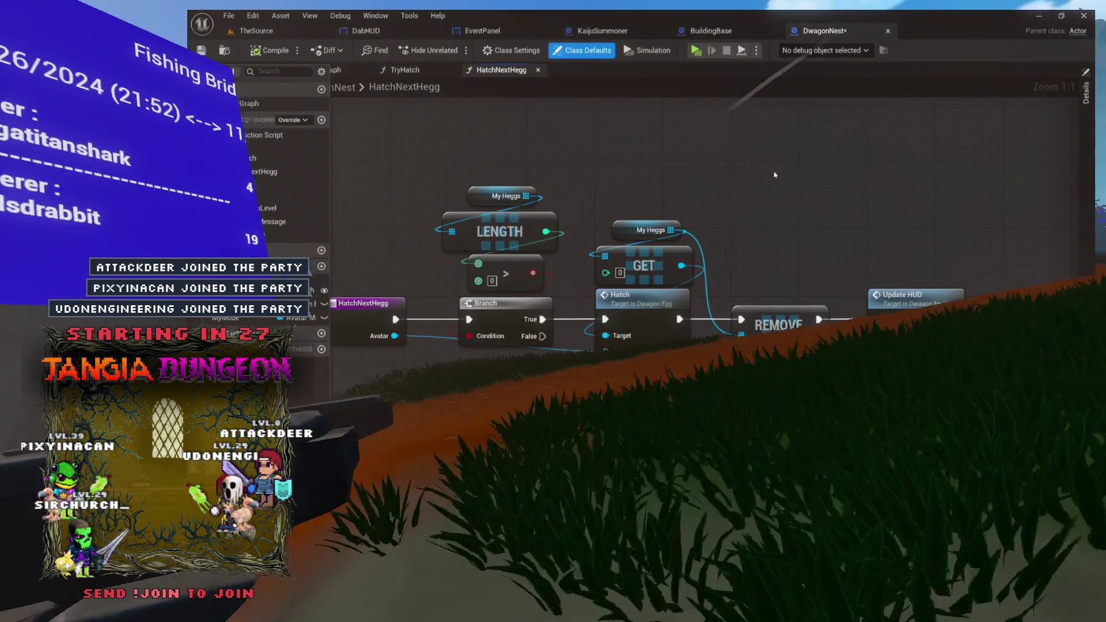
mouse_move(924, 179)
mouse_down()
mouse_move(749, 259)
mouse_move(576, 300)
mouse_move(466, 333)
mouse_move(465, 345)
mouse_up()
scroll(591, 325, up, 4)
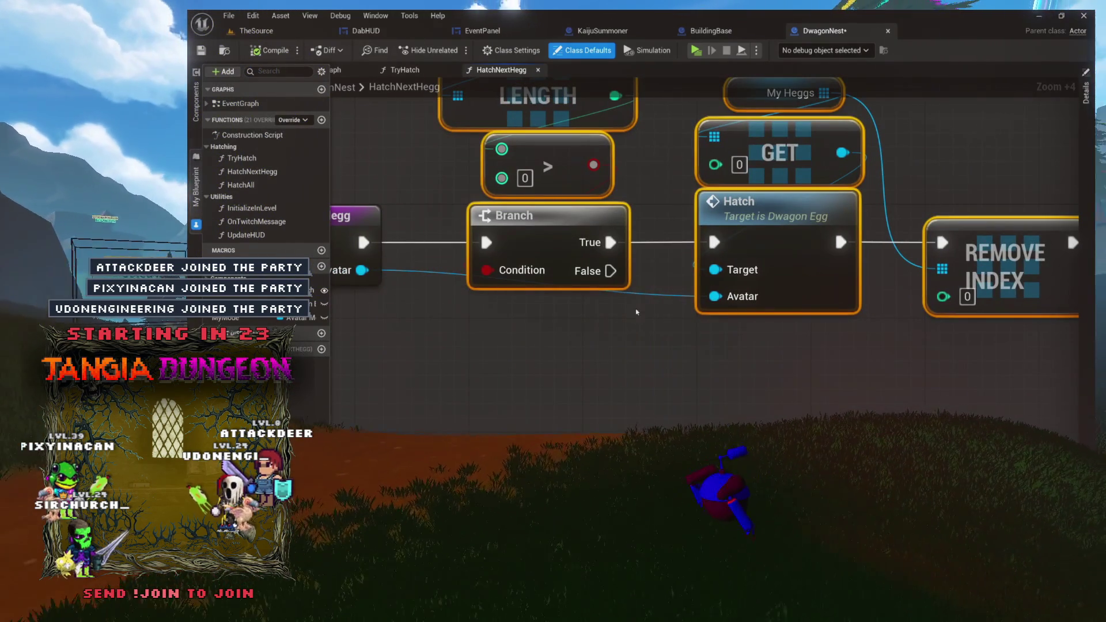
Review the My Heggs, LENGTH, GET, Hatch and REMOVE INDEX nodes in HatchNextHegg.
click(701, 320)
drag(701, 320, 624, 368)
click(686, 258)
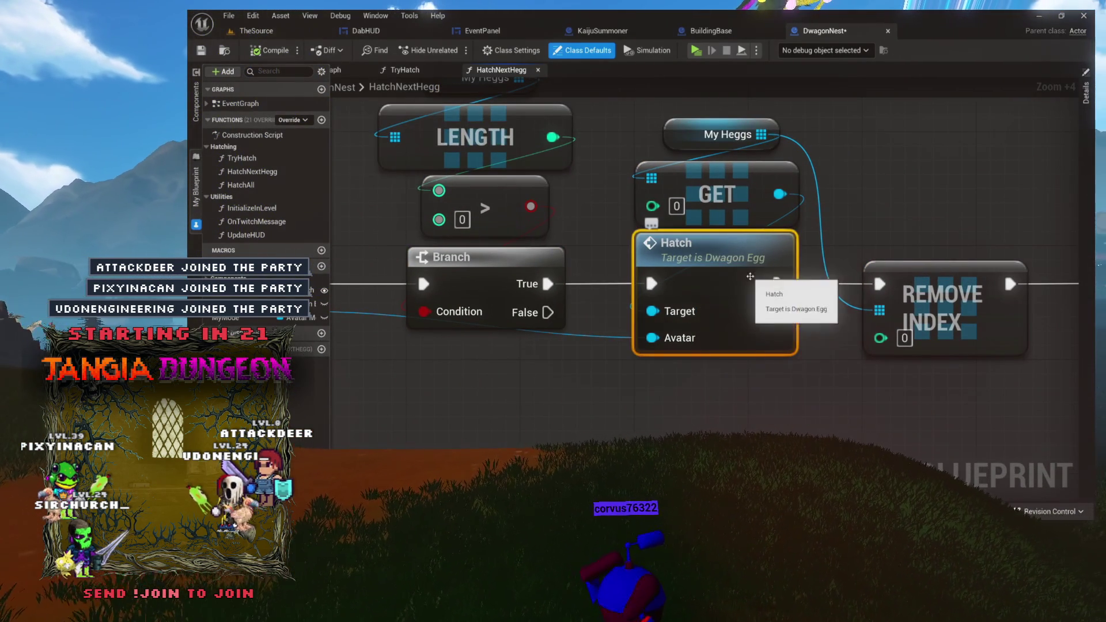
mouse_move(634, 261)
mouse_down()
mouse_move(674, 275)
mouse_move(744, 338)
mouse_up()
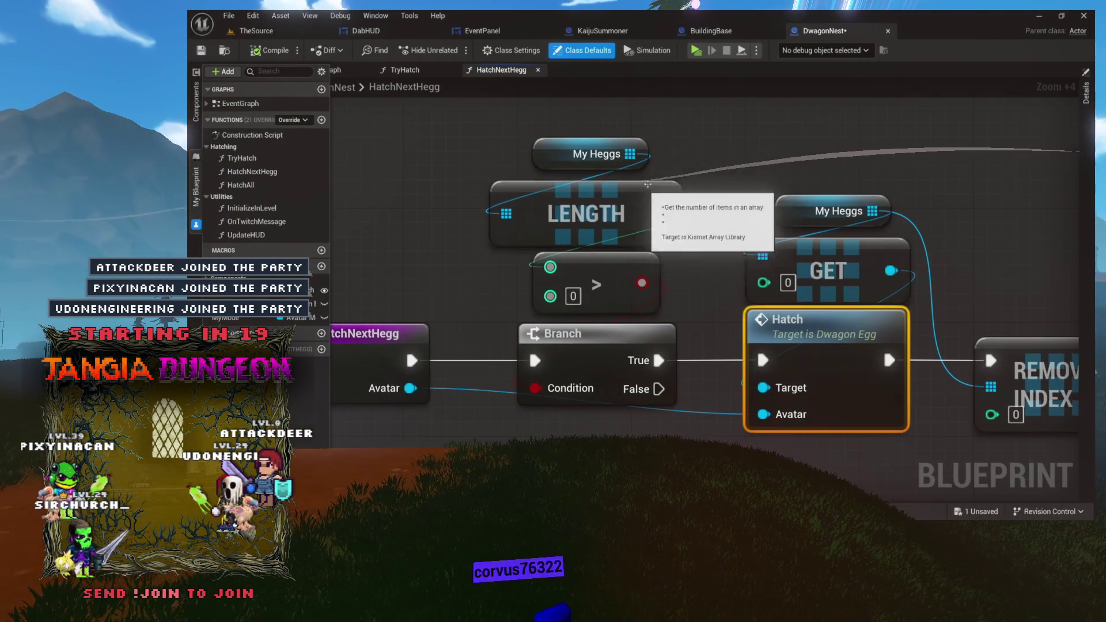
drag(689, 157, 597, 304)
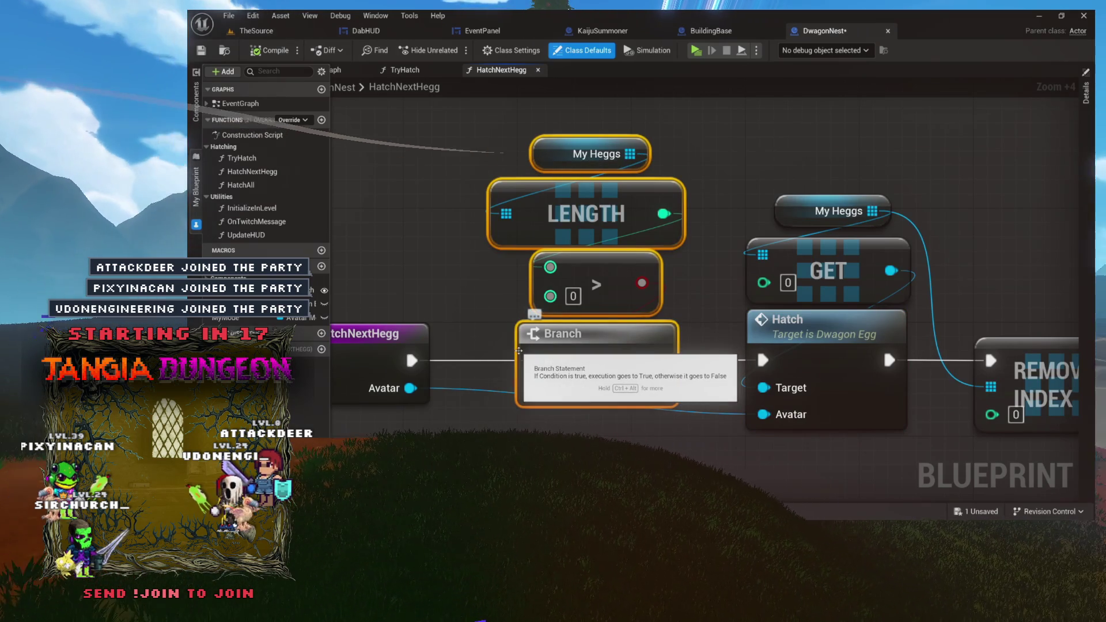
mouse_move(973, 176)
mouse_down()
mouse_move(837, 354)
mouse_move(812, 335)
mouse_up()
Open the Dwagon Egg's Hatch function graph from the Hatch node.
click(816, 257)
mouse_move(816, 257)
mouse_down()
mouse_move(740, 252)
mouse_move(658, 328)
mouse_move(604, 309)
mouse_up()
mouse_move(571, 381)
mouse_down()
mouse_move(579, 296)
mouse_move(694, 297)
mouse_up()
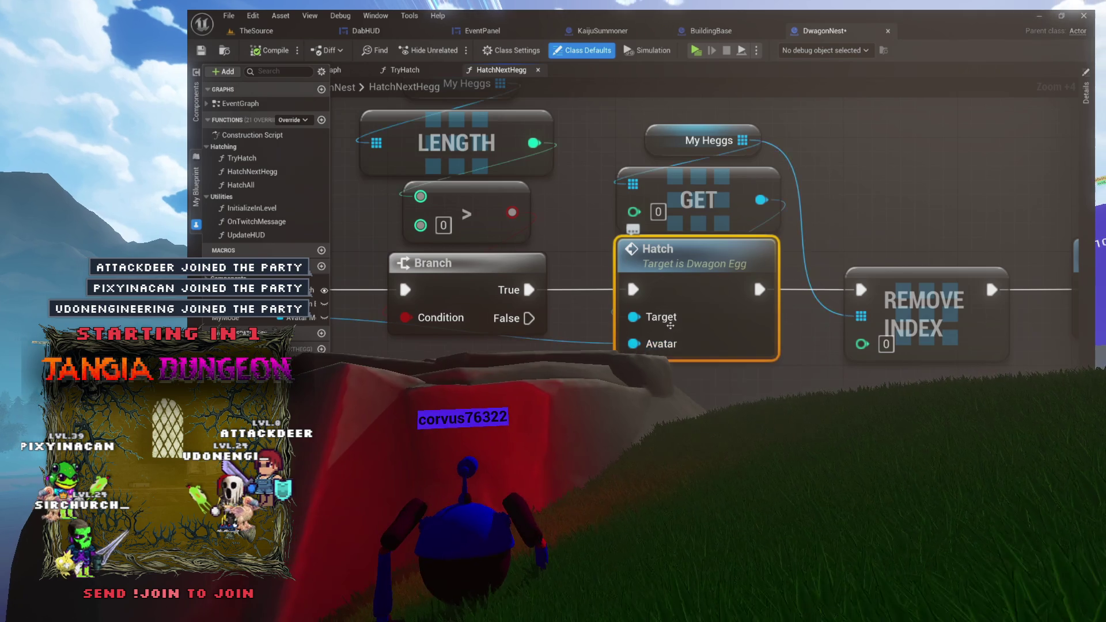
double_click(691, 288)
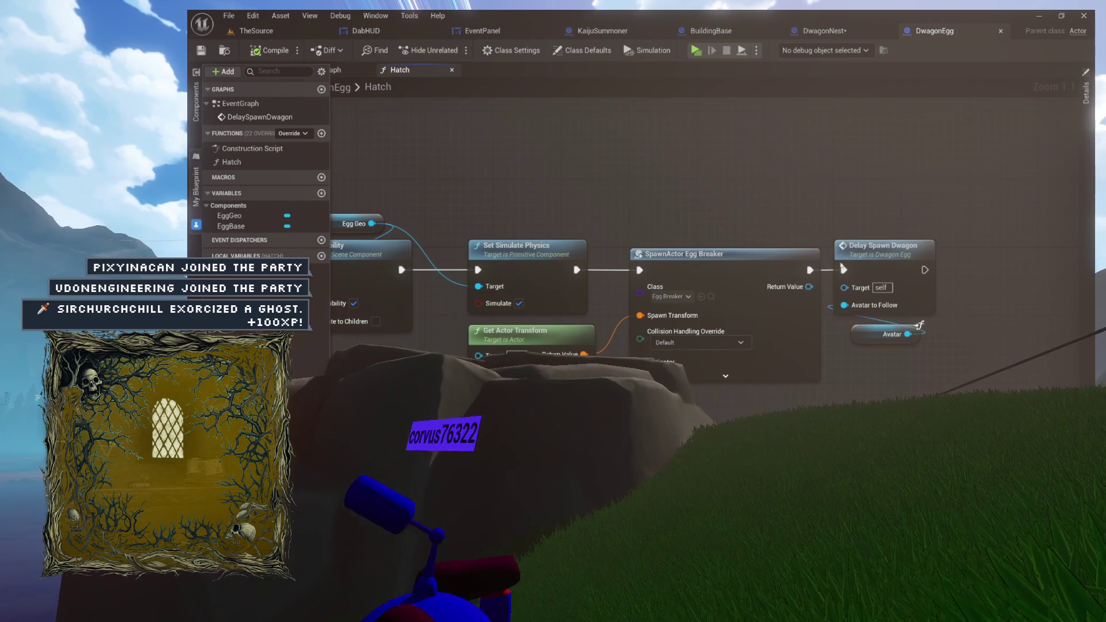
Jump to the DelaySpawnDwagon event and locate the SpawnActor Dwagon Baby node.
drag(703, 260, 926, 247)
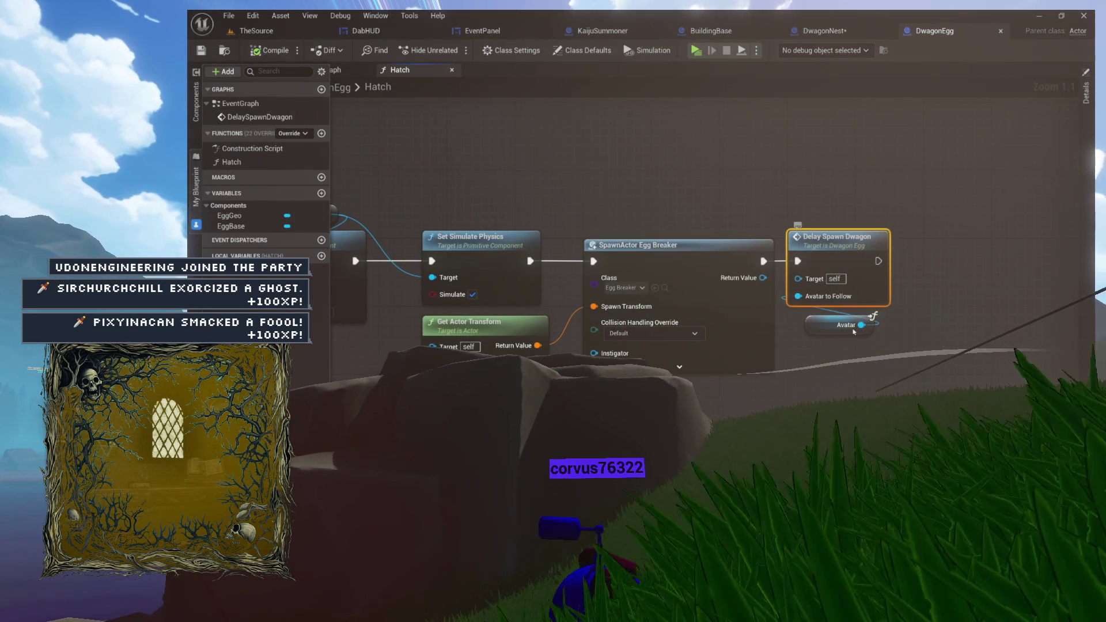
double_click(836, 246)
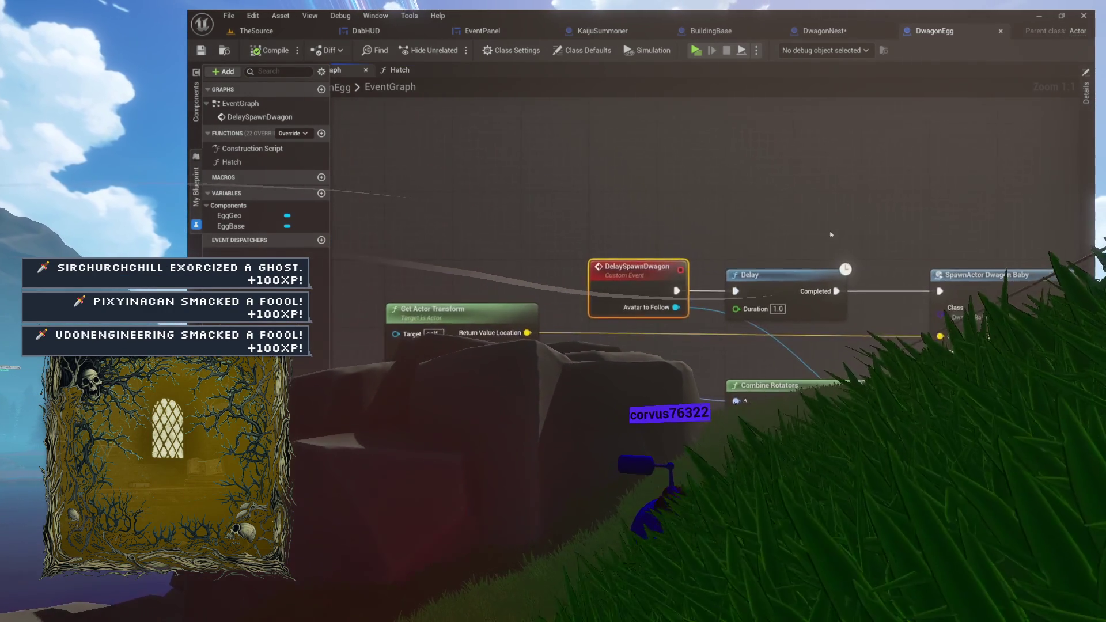
drag(627, 176, 387, 161)
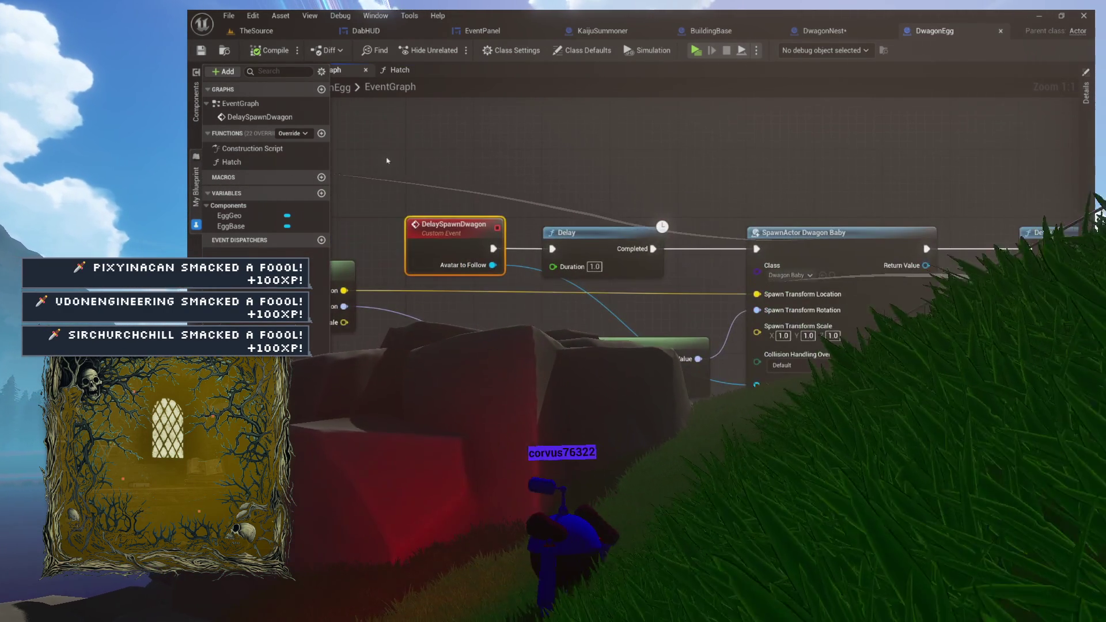
scroll(921, 320, up, 5)
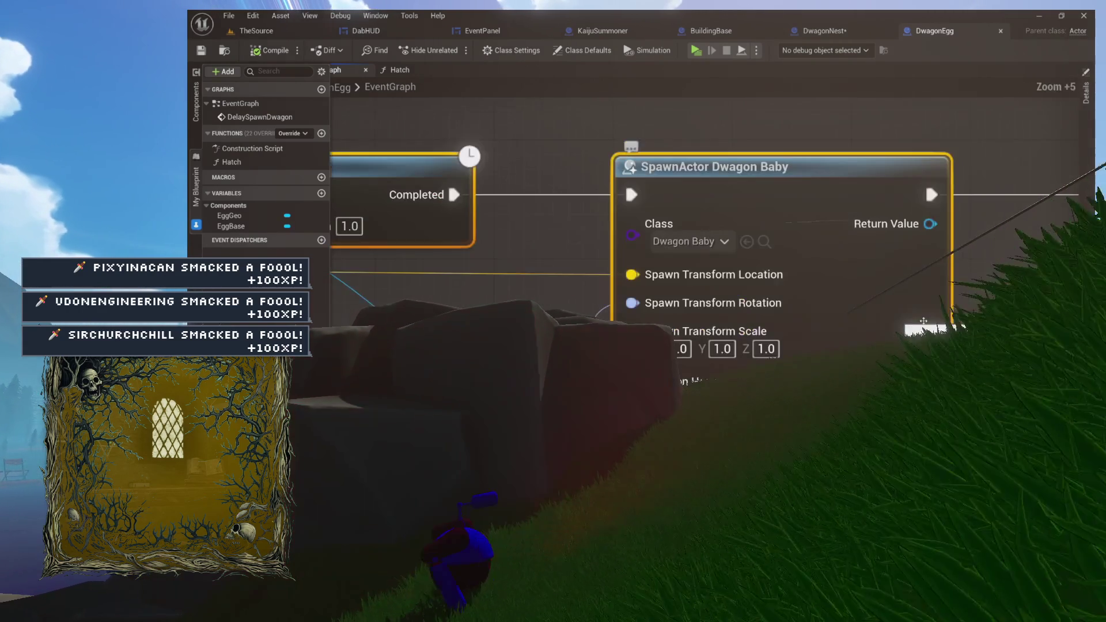
scroll(663, 288, down, 8)
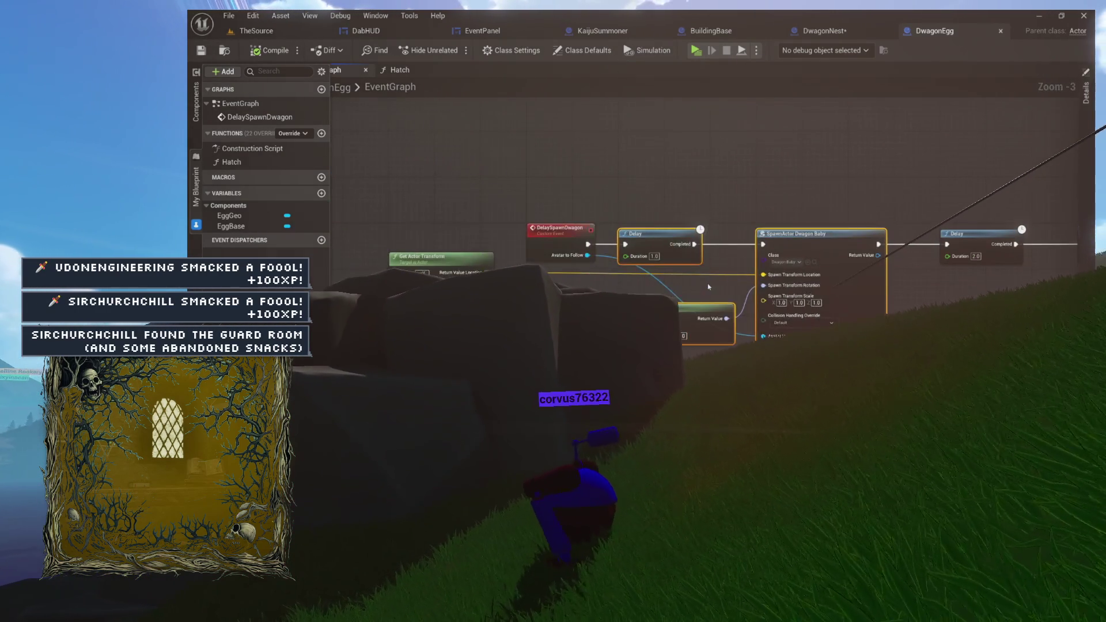
scroll(544, 256, up, 8)
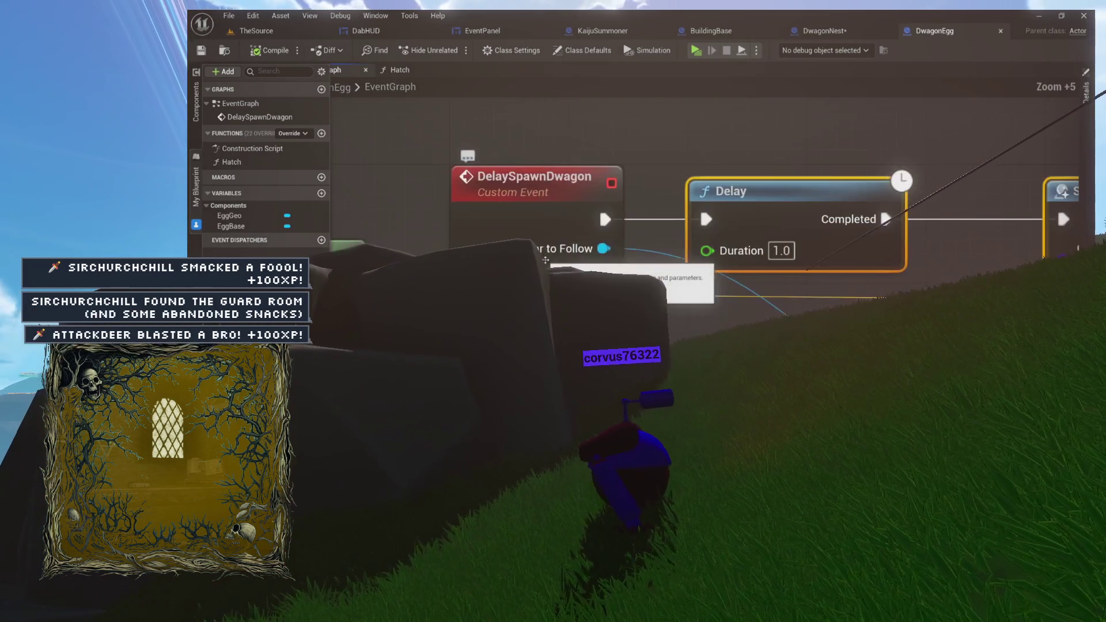
drag(544, 252, 242, 252)
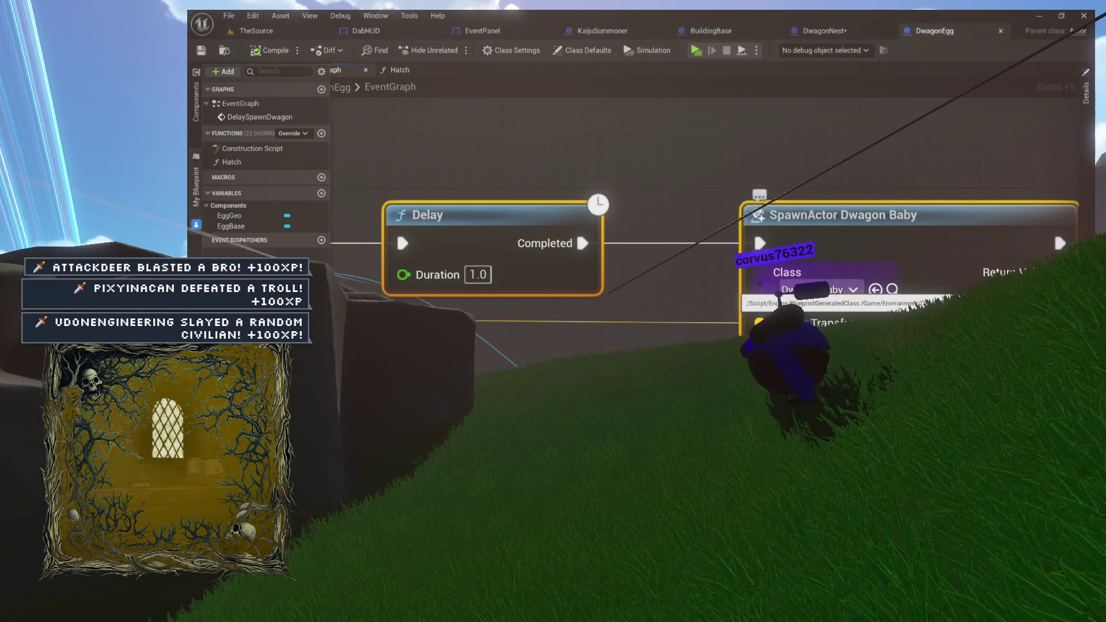
scroll(908, 213, down, 5)
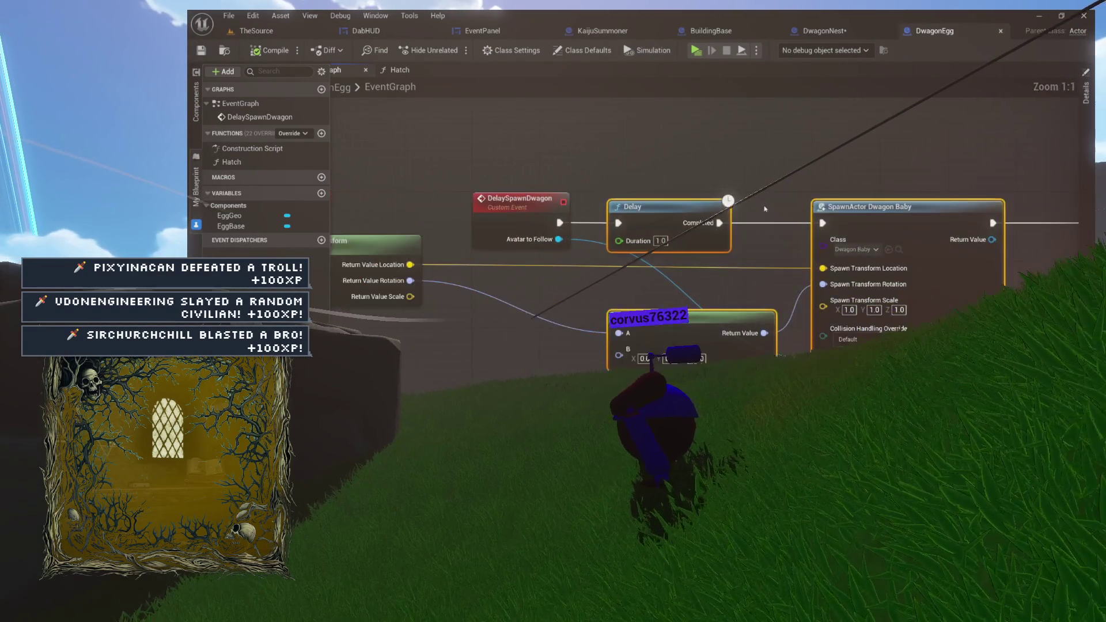
scroll(627, 242, down, 4)
Move the spawn, delay and destroy nodes right and set the spawned class to DwagonBaby.
drag(986, 180, 713, 313)
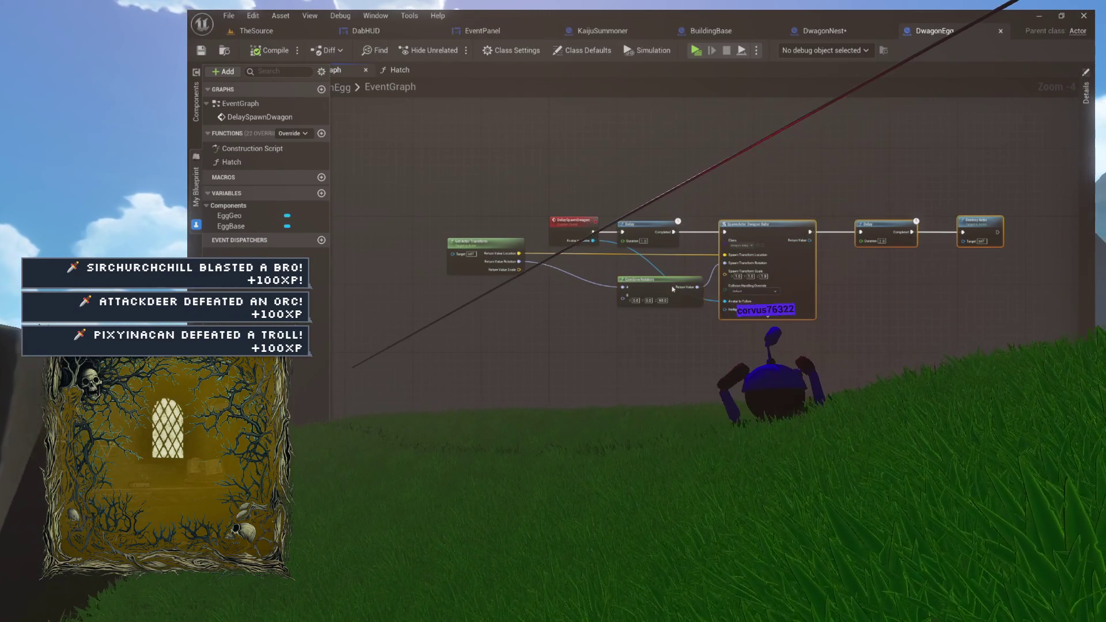
drag(743, 219, 853, 223)
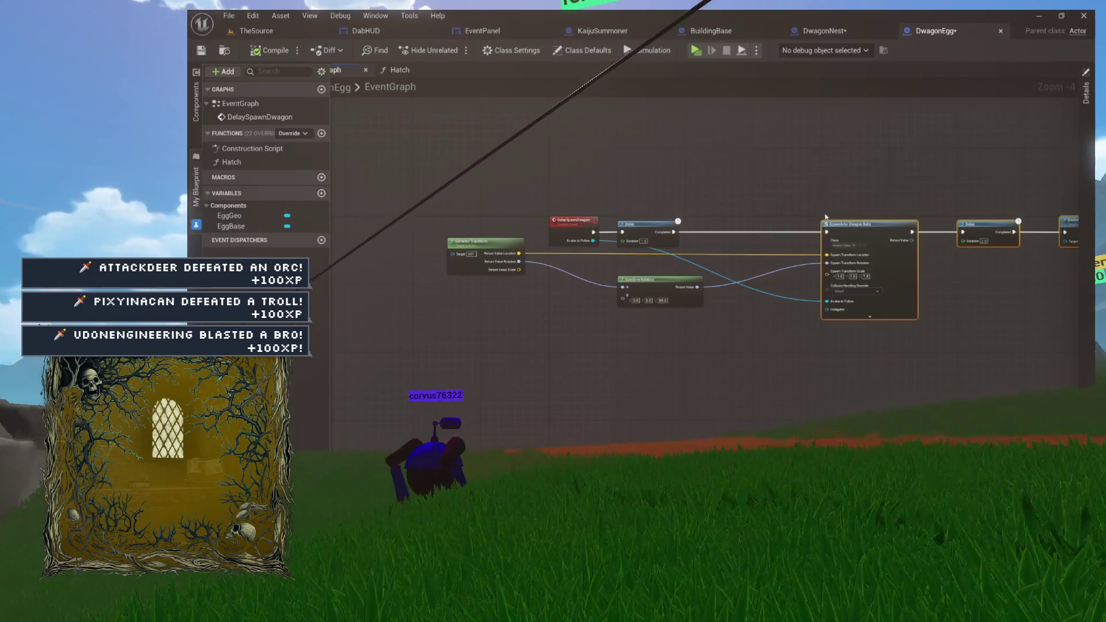
scroll(720, 229, up, 3)
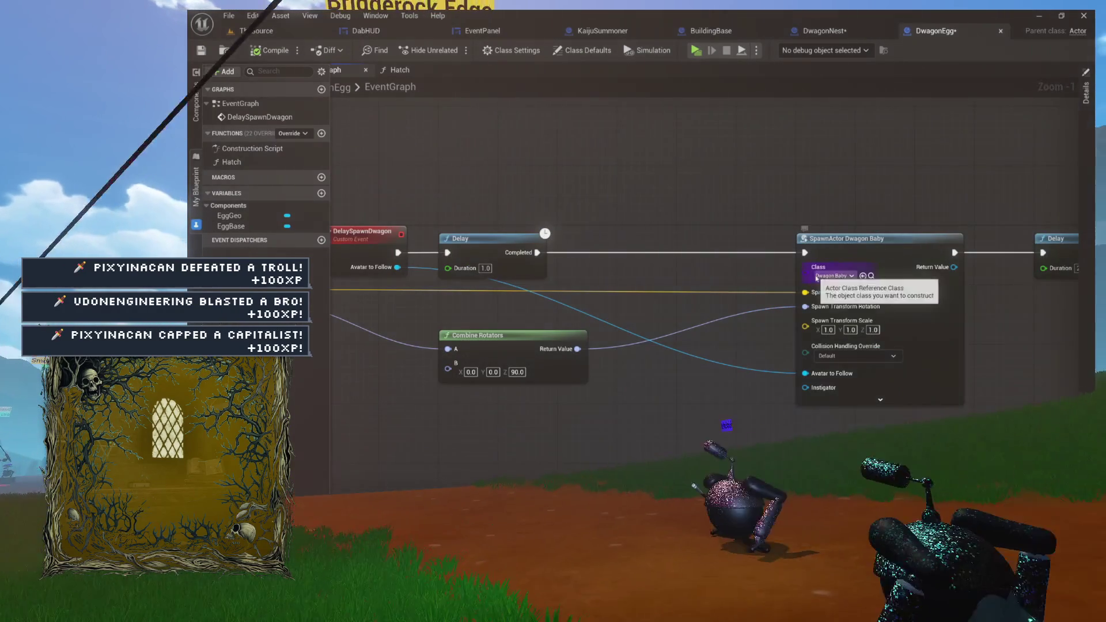
drag(530, 337, 606, 381)
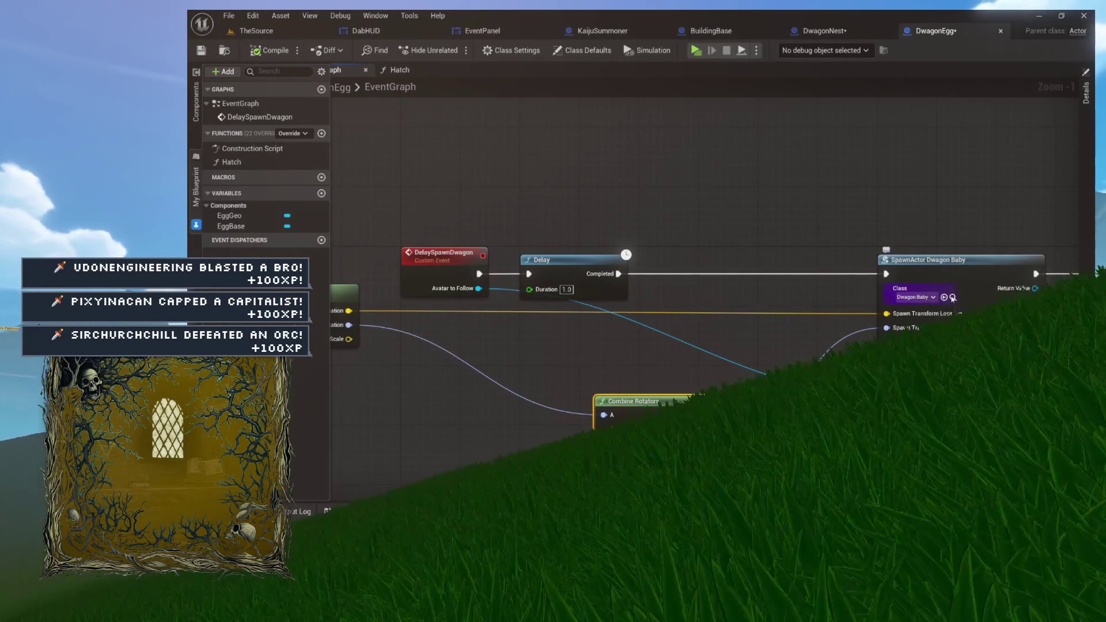
key(ctrl+space)
mouse_move(658, 351)
mouse_down()
mouse_move(668, 339)
mouse_move(907, 300)
mouse_move(885, 294)
mouse_up()
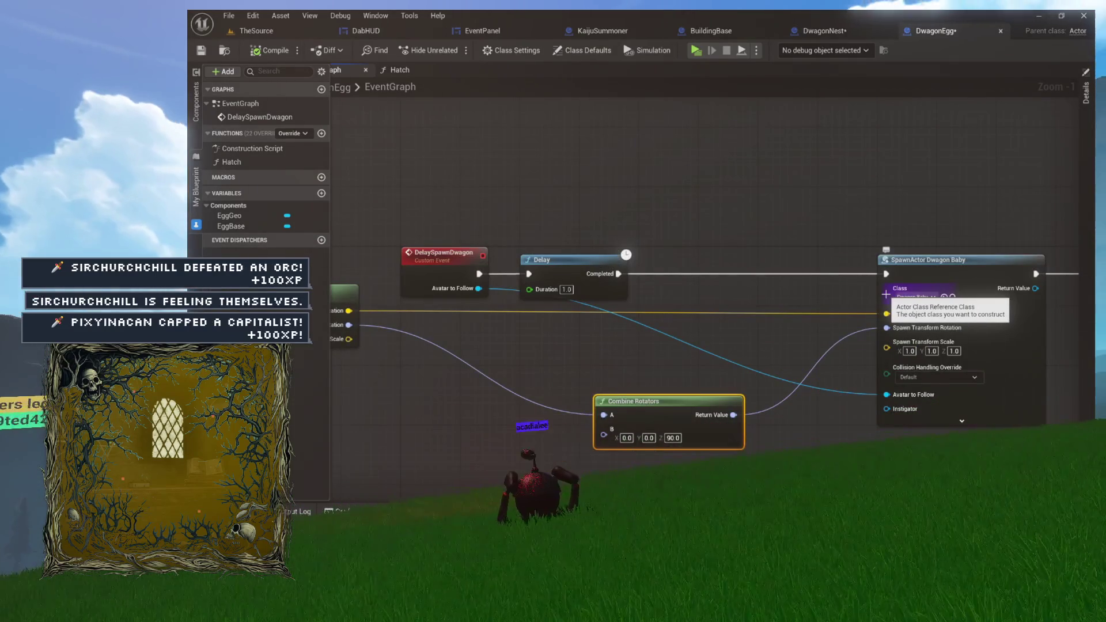
Add a Get Chatter Name node fed by DelaySpawnDwagon's Avatar to Follow.
drag(601, 281, 686, 339)
text(get )
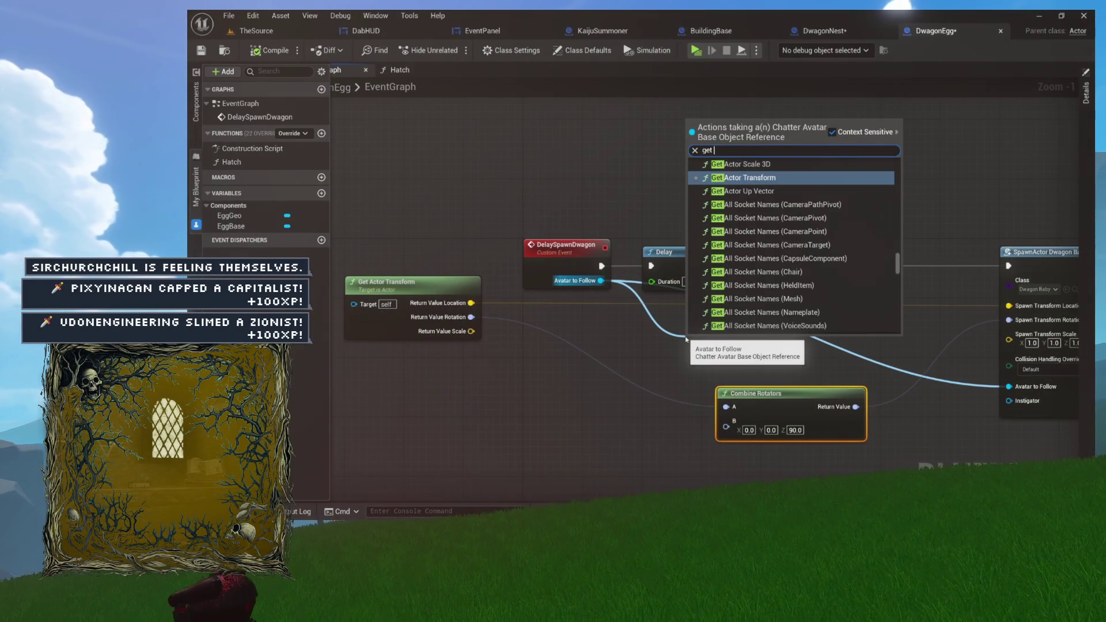
text(chattern)
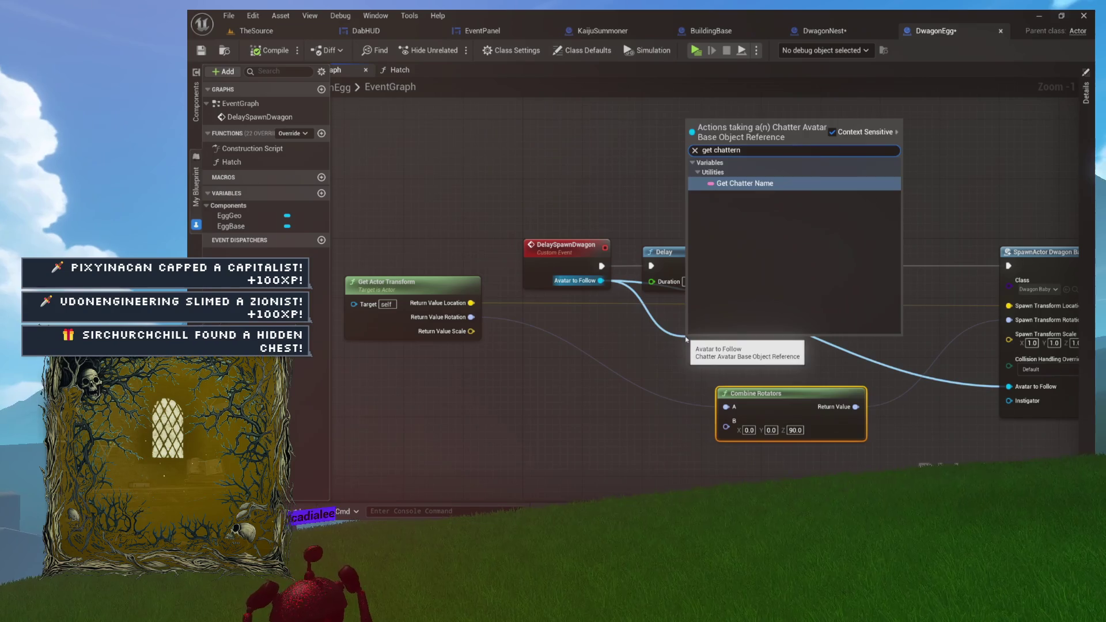
key(Return)
scroll(765, 334, up, 8)
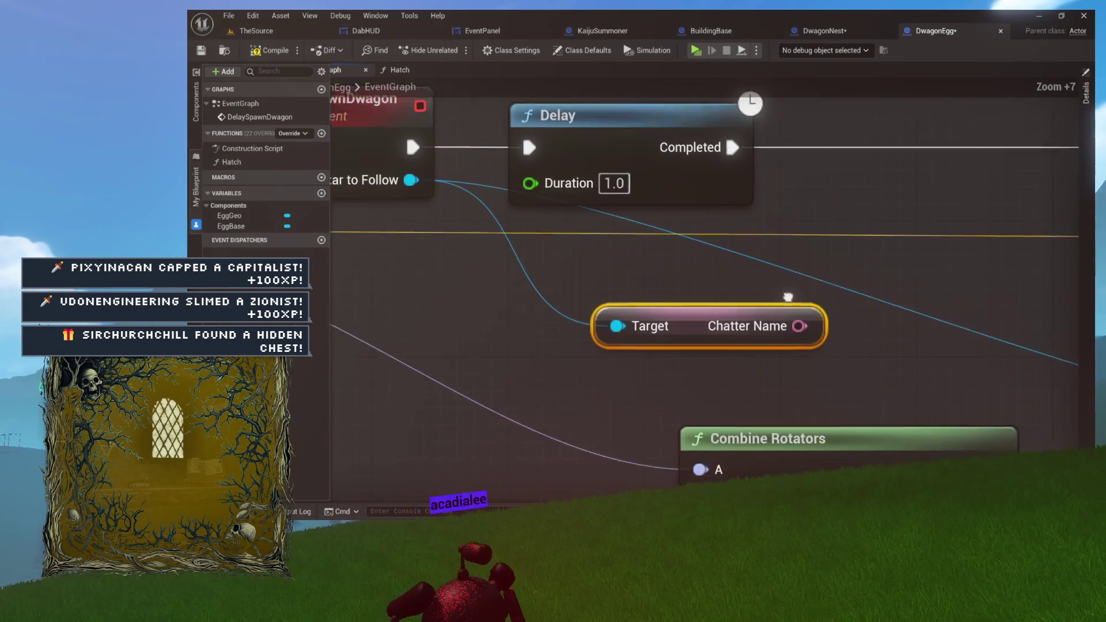
Reposition the Chatter Name node, then add an Equal node and delete it again.
drag(709, 314, 669, 299)
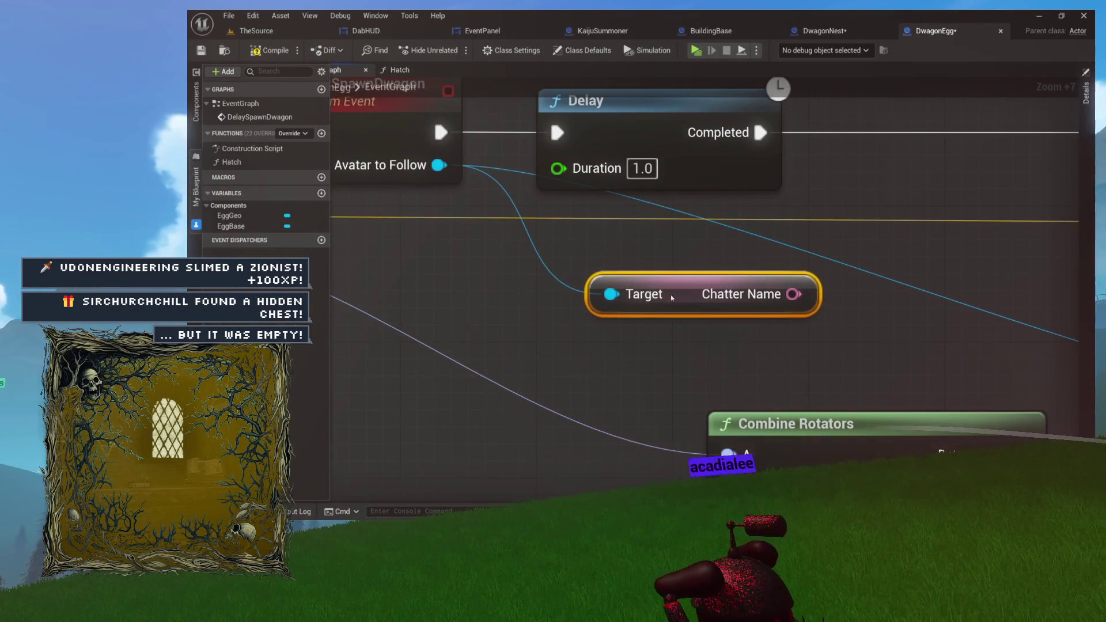
scroll(724, 296, down, 5)
mouse_move(668, 385)
mouse_down()
mouse_move(707, 231)
mouse_move(713, 246)
mouse_move(572, 399)
mouse_up()
drag(661, 380, 723, 365)
text(equ)
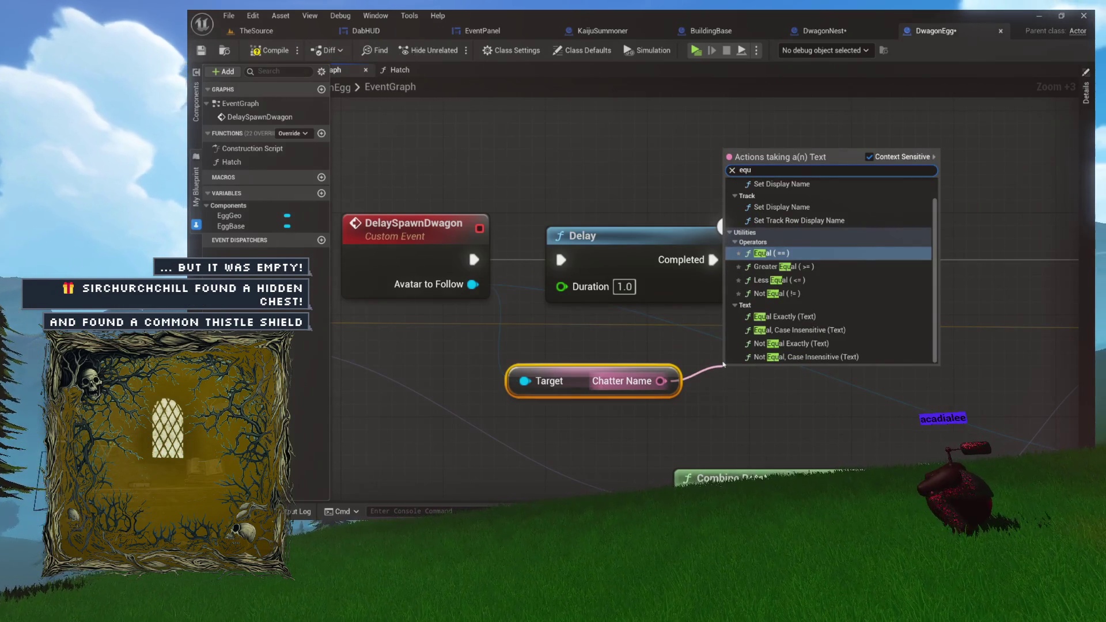
key(Return)
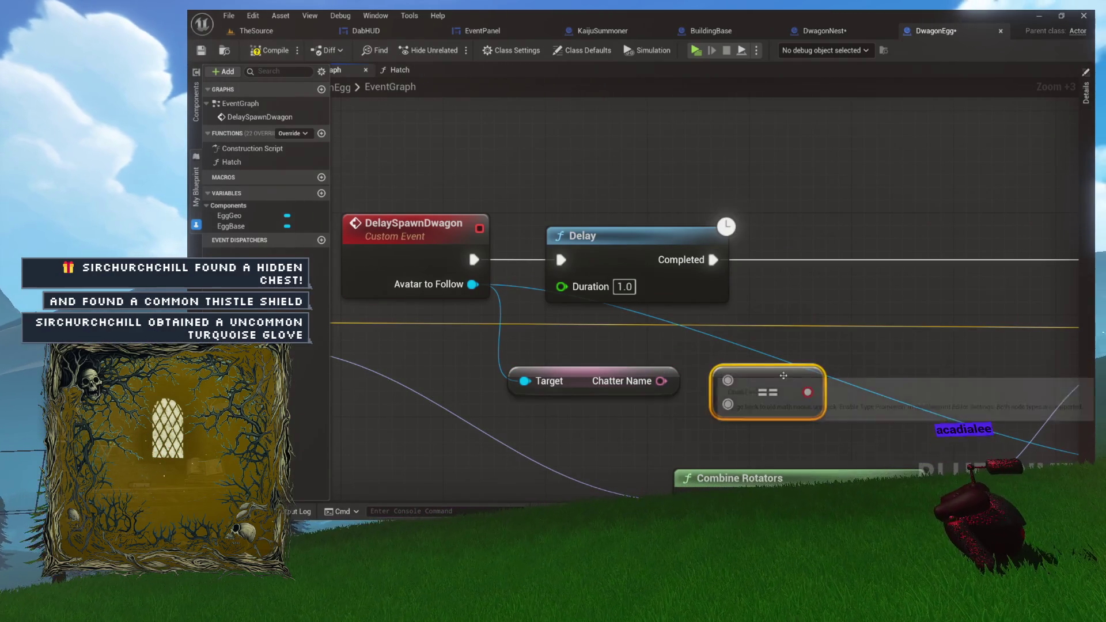
key(Delete)
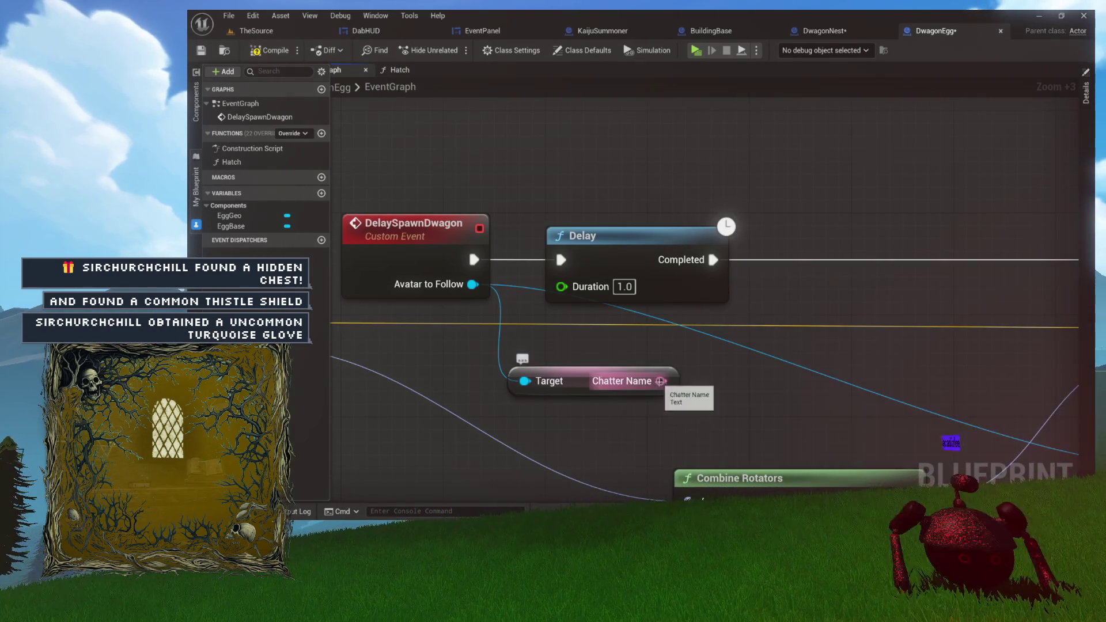
Convert Chatter Name with To String (Text) and compare the string using an Equal node.
drag(661, 381, 711, 377)
text(equ)
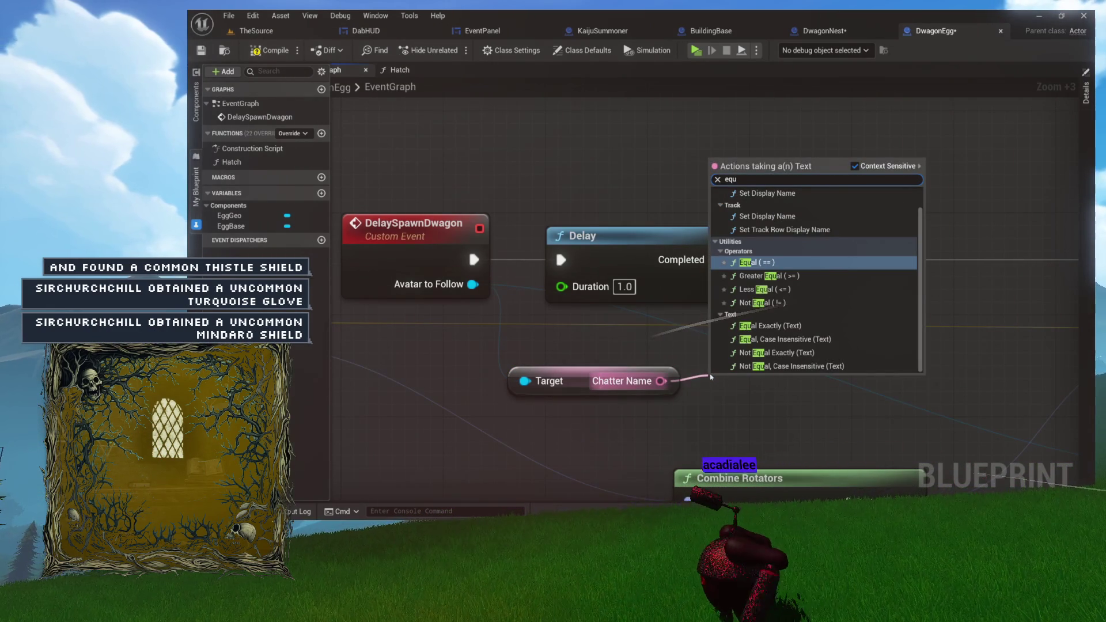
key(BackSpace)
key(BackSpace)
text(string)
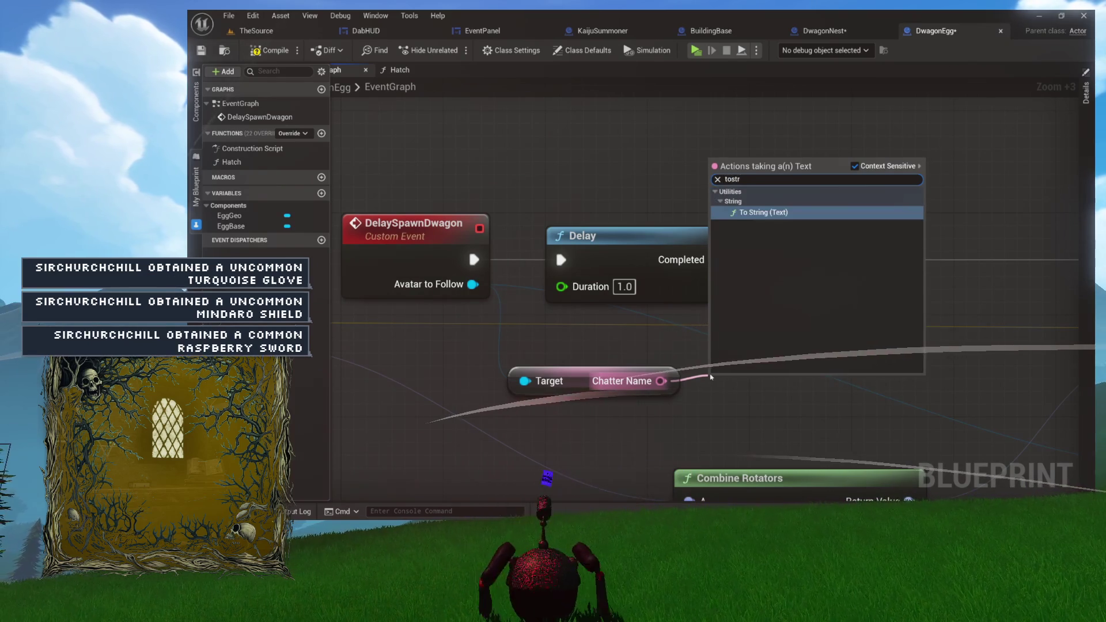
key(Return)
drag(642, 370, 733, 359)
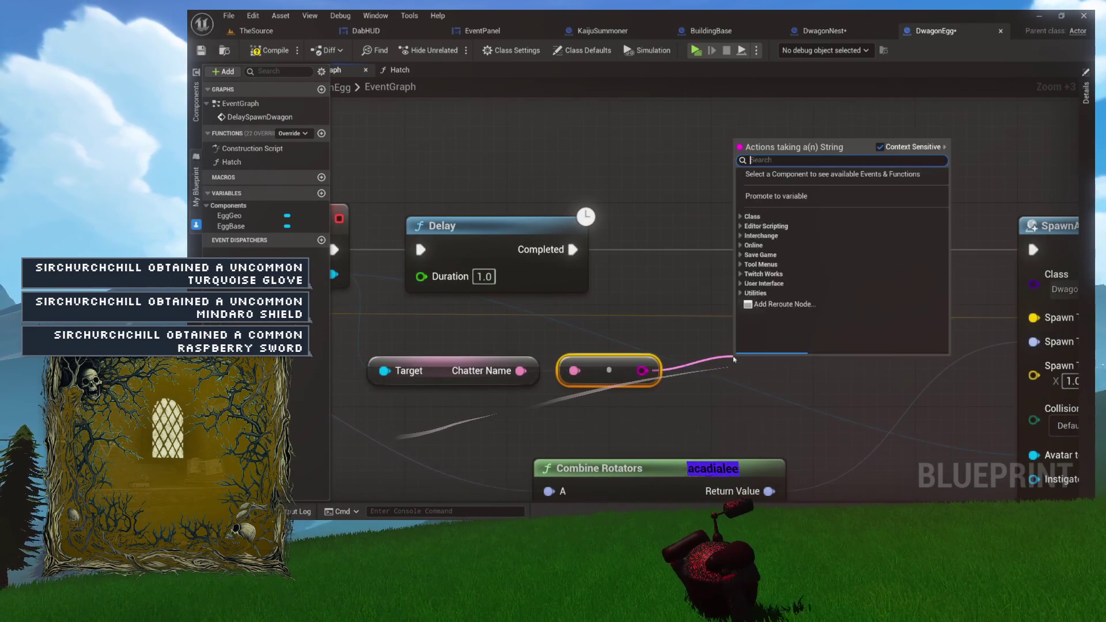
text(equal)
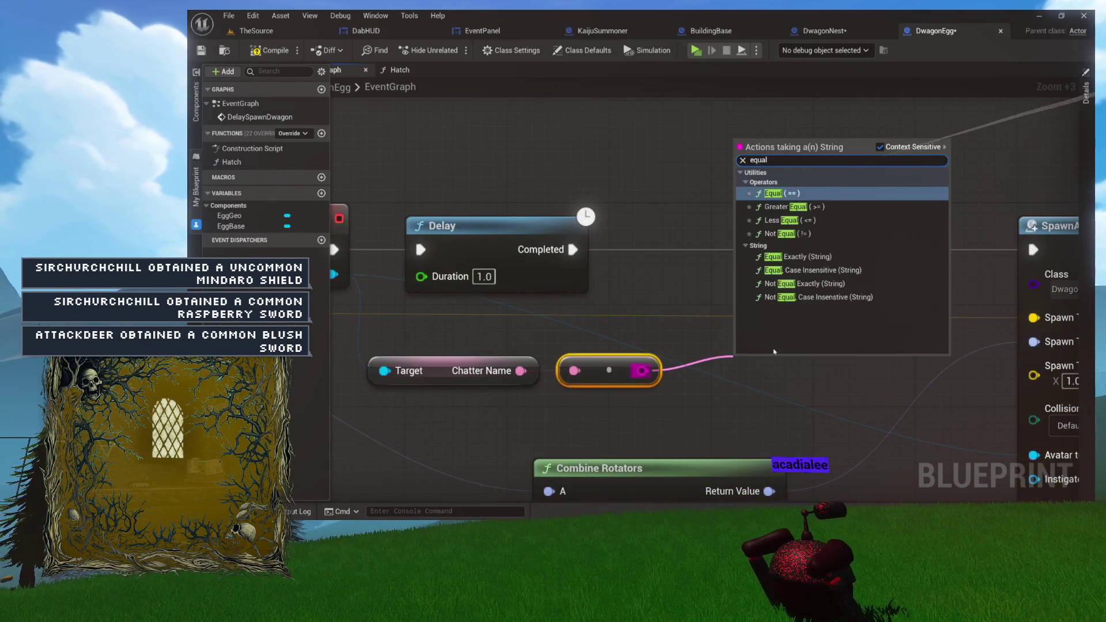
key(Return)
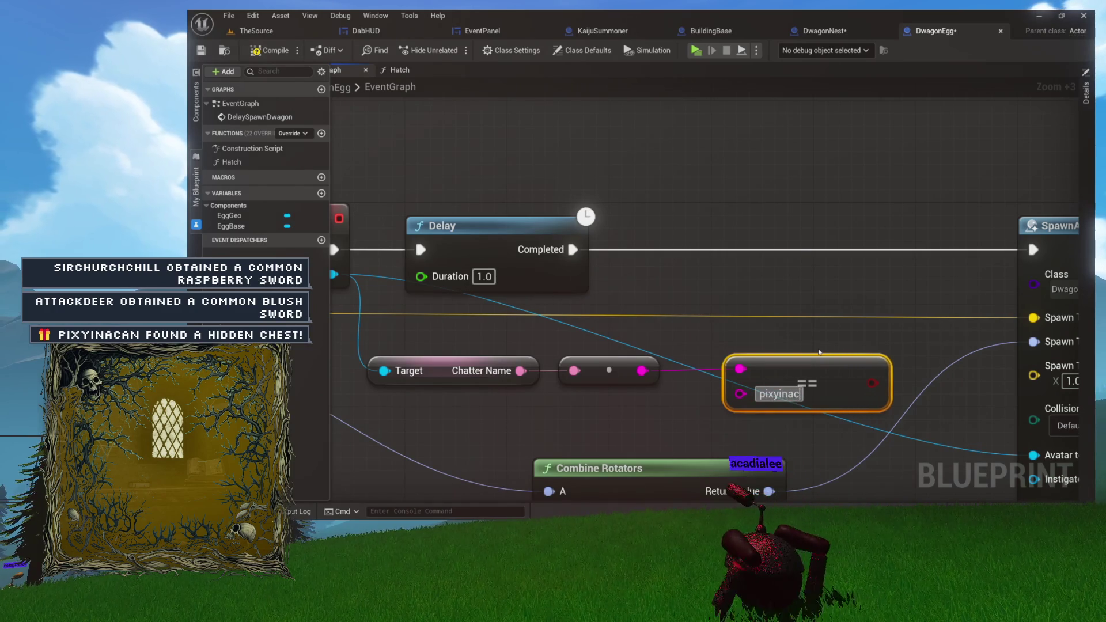
scroll(863, 288, up, 4)
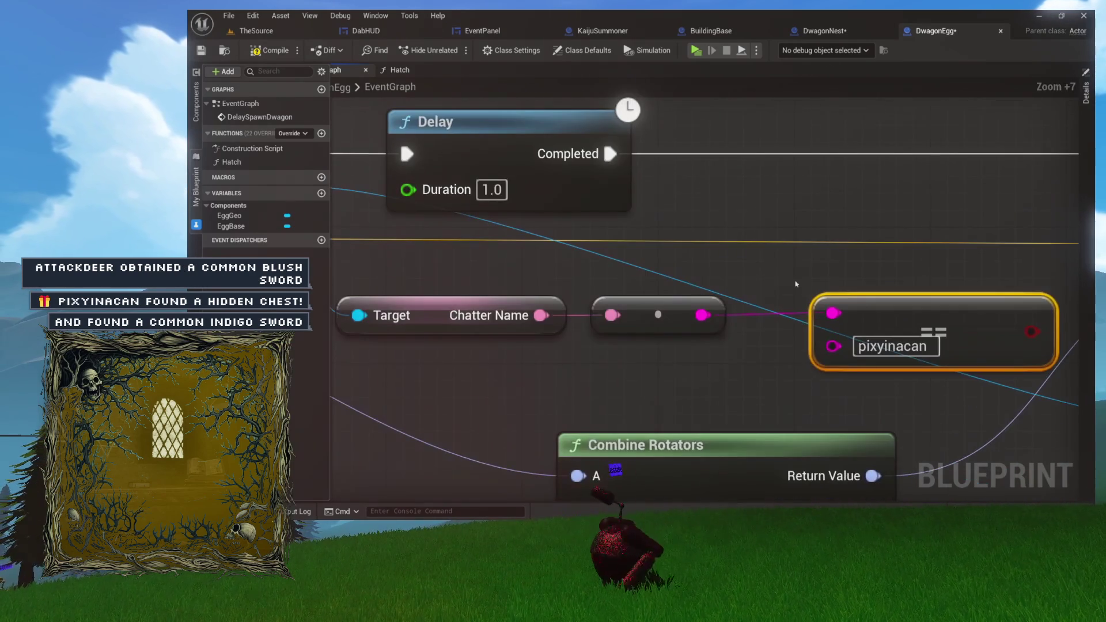
drag(511, 283, 900, 370)
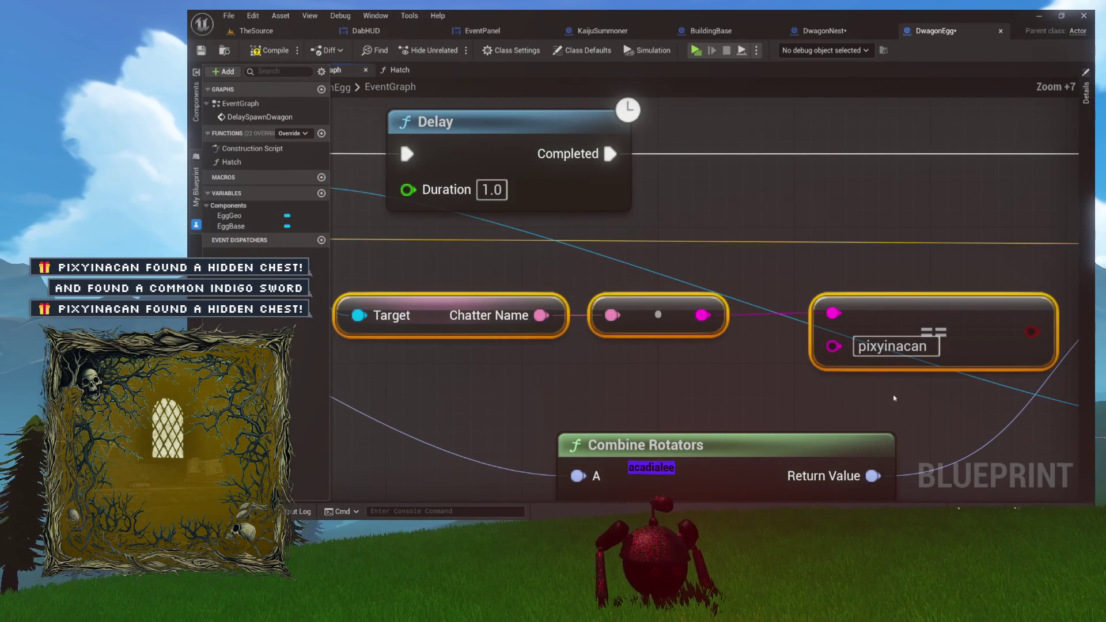
drag(894, 431, 851, 364)
scroll(854, 326, down, 4)
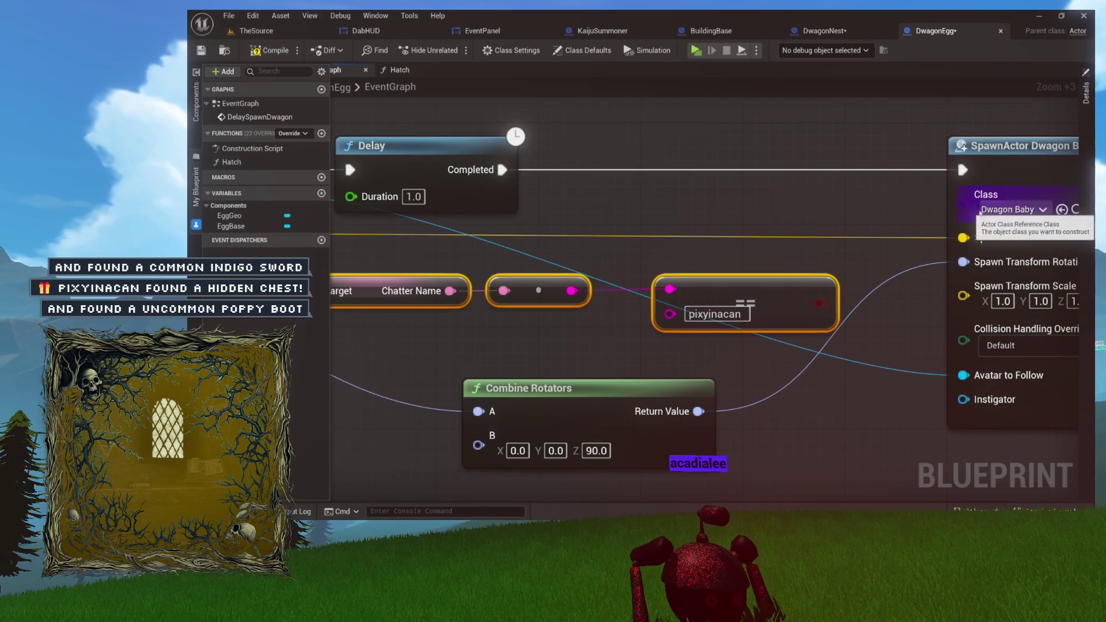
drag(431, 299, 580, 286)
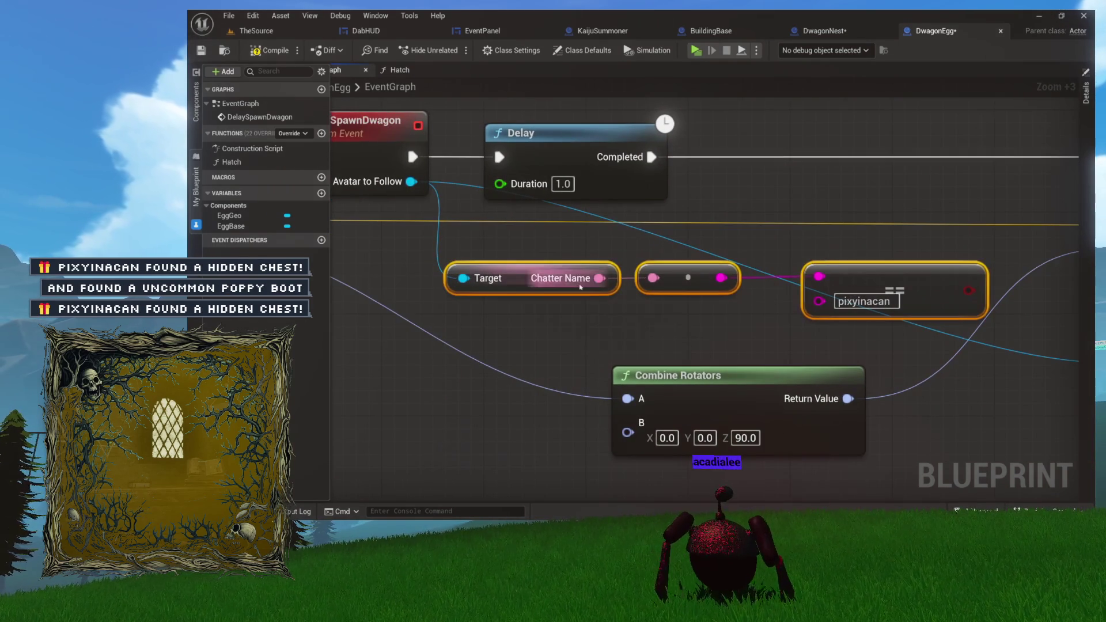
mouse_move(937, 266)
mouse_down()
mouse_move(782, 263)
mouse_move(710, 244)
mouse_move(758, 253)
mouse_move(509, 262)
mouse_move(497, 273)
mouse_up()
Add a Select node feeding SpawnActor's Class pin.
key(ctrl+space)
click(950, 208)
mouse_move(858, 205)
mouse_down()
mouse_move(758, 235)
mouse_move(609, 201)
mouse_move(692, 210)
mouse_up()
text(select)
key(Return)
Wire the pixyinacan check into the Select Index and nudge the comparison node down.
scroll(609, 201, up, 1)
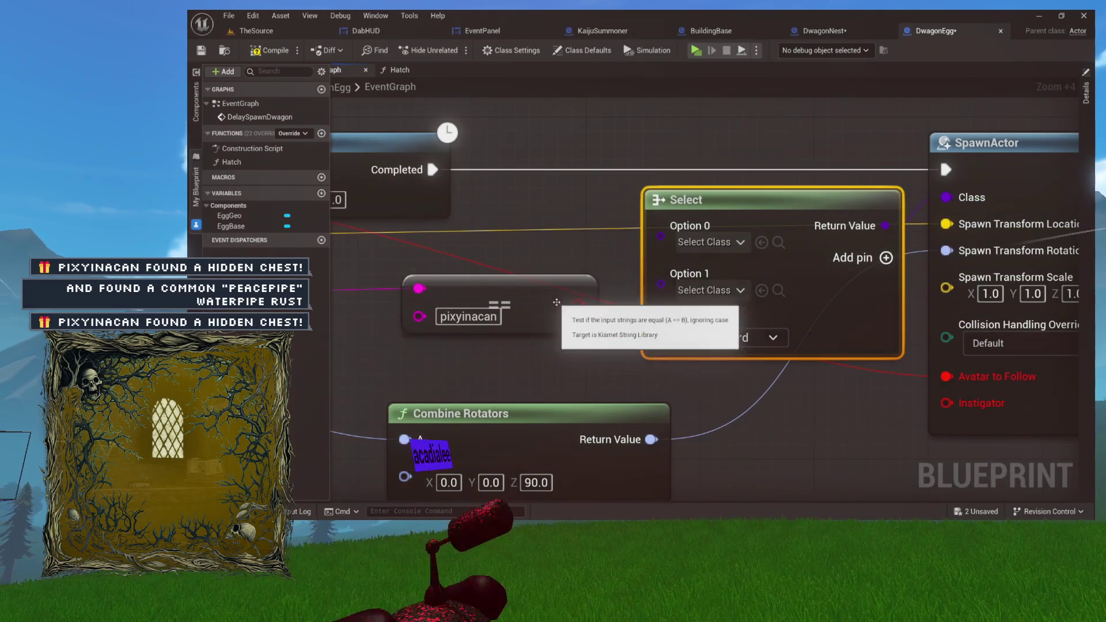
drag(687, 346, 686, 344)
drag(496, 359, 691, 352)
scroll(698, 297, up, 3)
mouse_move(698, 297)
mouse_down()
mouse_move(660, 307)
mouse_move(661, 359)
mouse_up()
mouse_move(596, 301)
mouse_down()
mouse_move(643, 301)
mouse_move(458, 312)
mouse_up()
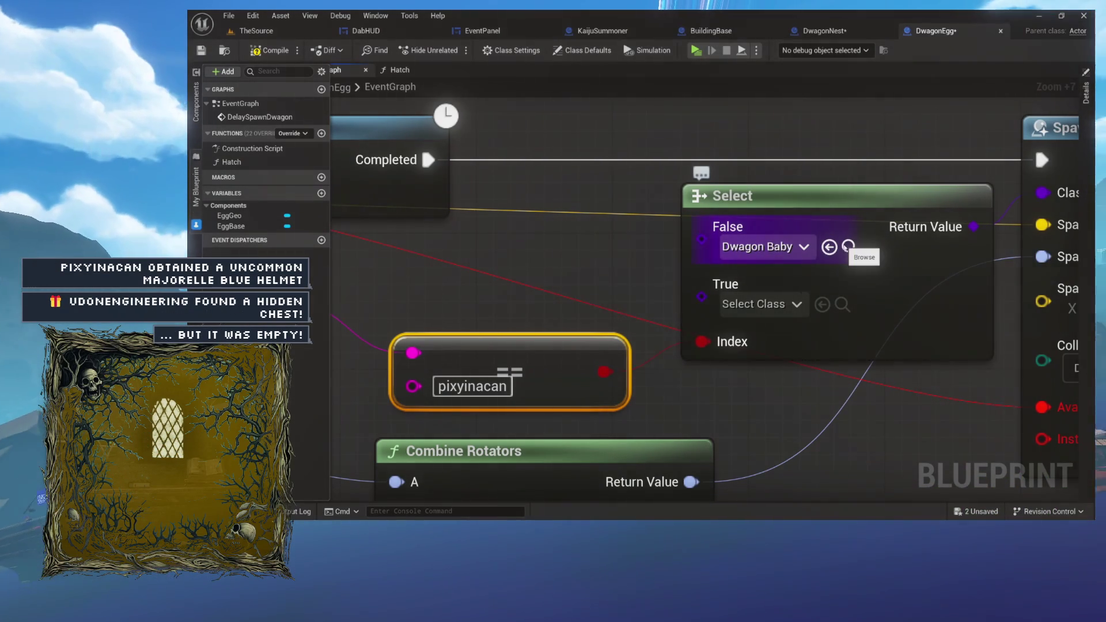
Open the DwagonBaby blueprint and view its dragon model.
click(848, 246)
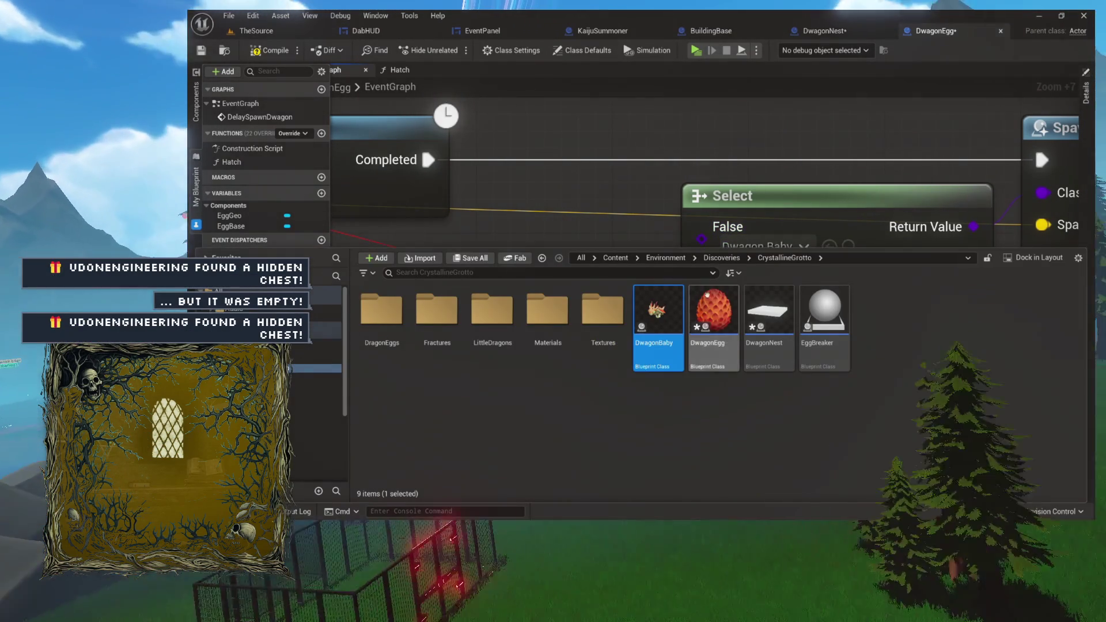
double_click(661, 341)
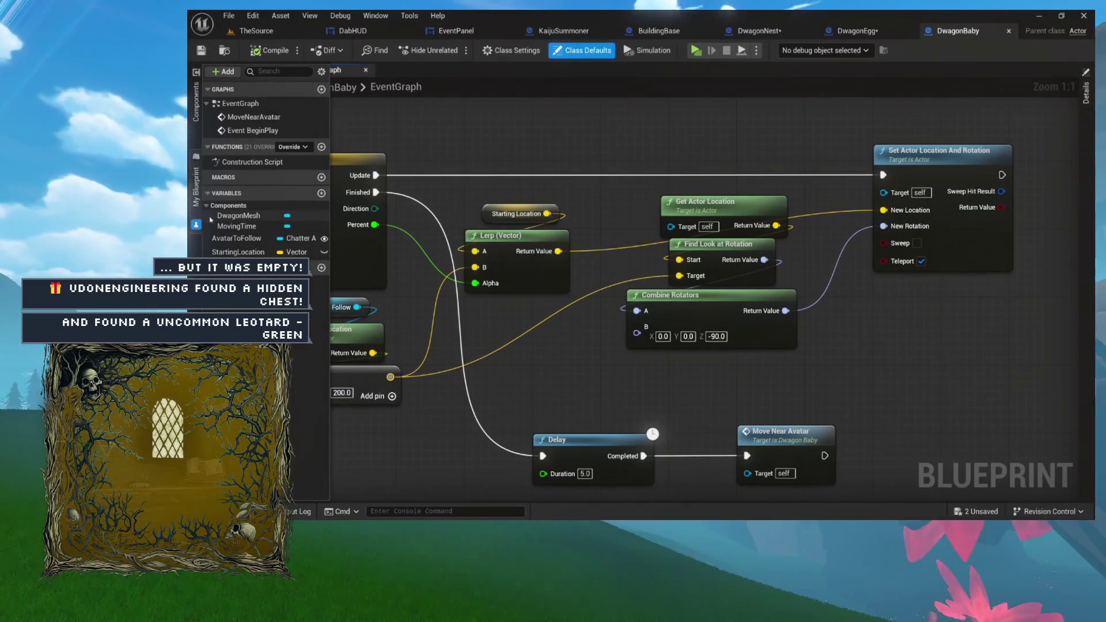
click(273, 76)
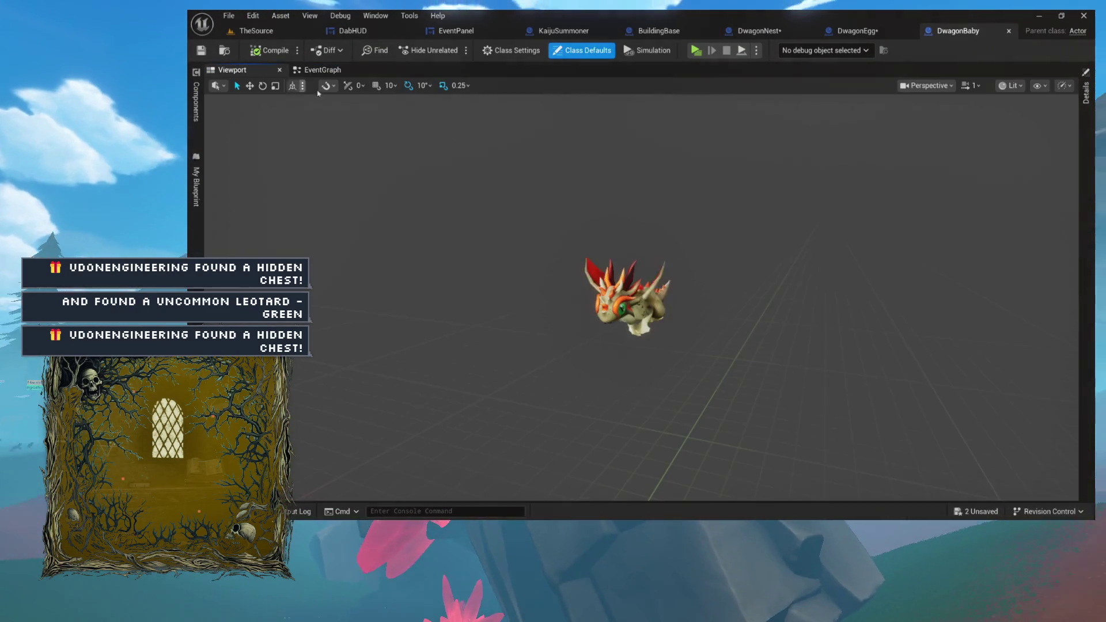
Create a child blueprint of DwagonBaby named PinkDwagon.
key(ctrl+space)
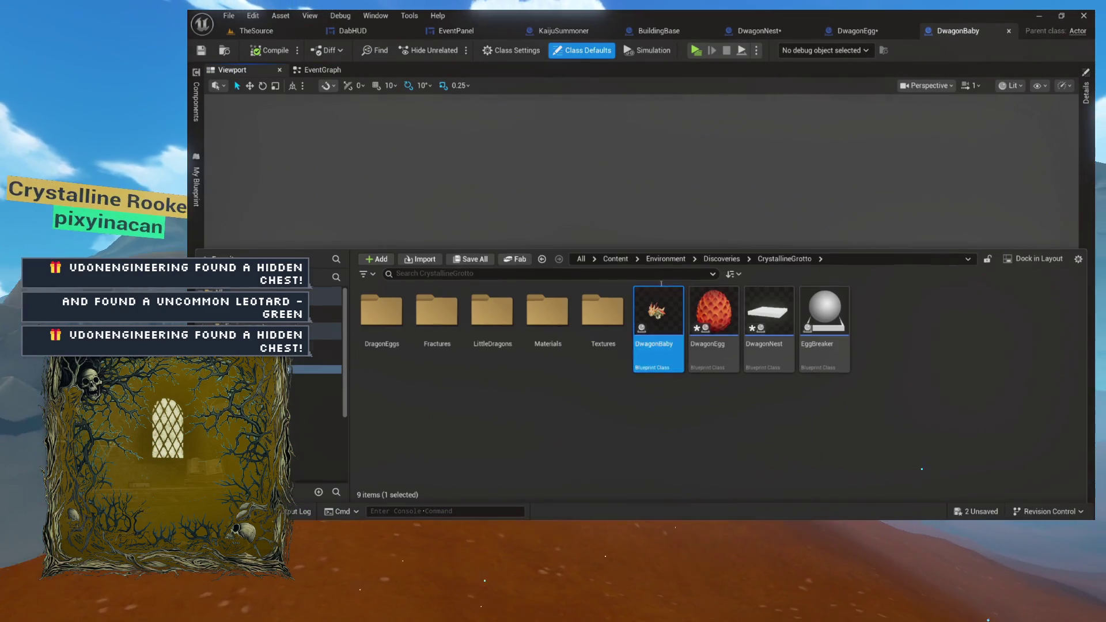
right_click(657, 360)
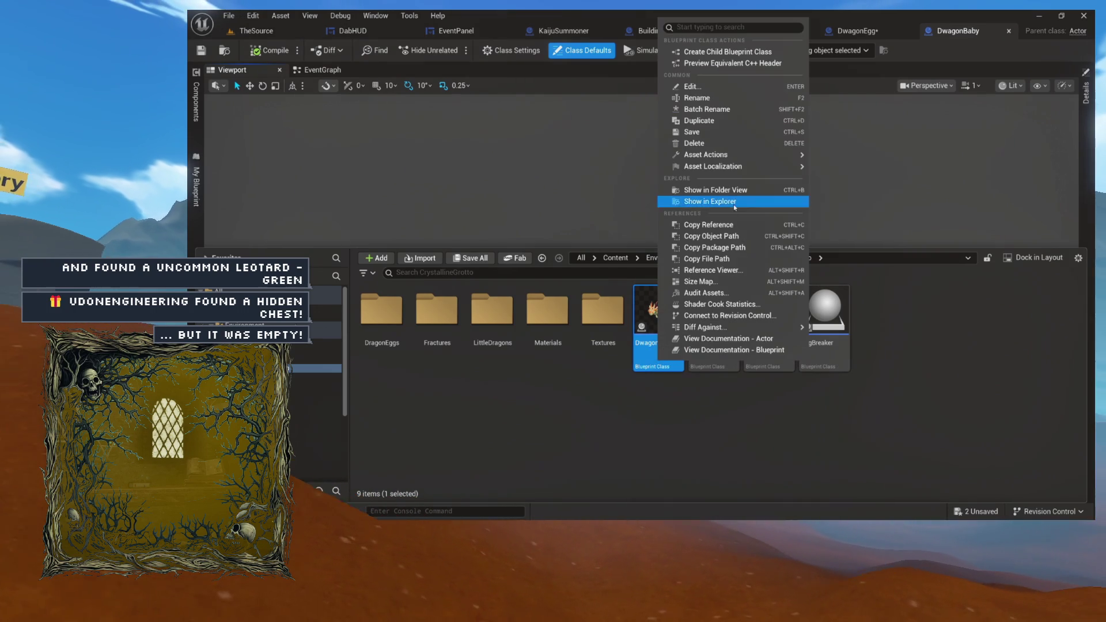
click(724, 51)
text(Dwa)
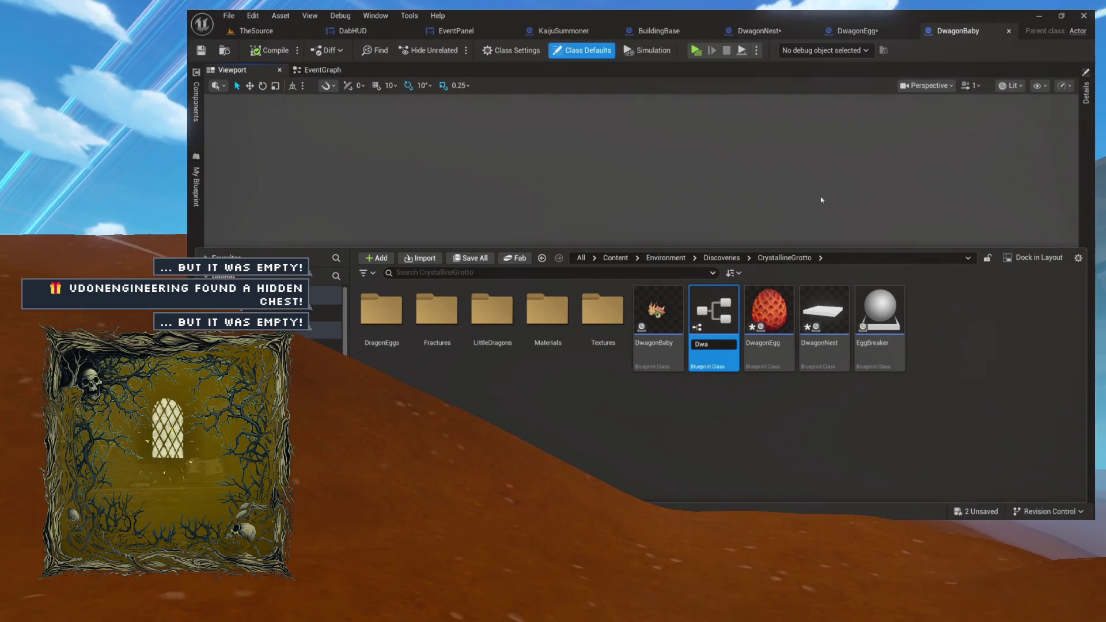
key(BackSpace)
text(Pu)
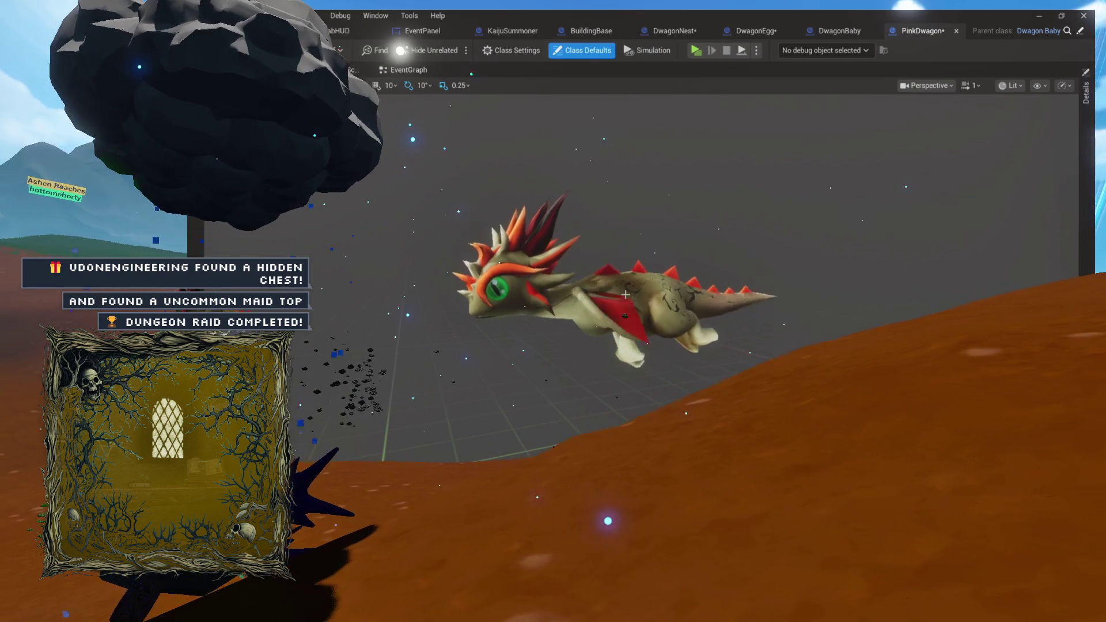
Find the dragon mesh's MI_TD_Toon_Gray material and duplicate it as MI_DwagonPink.
click(667, 270)
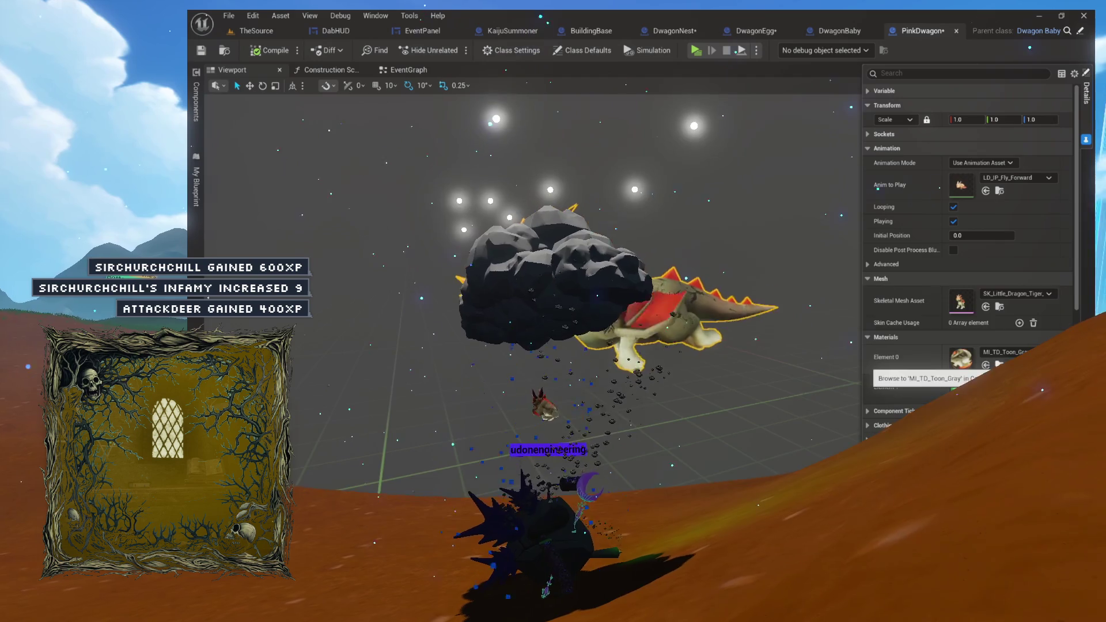
click(999, 365)
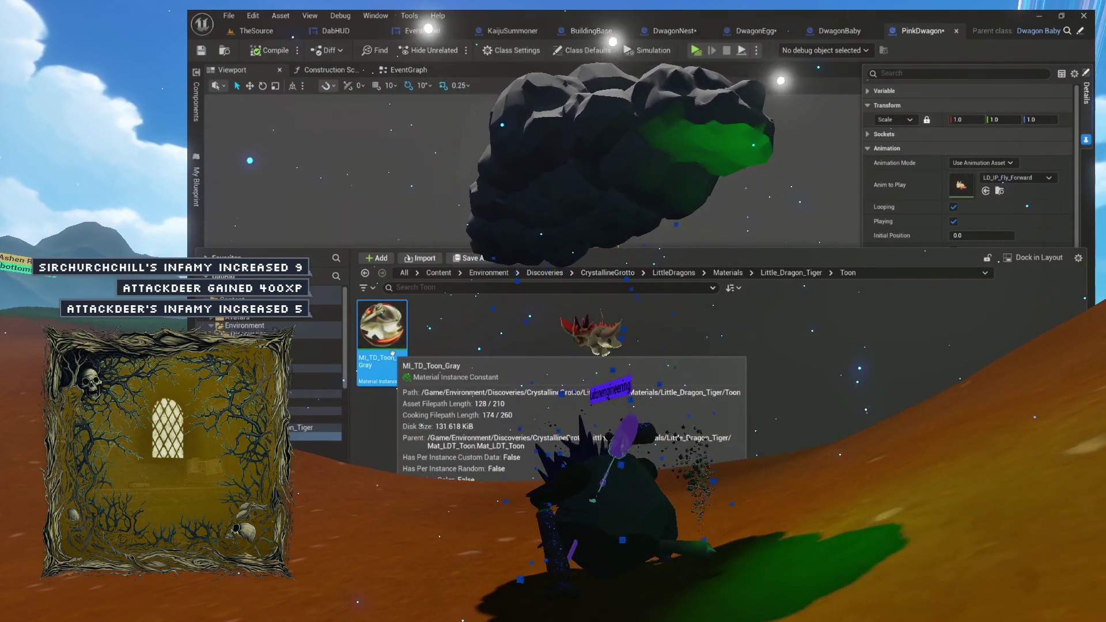
key(ctrl+d)
text(MI_TD_Toon_Gra)
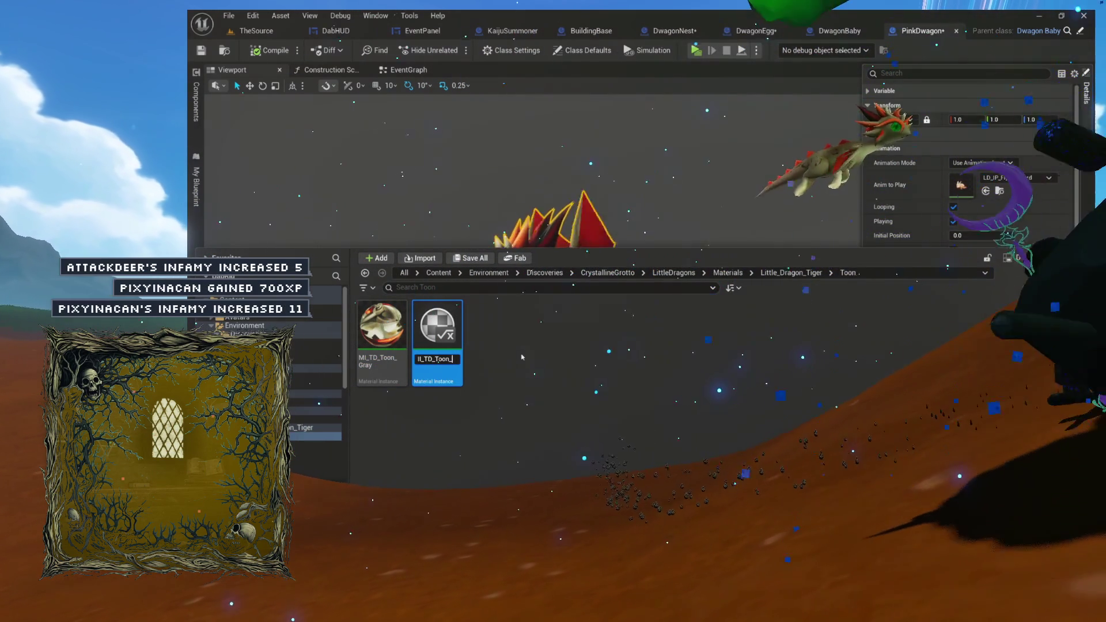
key(BackSpace)
key(BackSpace)
key(BackSpace)
text(DwagonPink)
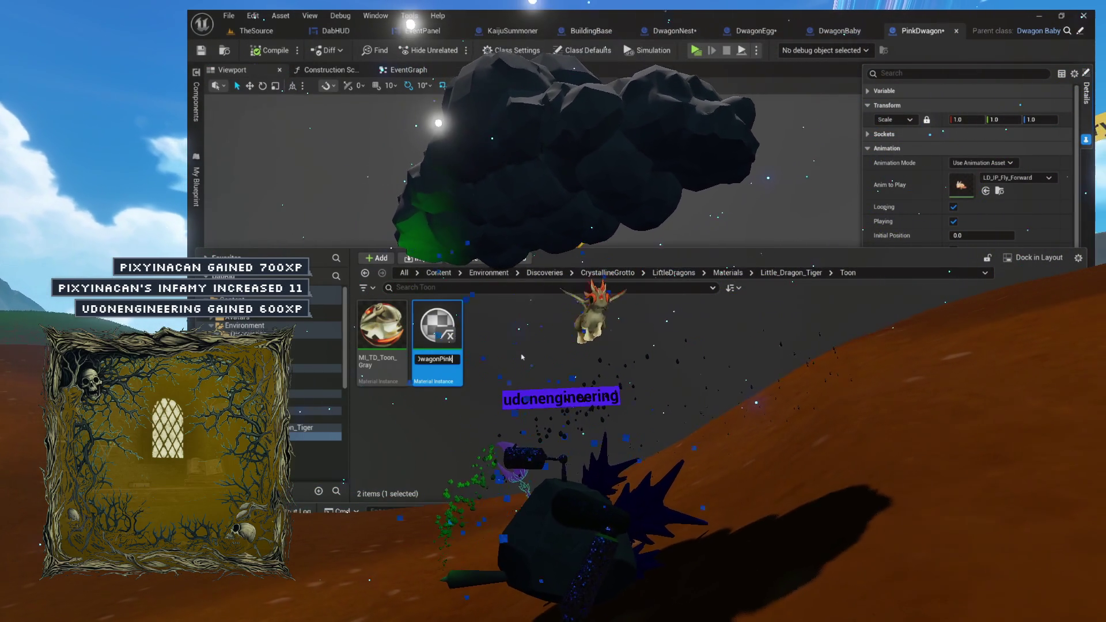
key(Return)
key(Return)
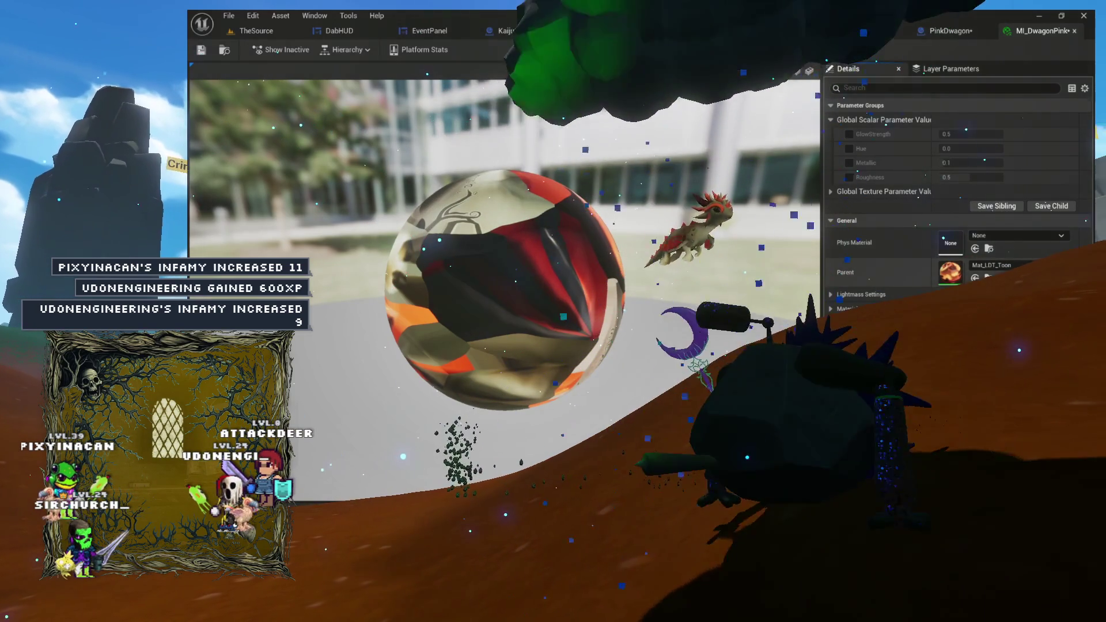
key(ctrl+space)
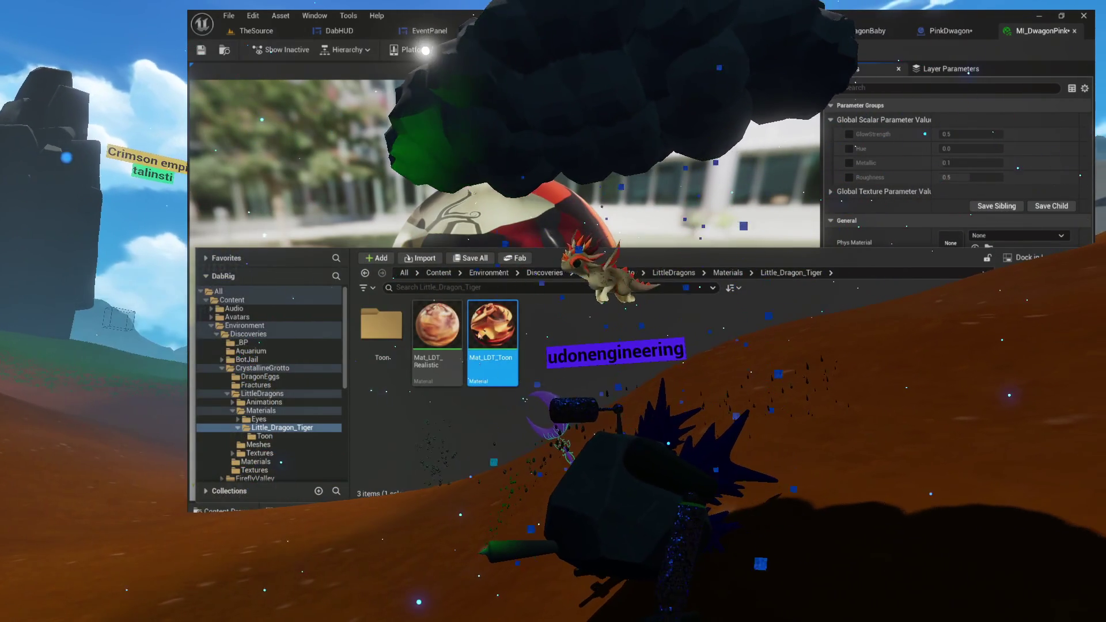
Open the Mat_LDT_Toon material and inspect its Multiply and parameter nodes.
double_click(437, 322)
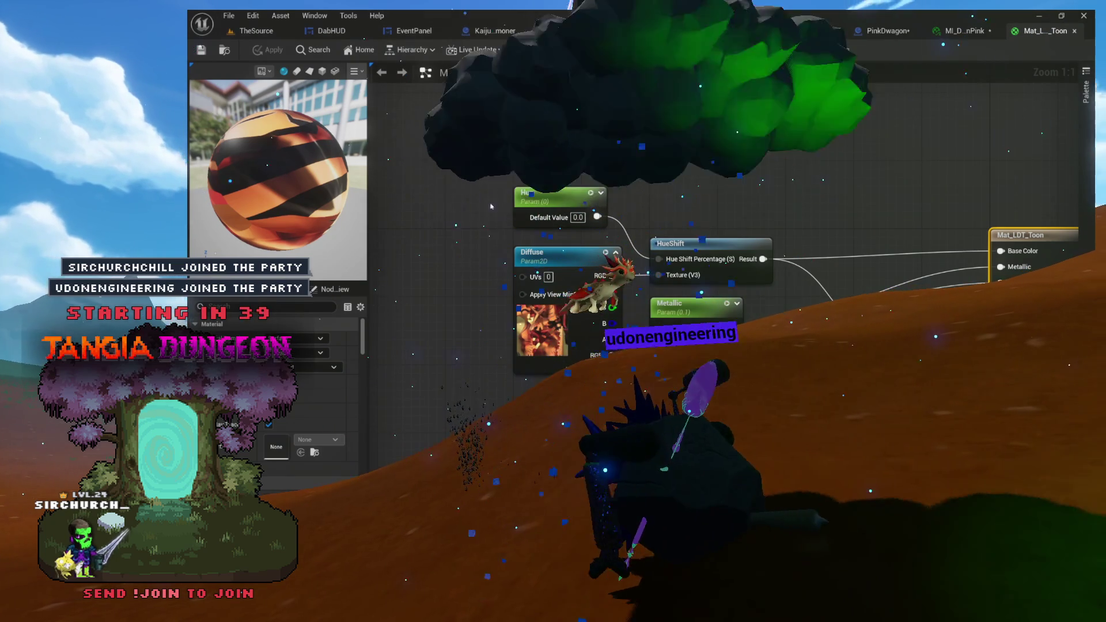
click(360, 50)
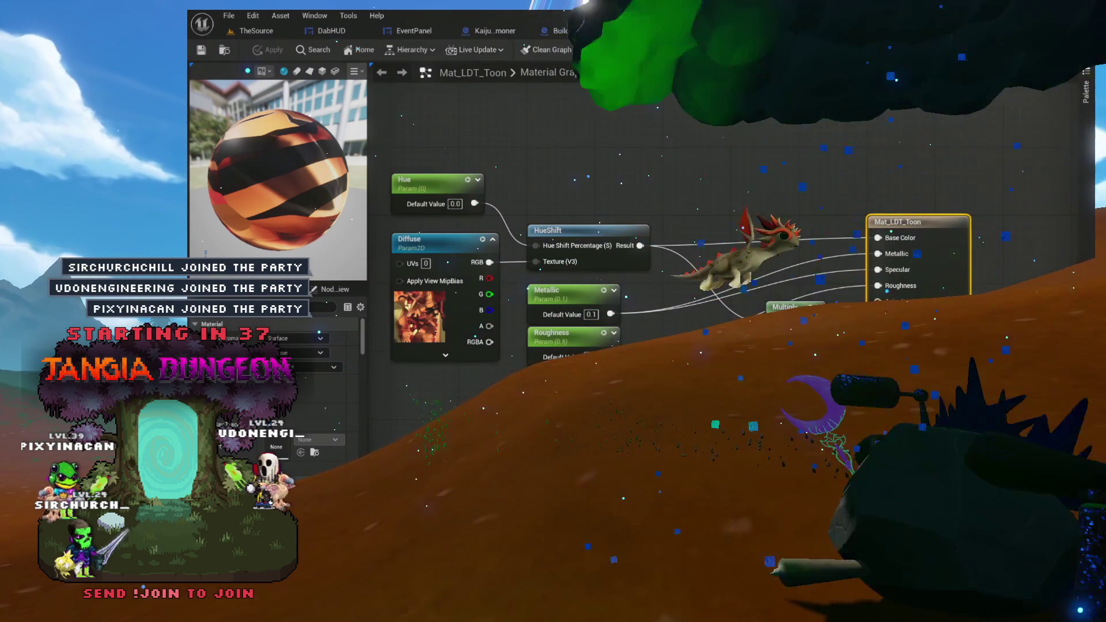
click(785, 306)
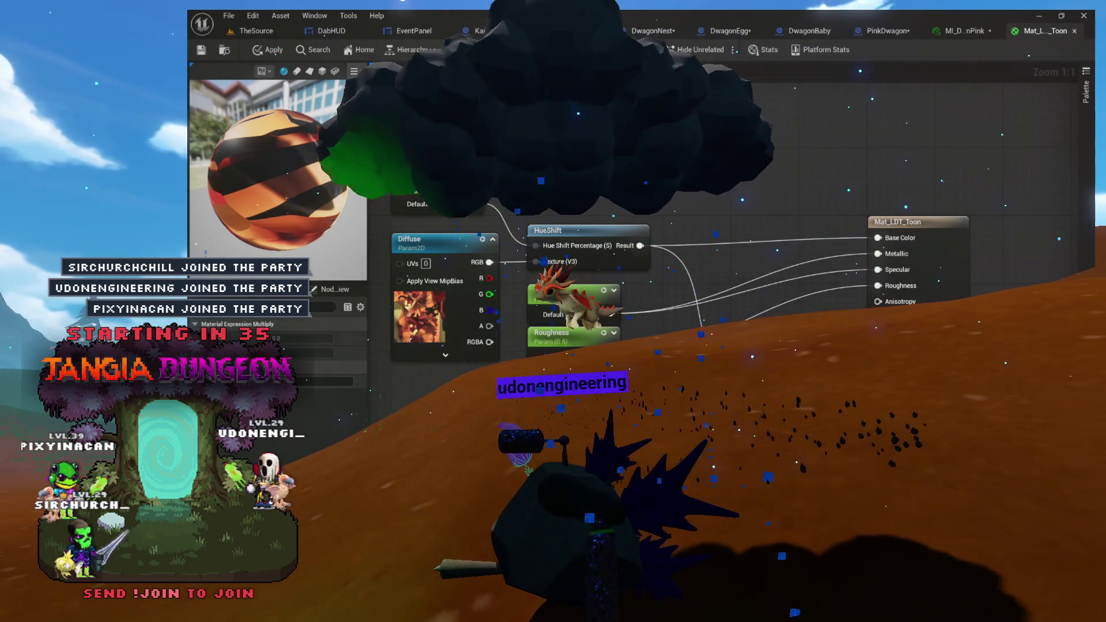
click(570, 293)
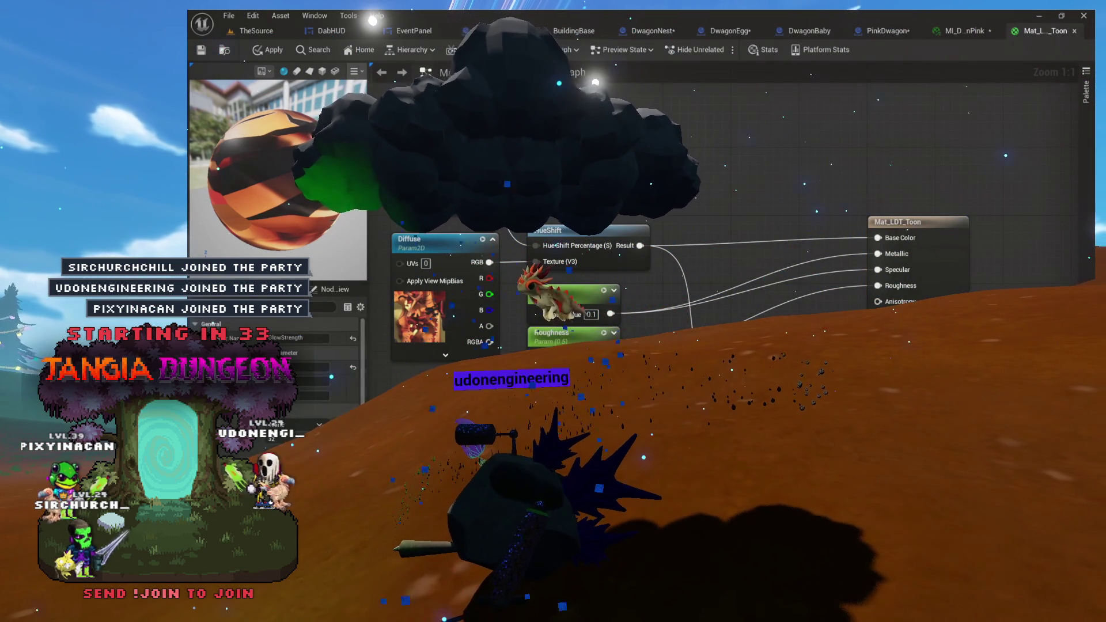
mouse_move(785, 306)
mouse_down()
mouse_move(782, 328)
mouse_move(750, 360)
mouse_up()
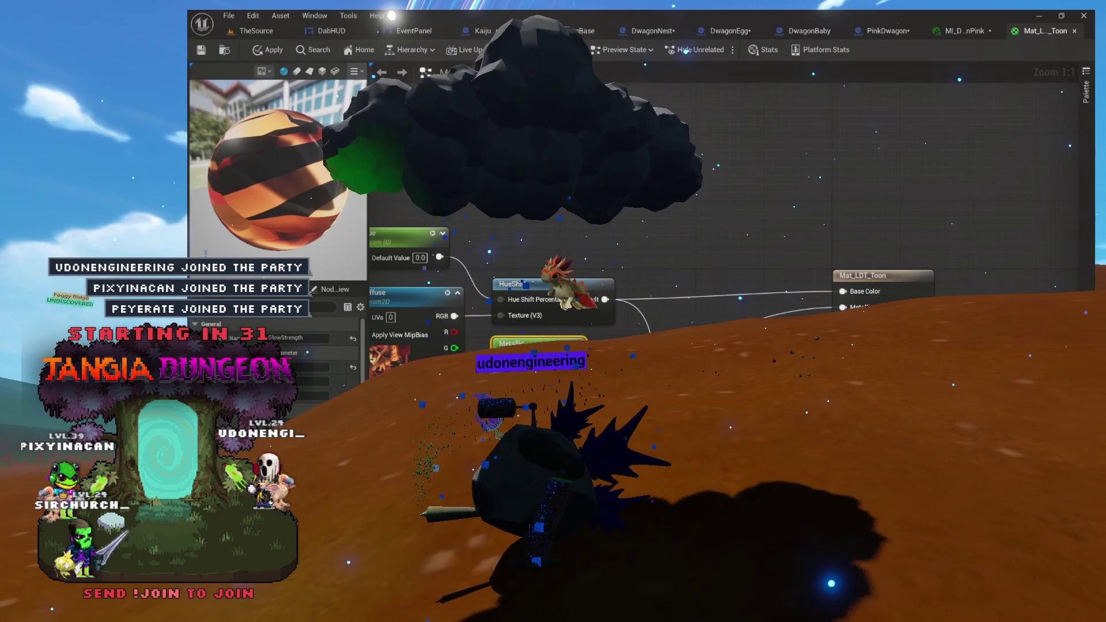
Rearrange the parameter, Multiply and HueShift nodes and apply the Toon material.
key(ctrl+a)
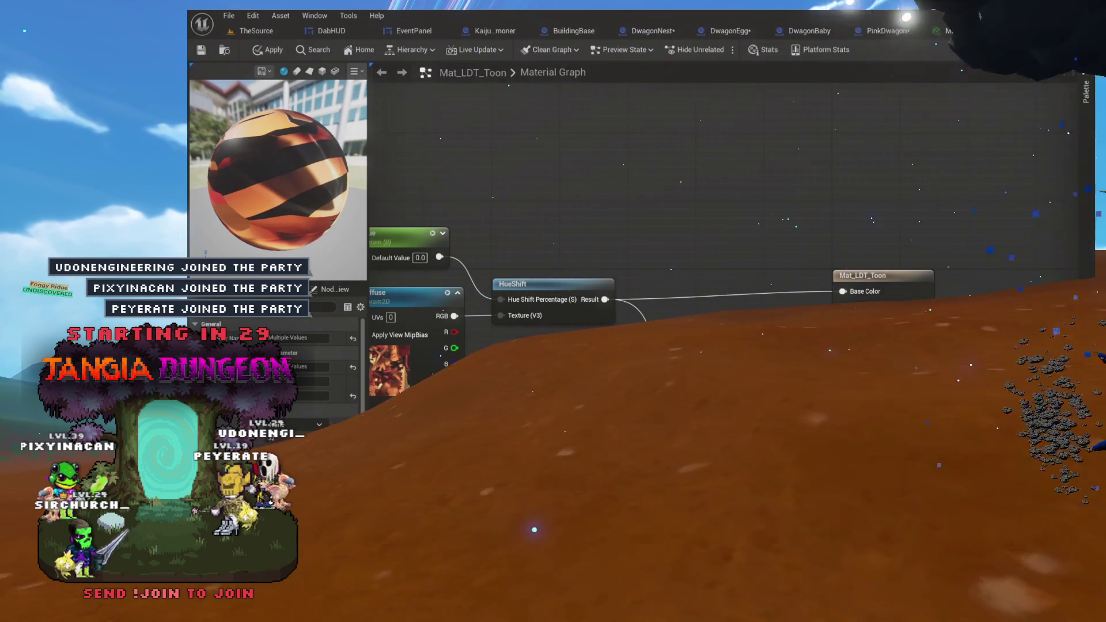
mouse_move(563, 371)
mouse_down()
mouse_move(614, 363)
mouse_move(528, 334)
mouse_move(524, 344)
mouse_move(684, 462)
mouse_up()
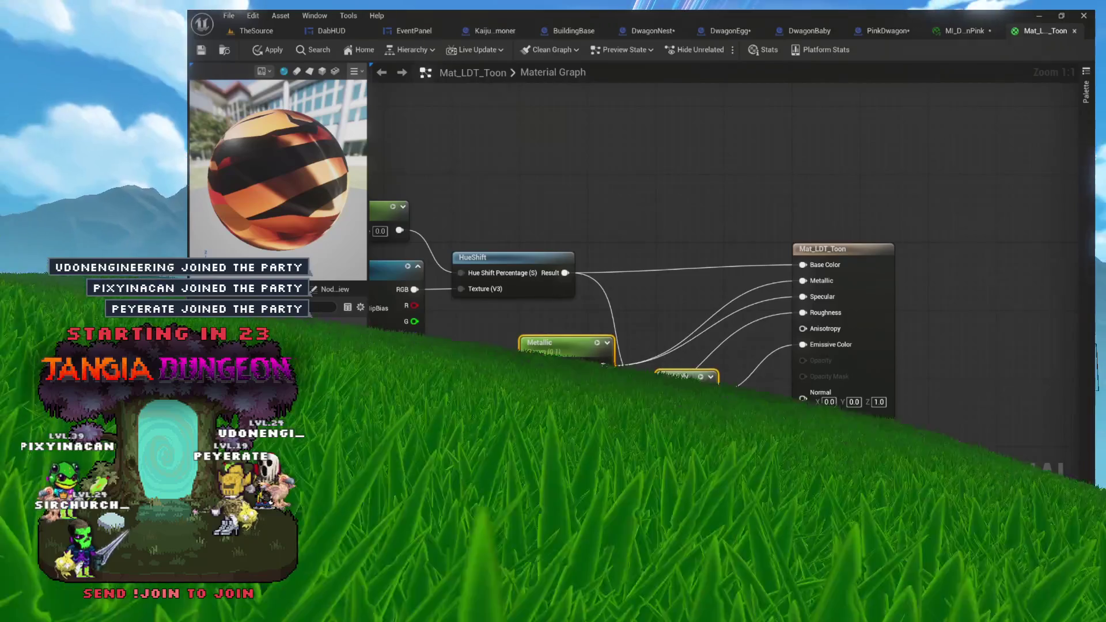
mouse_move(675, 383)
mouse_down()
mouse_move(675, 365)
mouse_move(672, 404)
mouse_move(709, 328)
mouse_up()
click(675, 352)
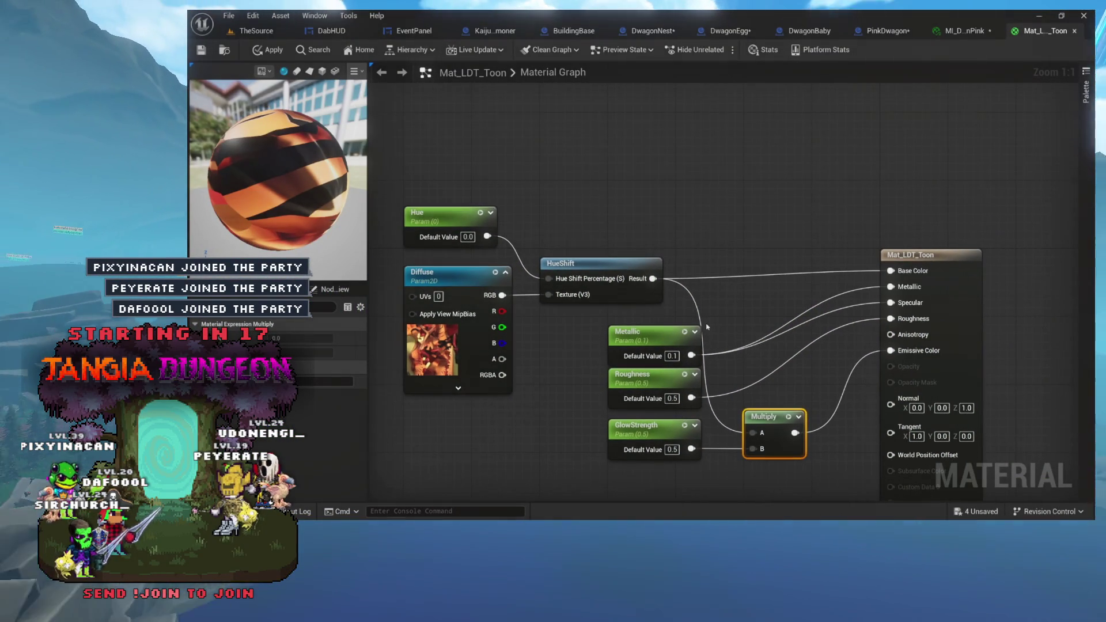
drag(602, 263, 718, 265)
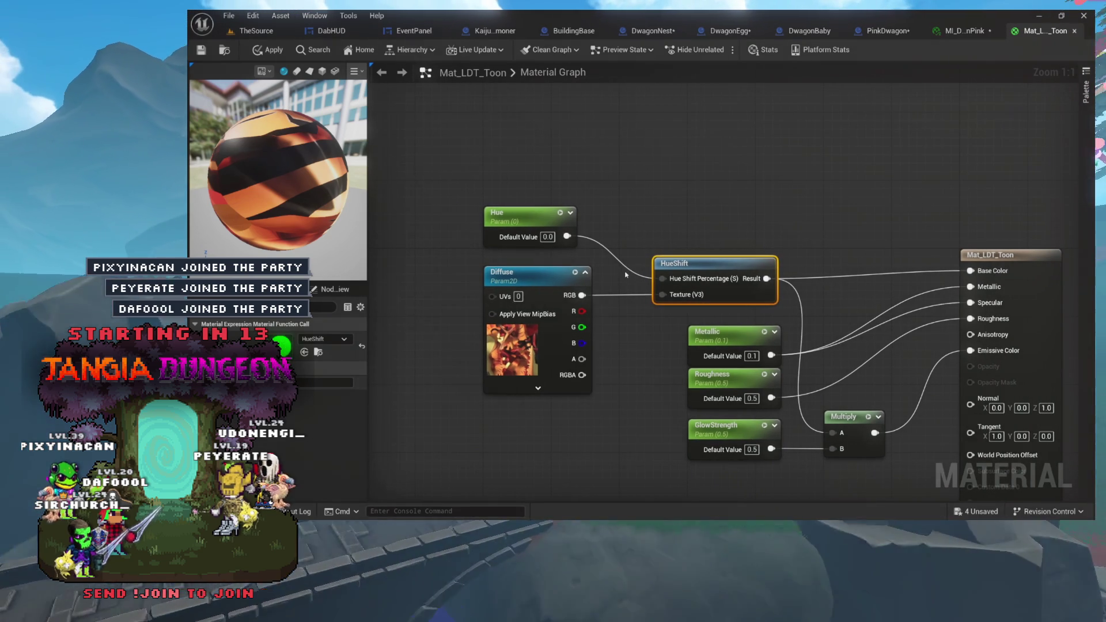
mouse_move(596, 288)
mouse_down()
mouse_move(515, 278)
mouse_move(585, 264)
mouse_up()
drag(444, 196, 818, 331)
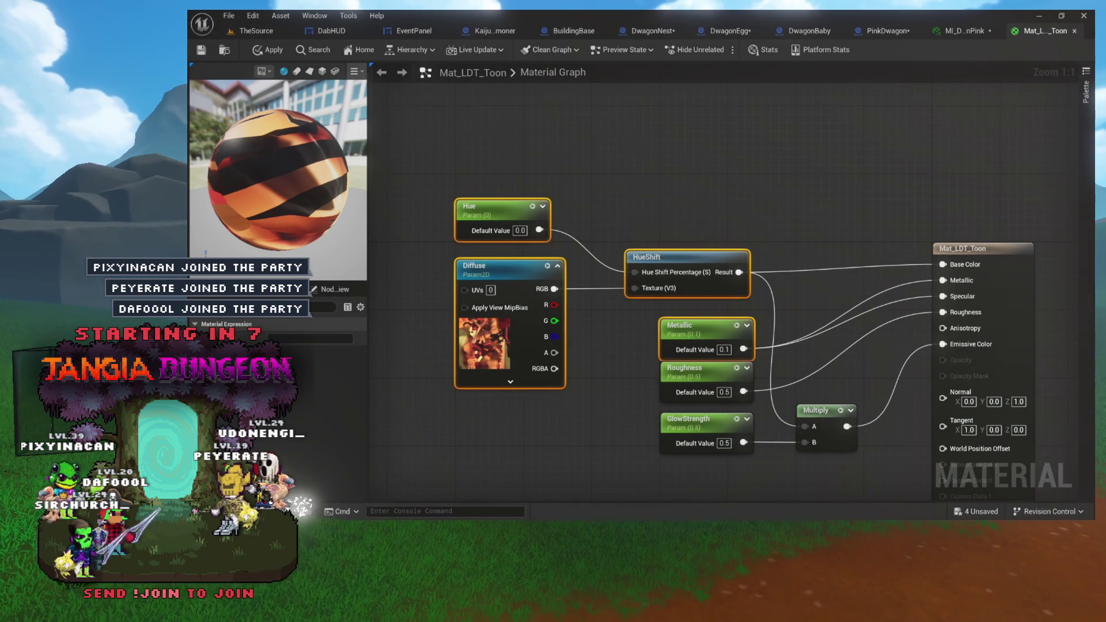
key(ctrl+s)
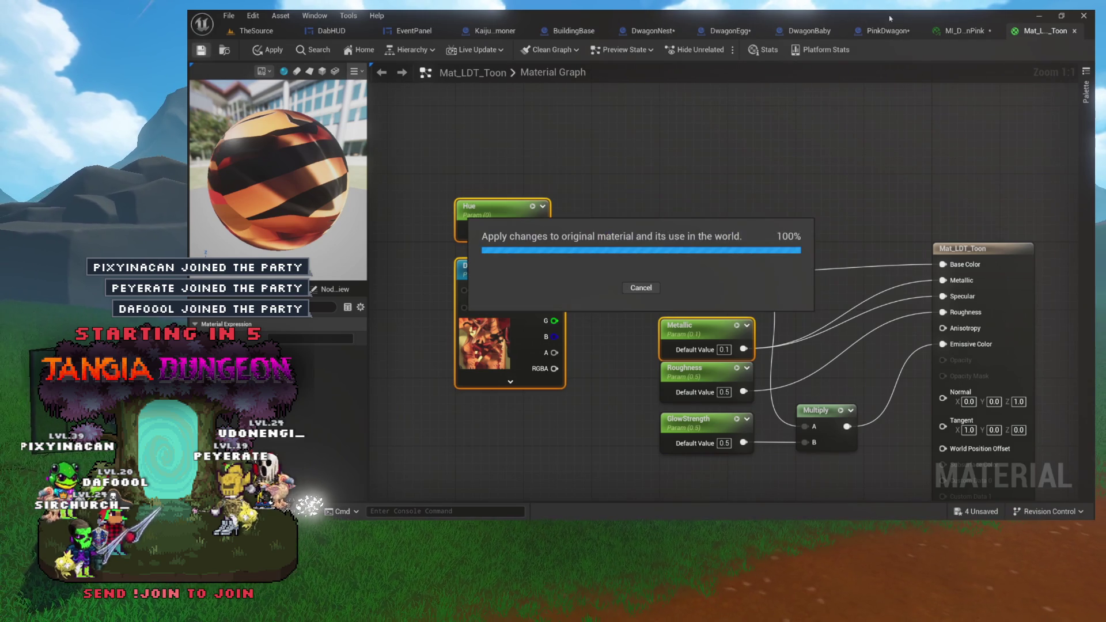
Enable the Hue parameter override in MI_DwagonPink.
click(971, 31)
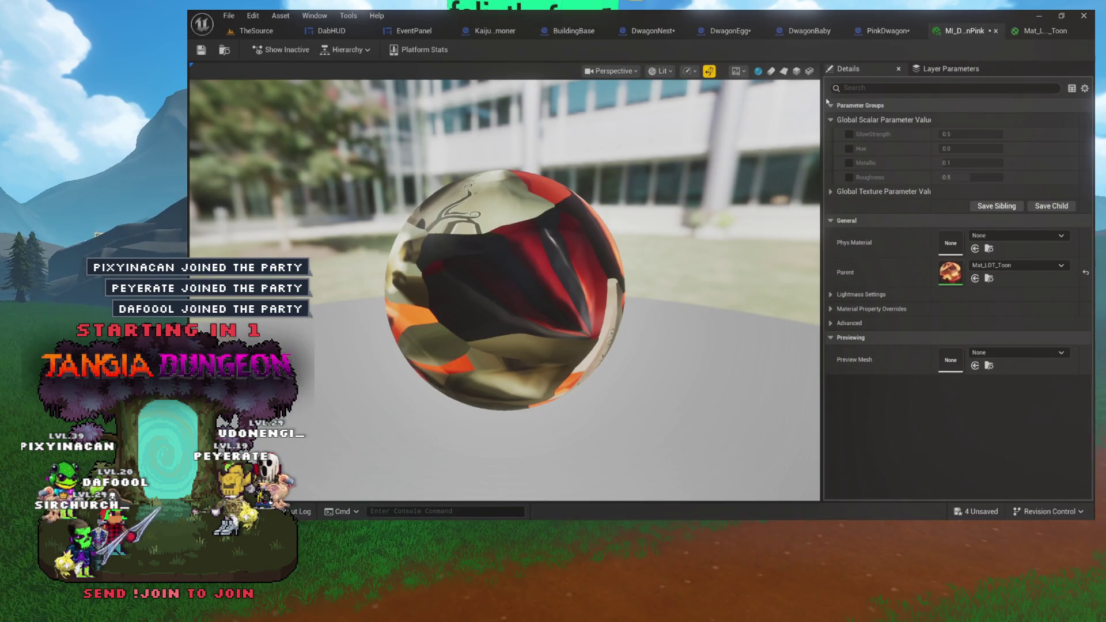
click(914, 32)
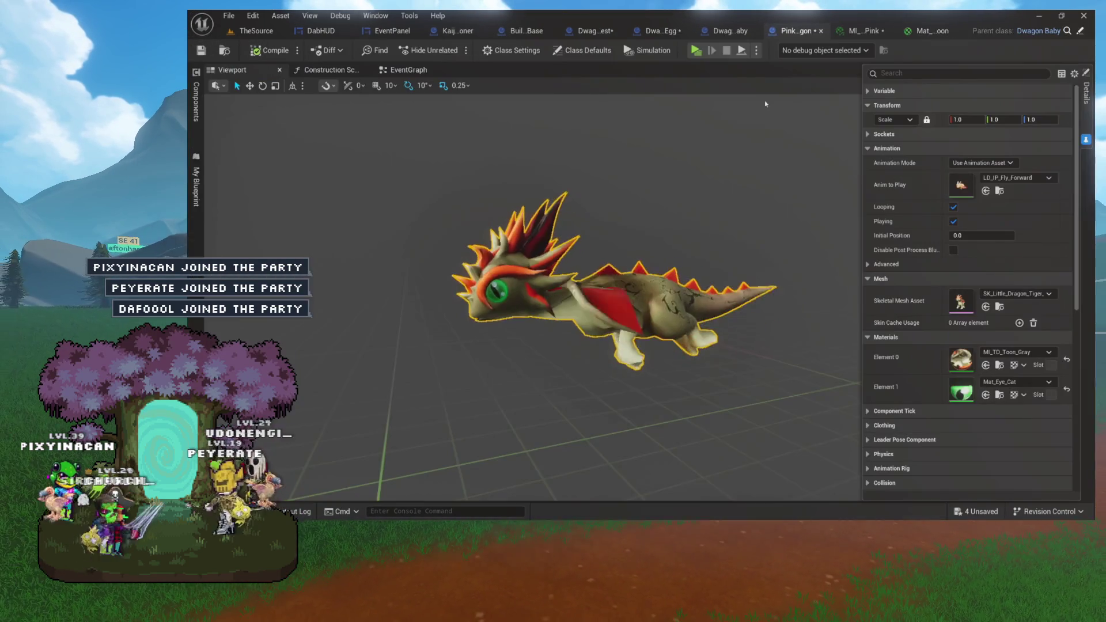
click(863, 31)
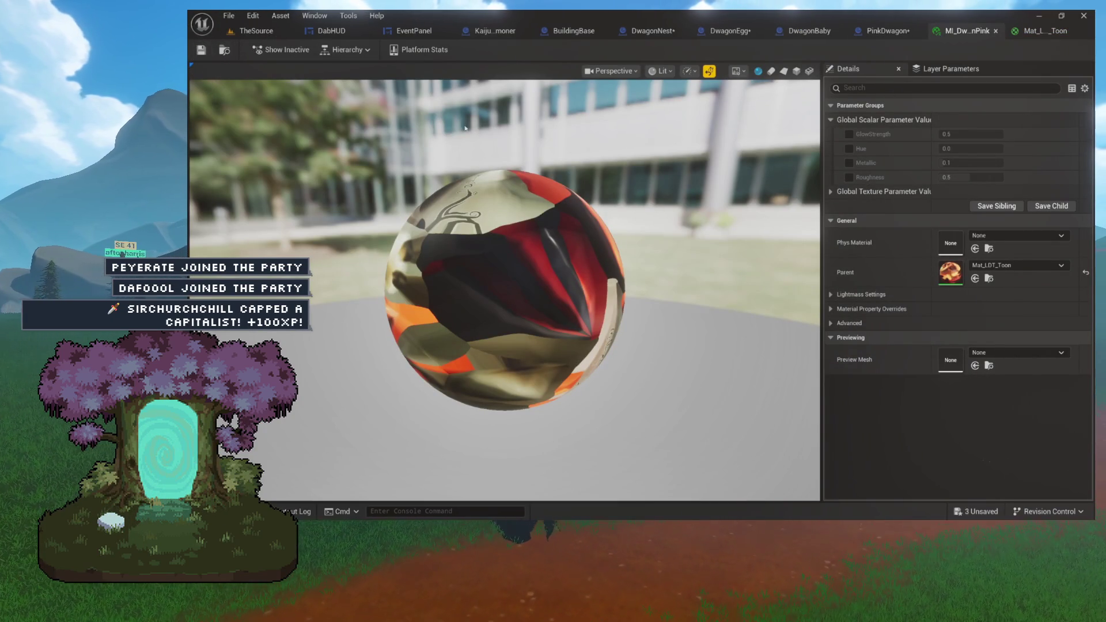
click(848, 149)
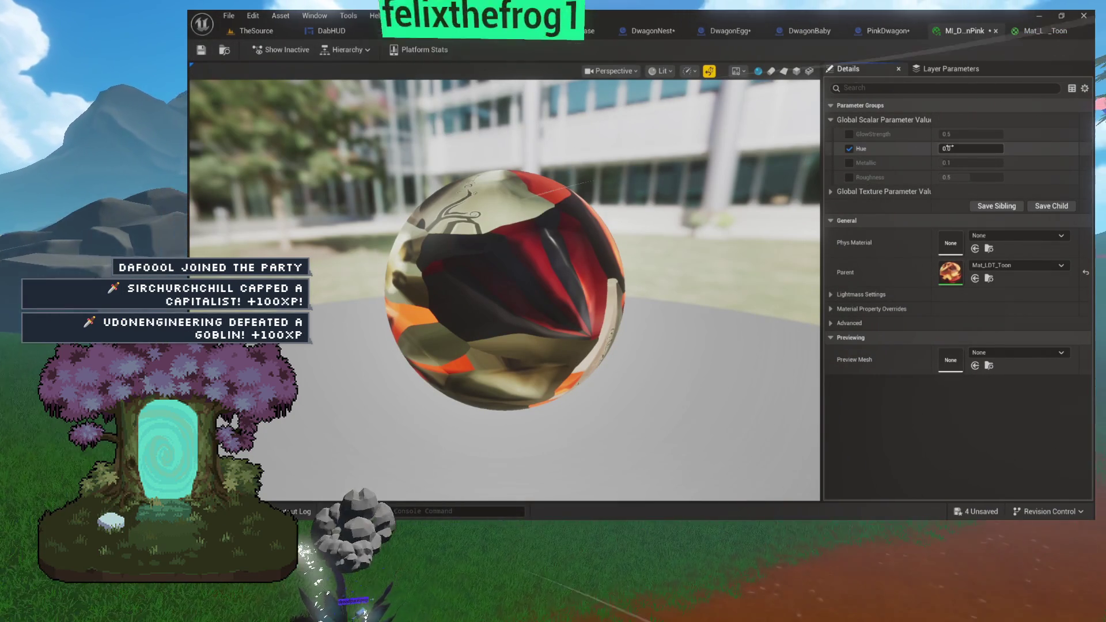
Set Hue to 90.0 in MI_DwagonPink and save it.
click(961, 148)
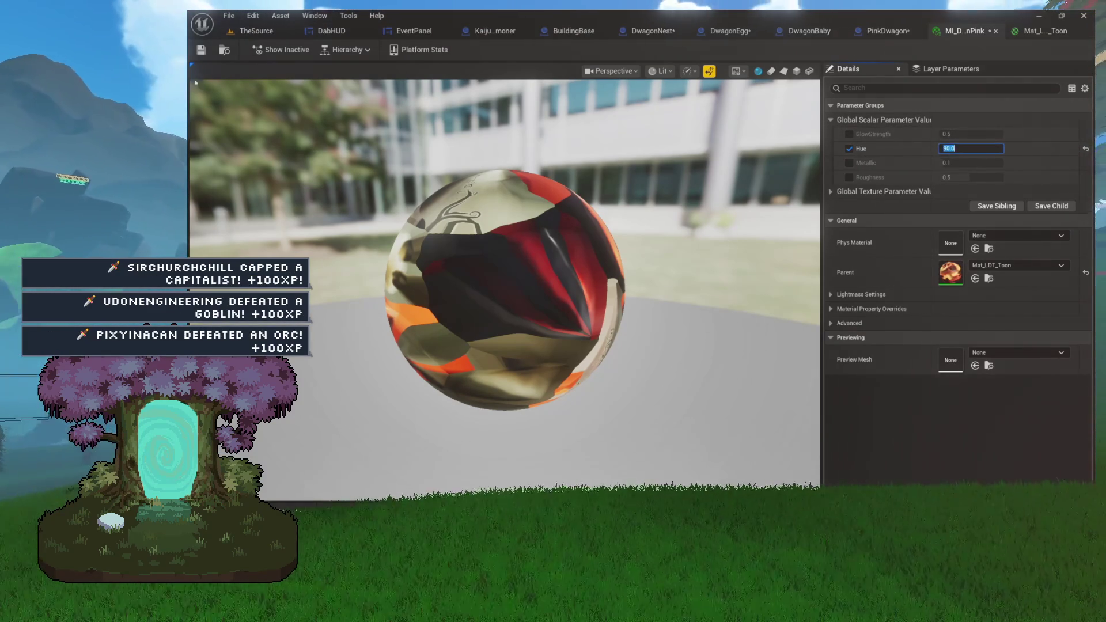
click(199, 51)
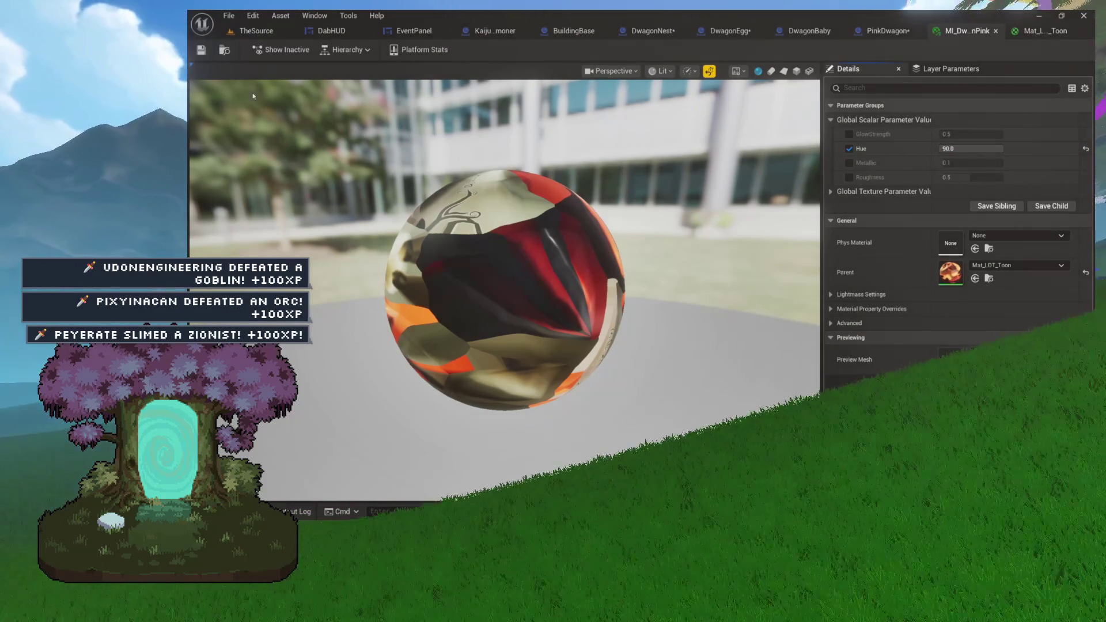
click(225, 52)
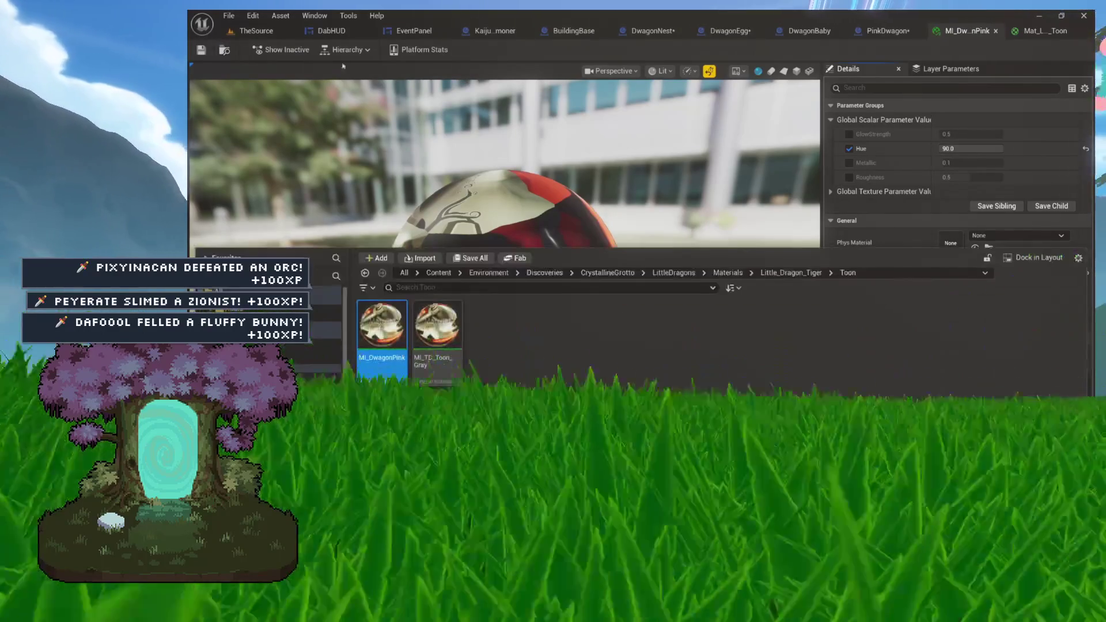
Close MI_DwagonPink and compare the pink PinkDwagon with the original DwagonBaby.
click(887, 30)
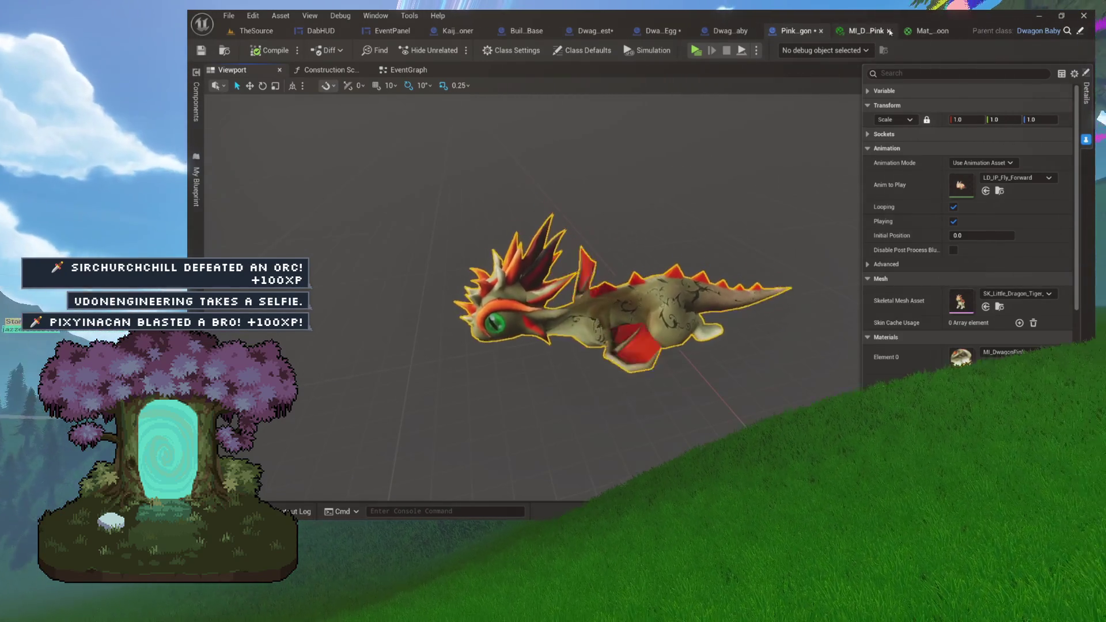
click(914, 34)
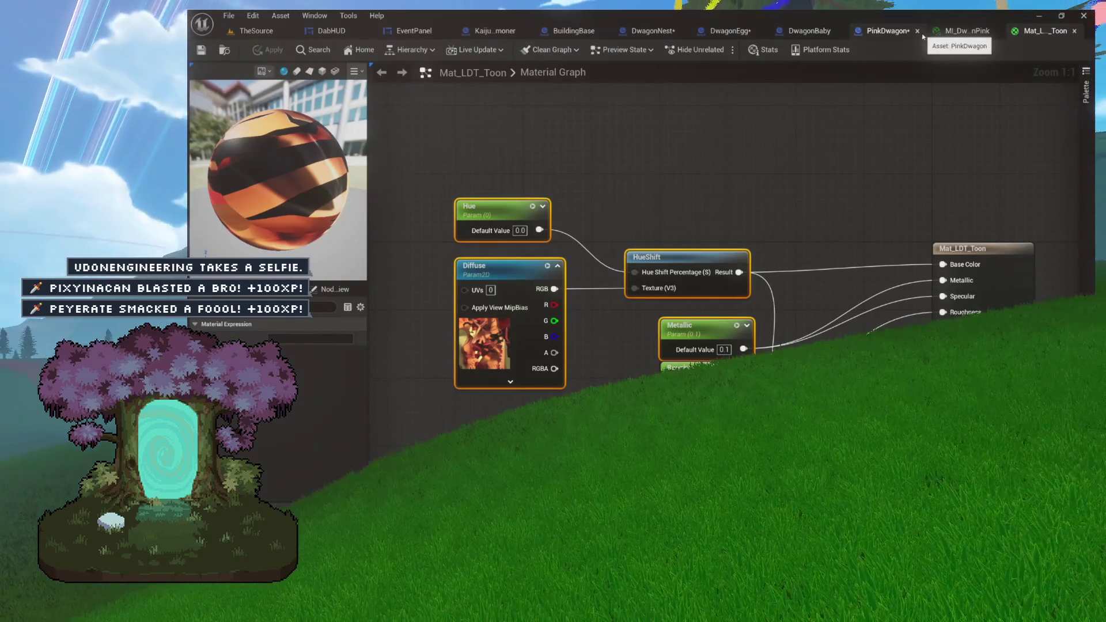
click(896, 32)
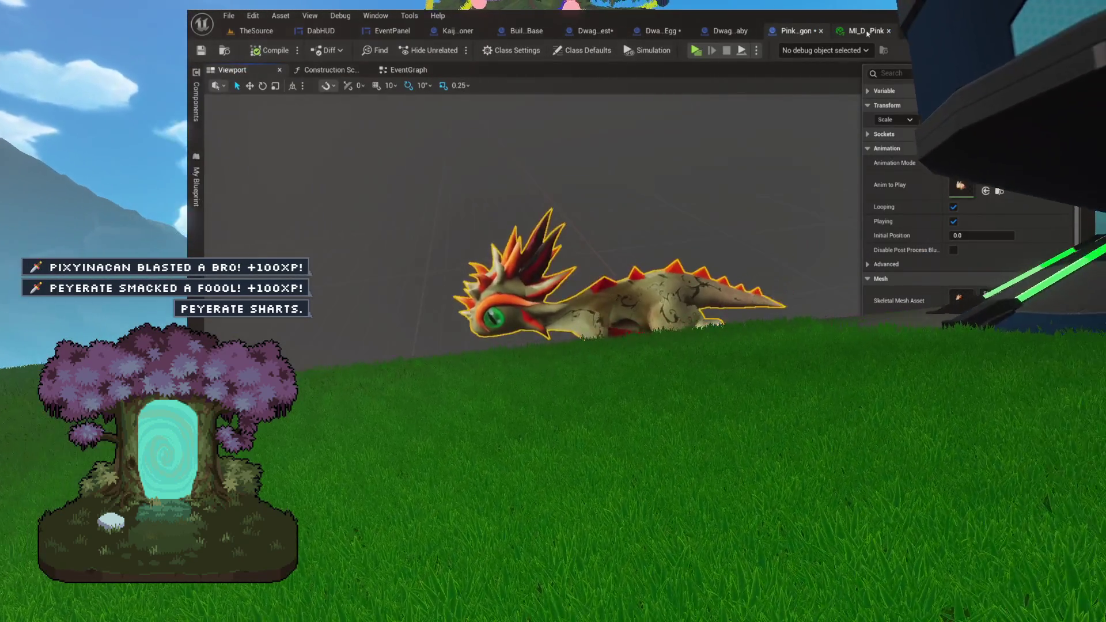
click(888, 31)
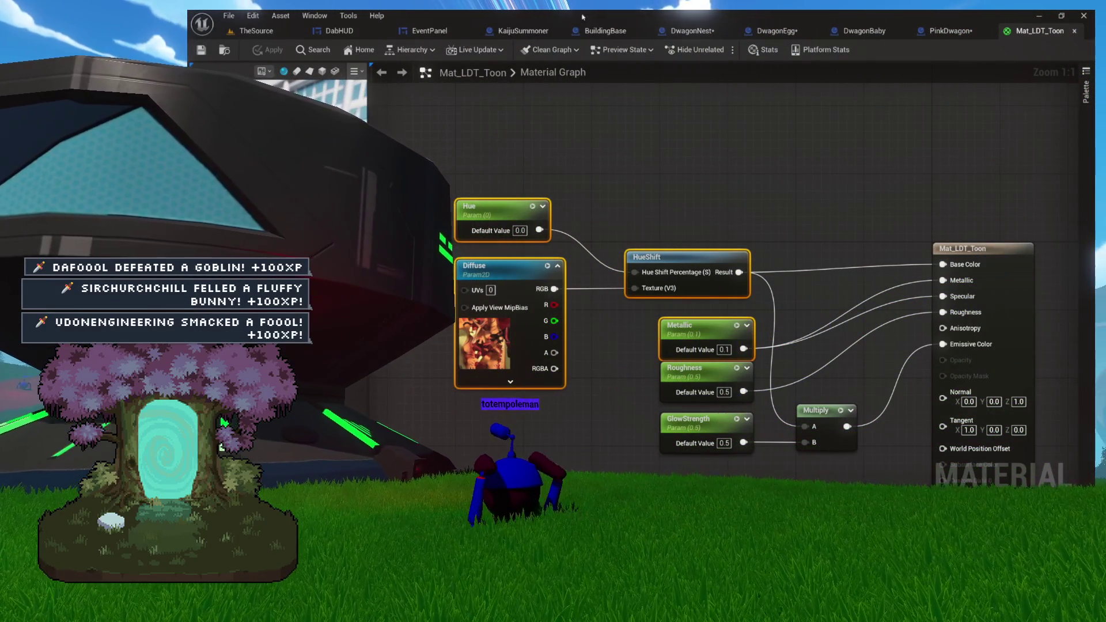
click(833, 32)
click(910, 31)
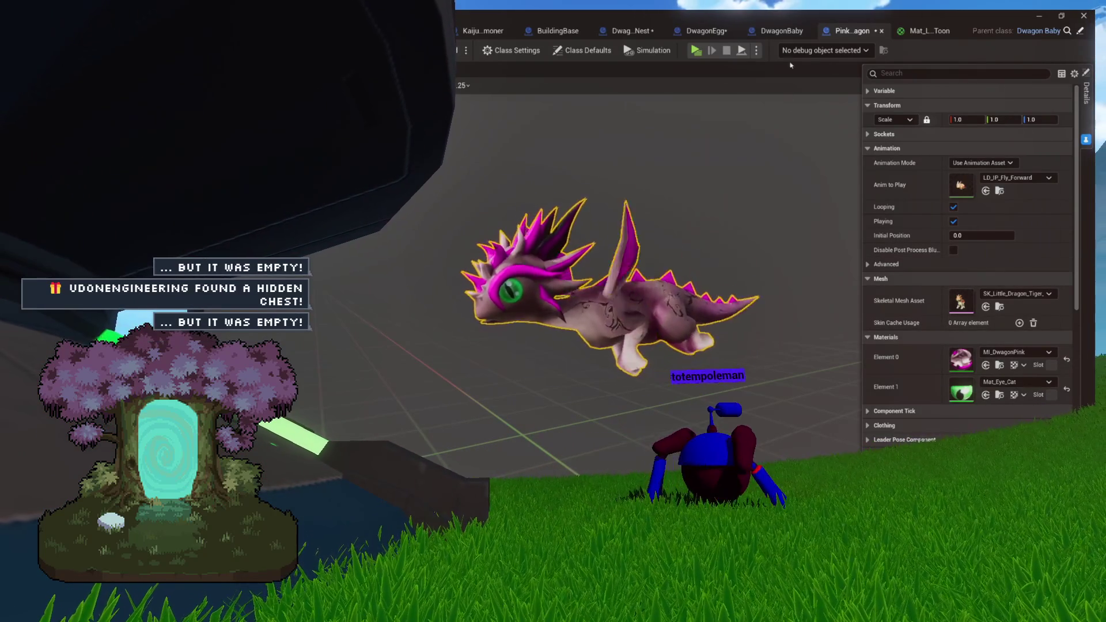
click(786, 33)
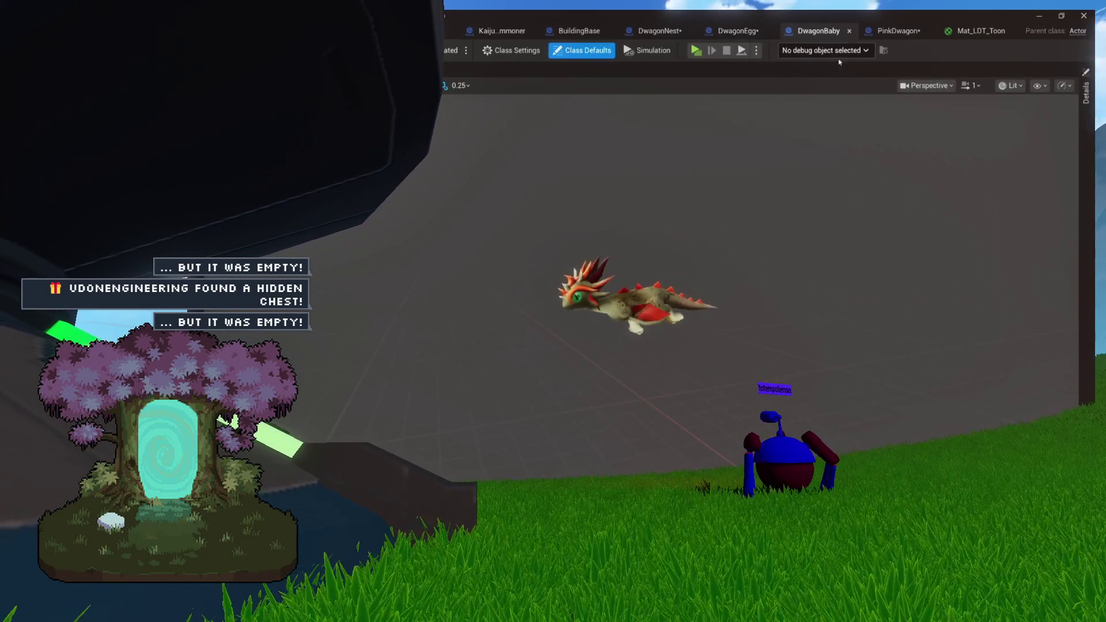
Open the Diffuse texture T_Little_Dragon_Tiger_Toon_Orange from Mat_LDT_Toon and show its folder.
click(957, 28)
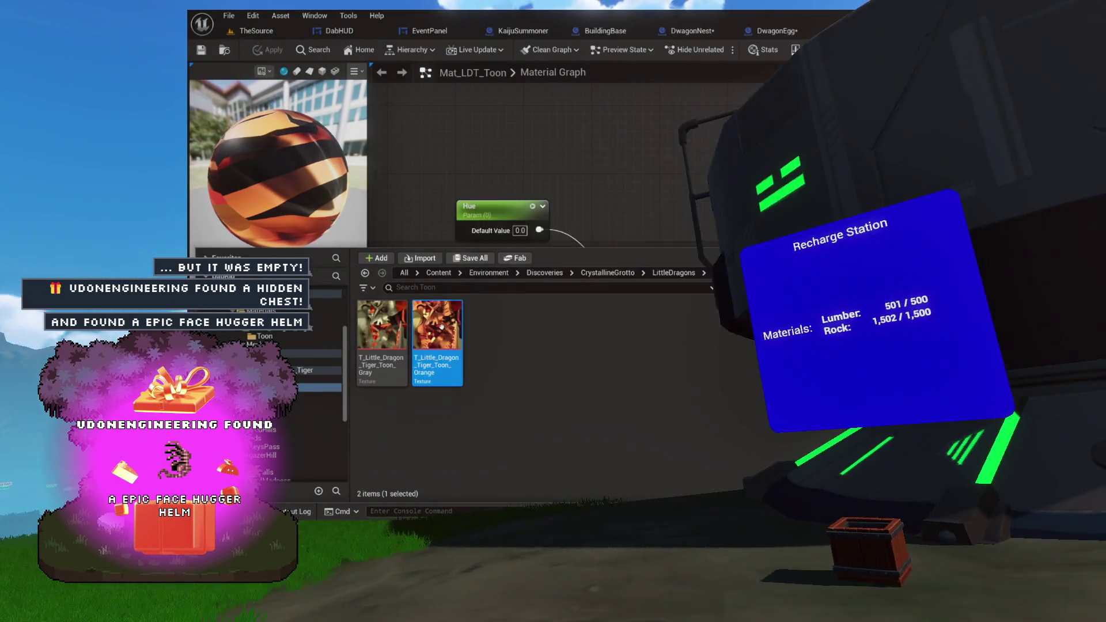
double_click(438, 334)
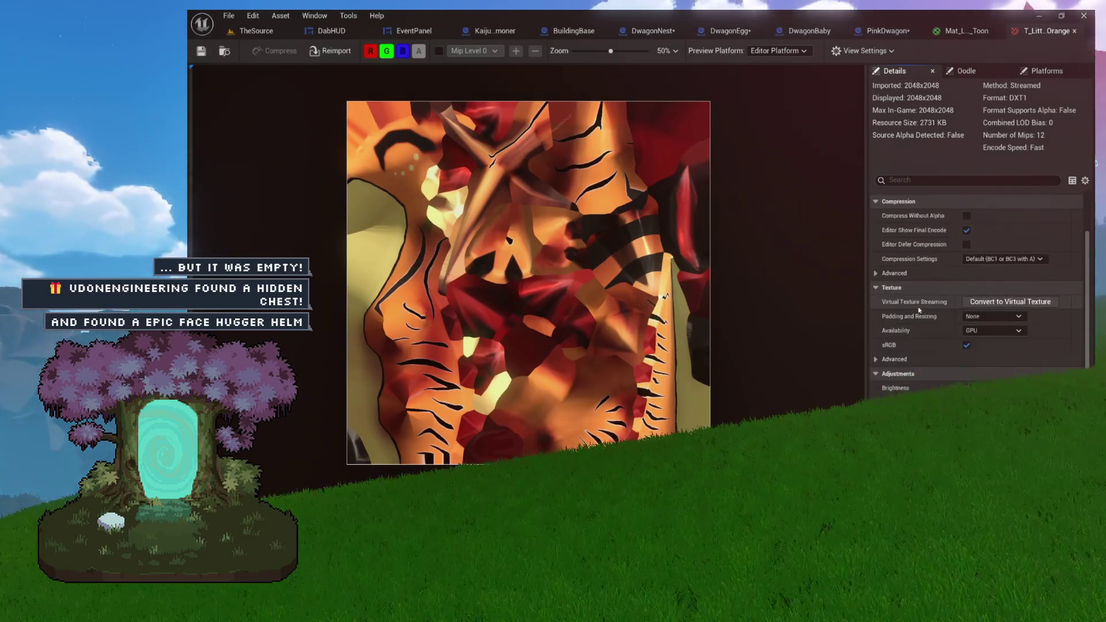
scroll(918, 309, down, 3)
click(219, 53)
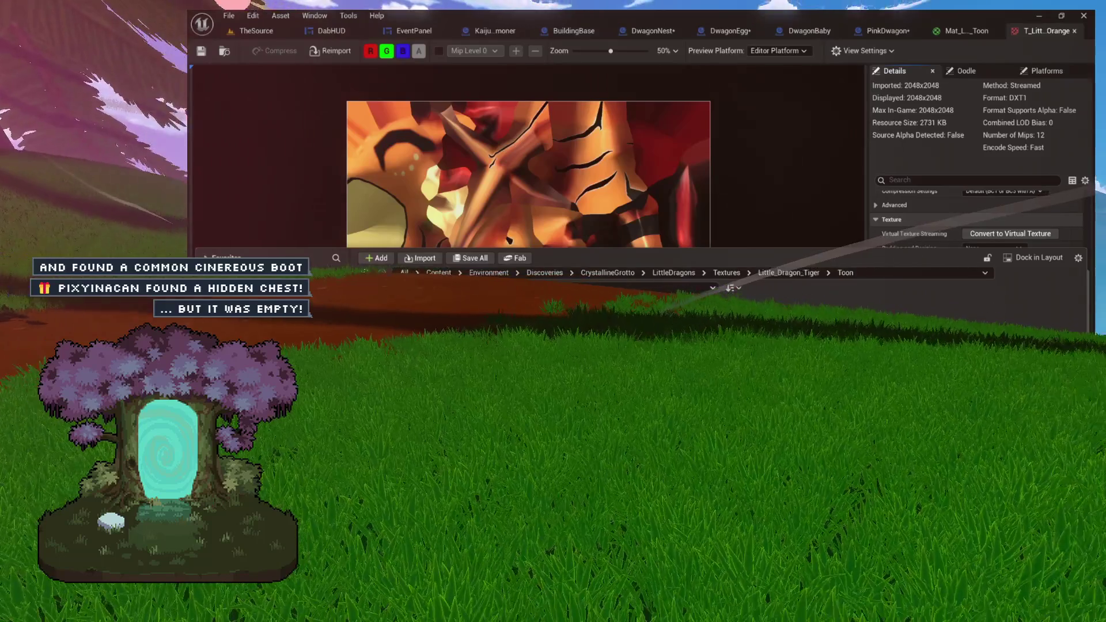
Open the pink copy of the tiger texture and shift its hue past 236 until it looks pink.
double_click(794, 305)
scroll(706, 239, down, 1)
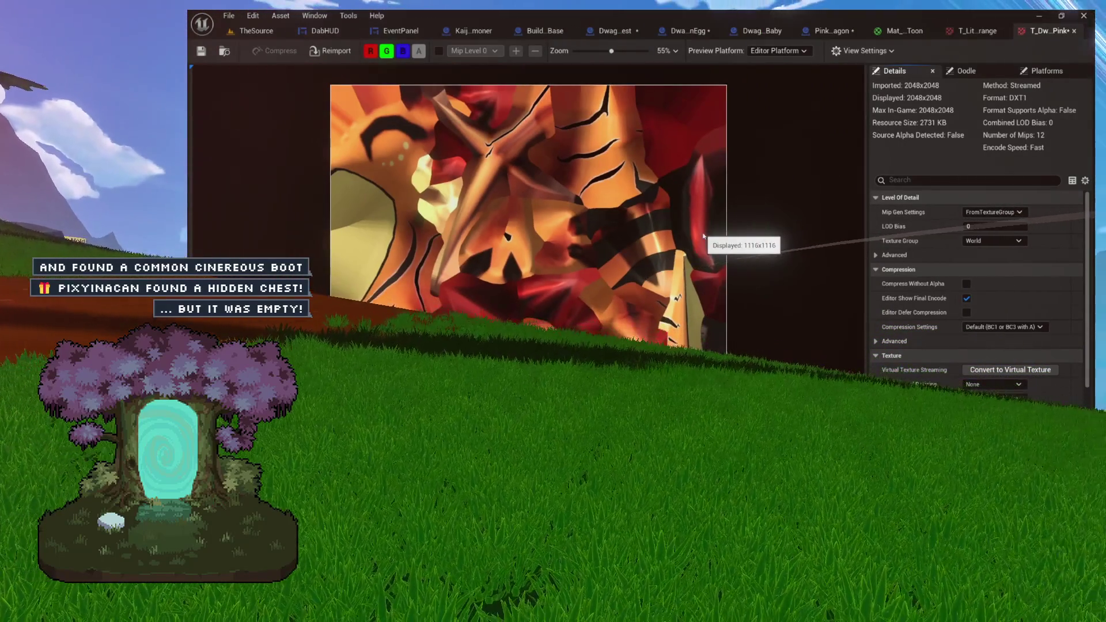
scroll(902, 374, down, 4)
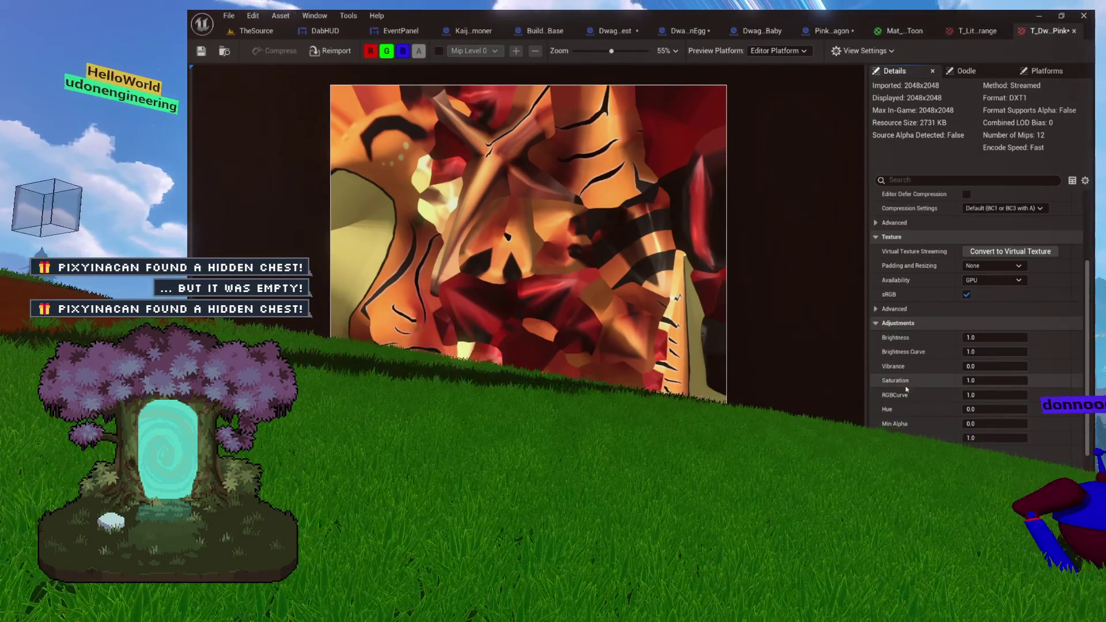
drag(979, 409, 1059, 409)
key(Return)
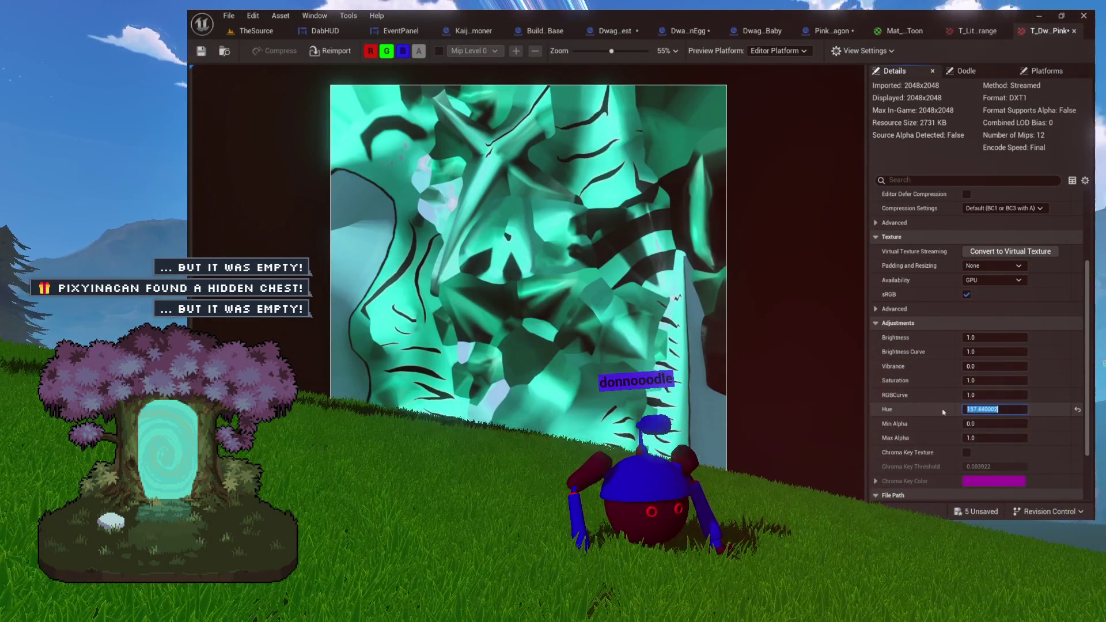
key(Return)
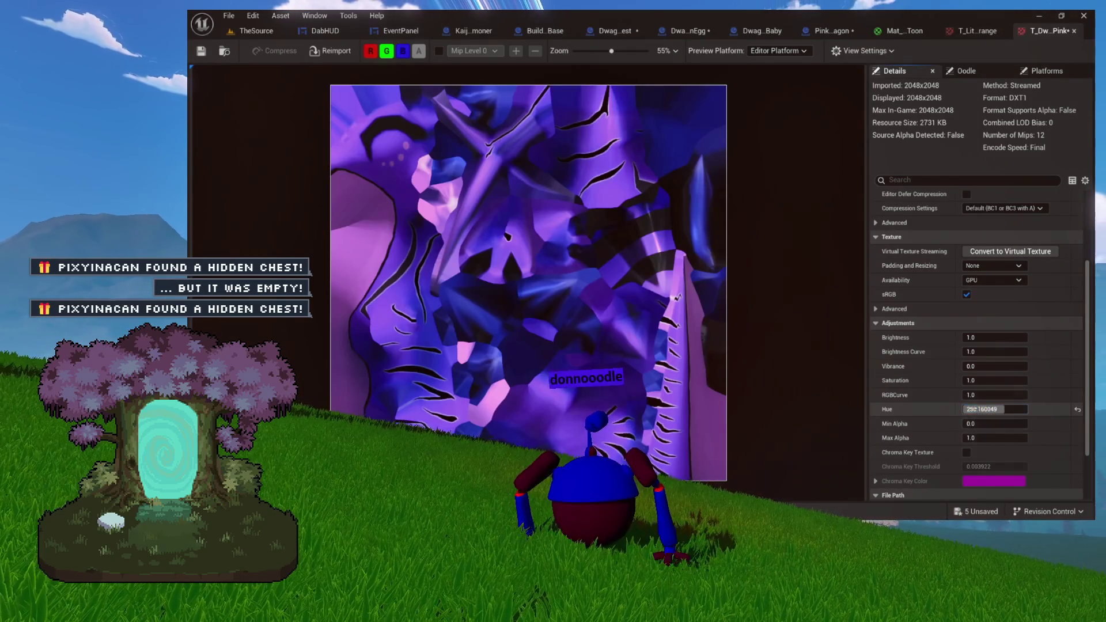
drag(1004, 409, 1010, 409)
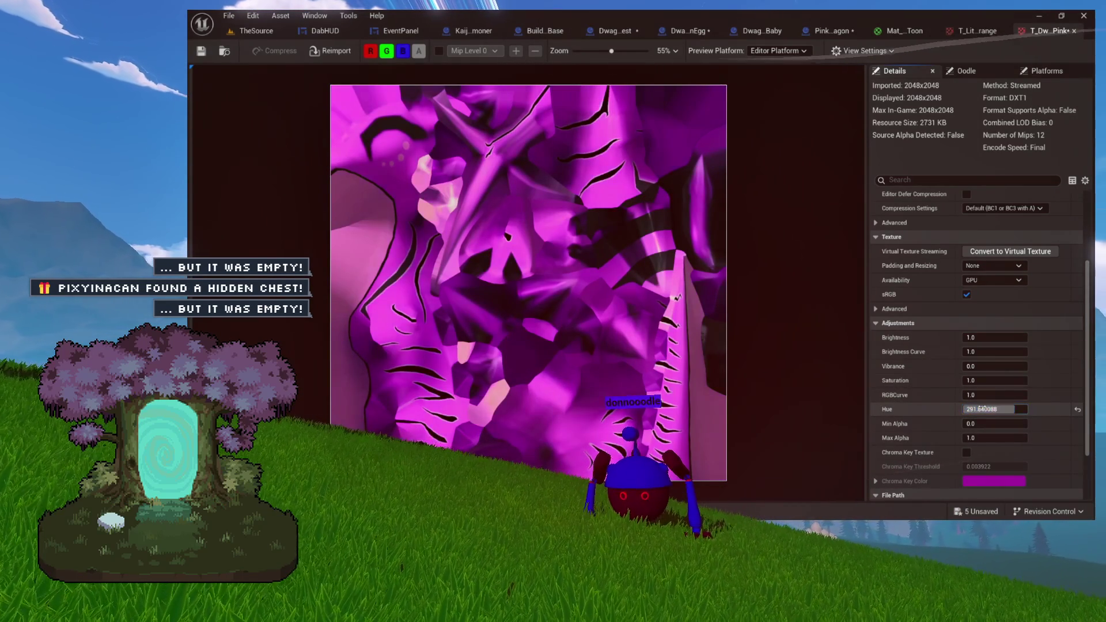
mouse_move(979, 408)
mouse_down()
mouse_move(1017, 408)
mouse_move(994, 410)
mouse_up()
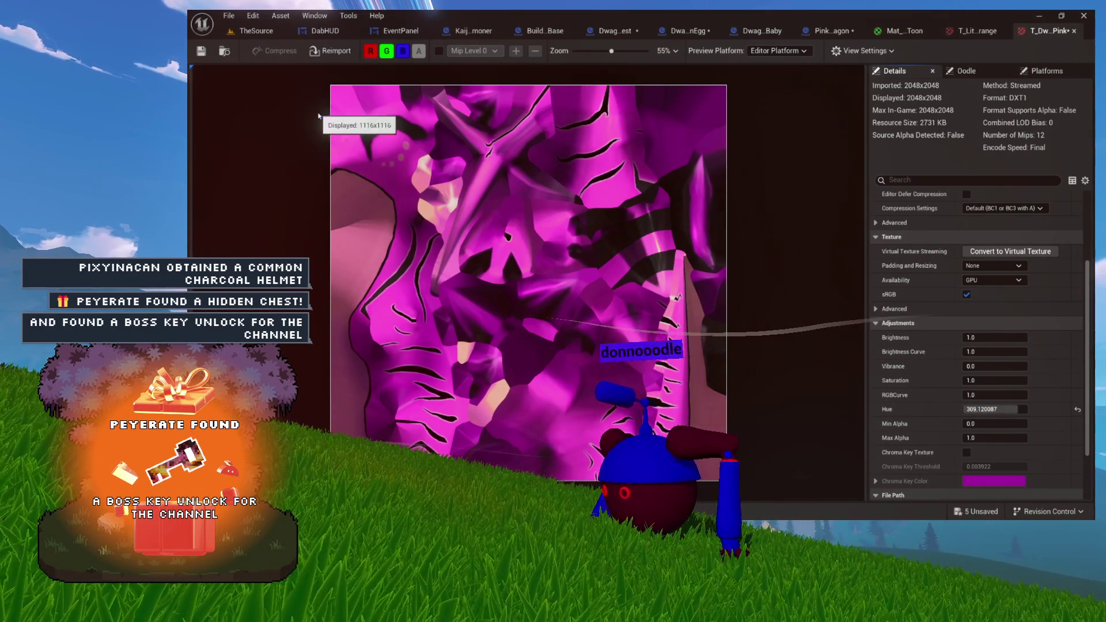
Save the hue-shifted texture and switch to the PinkDwagon blueprint.
key(ctrl+s)
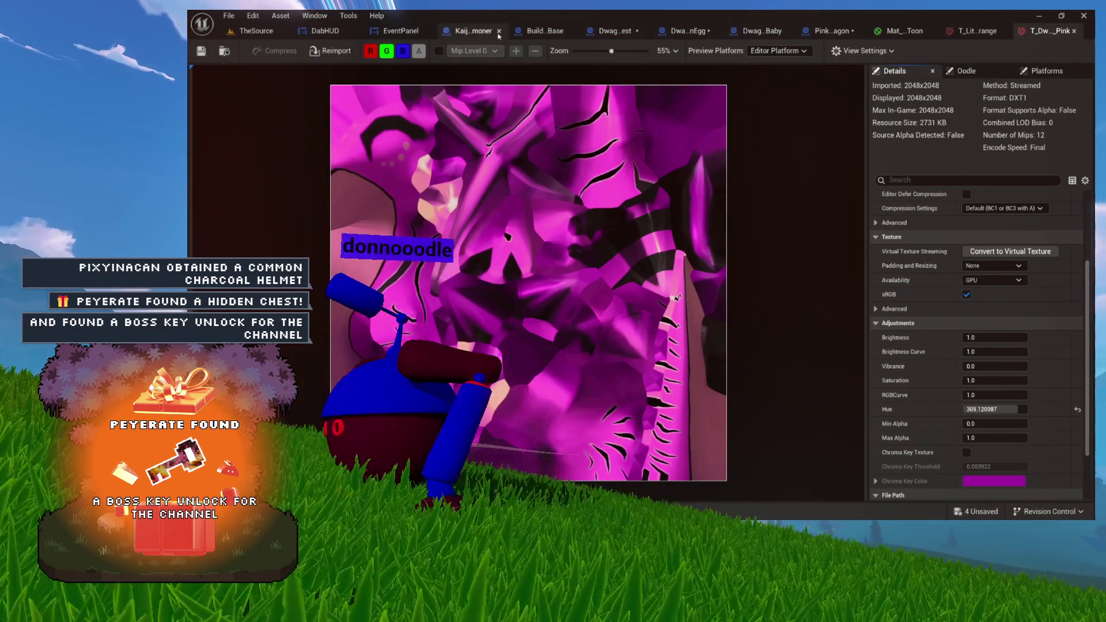
click(763, 32)
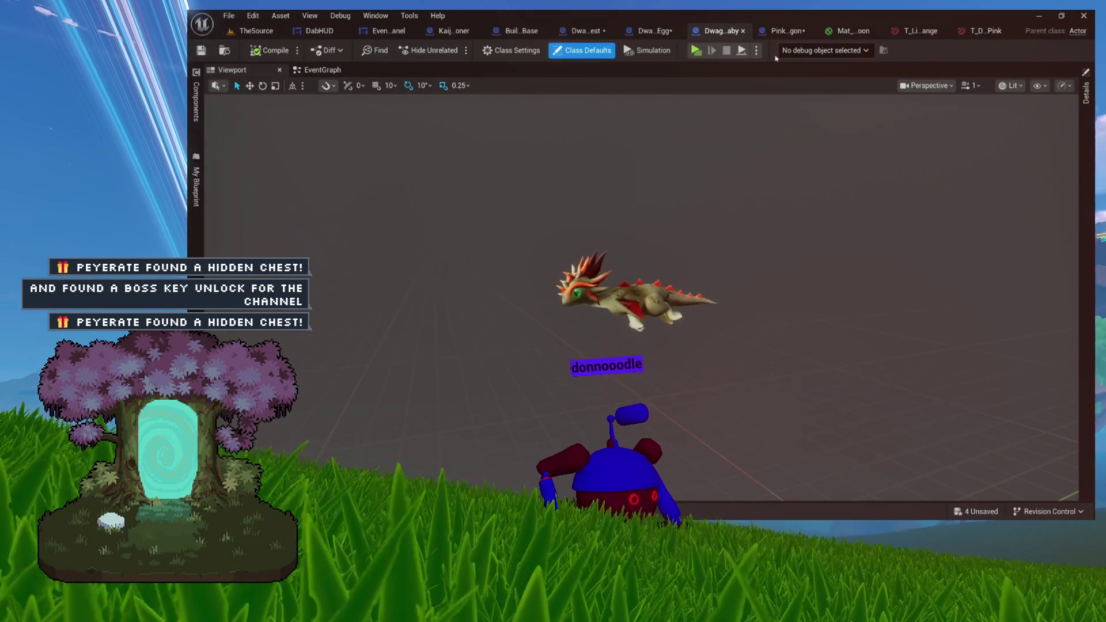
click(787, 30)
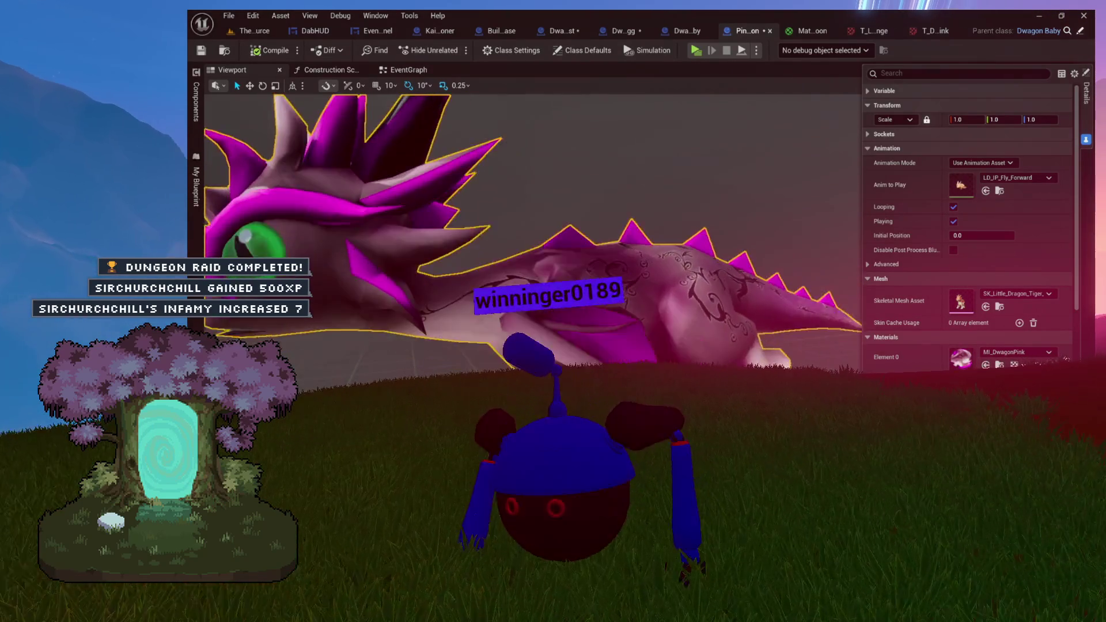
Orbit around the pink MI_DwagonPink dragon, compile and save PinkDwagon, then return to T_Dwagon_Pink.
scroll(317, 168, down, 5)
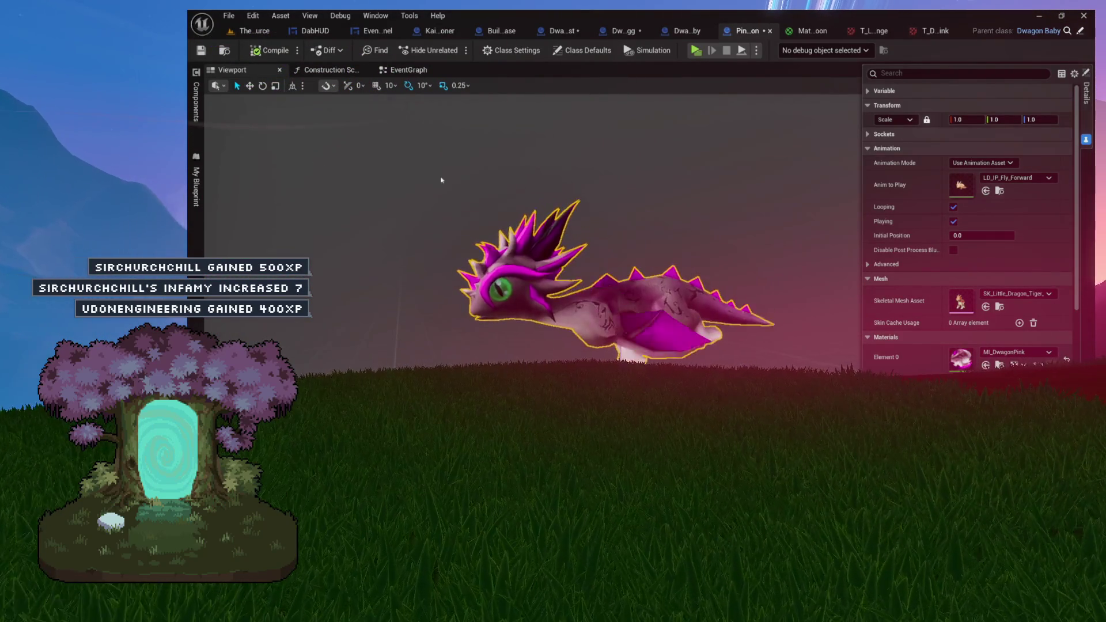
drag(395, 179, 607, 229)
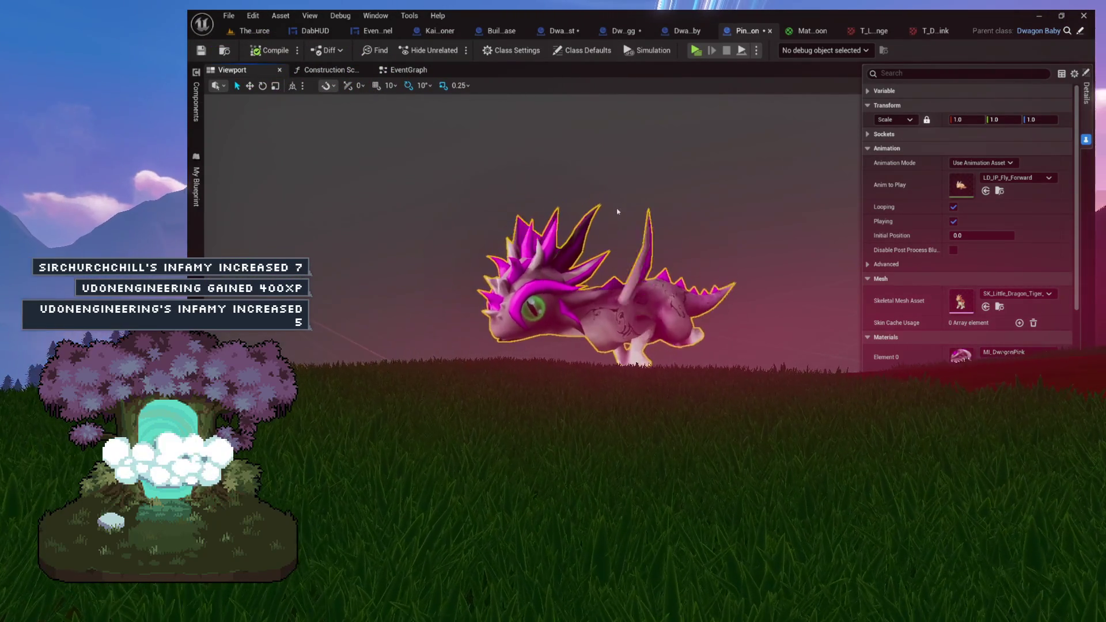
click(269, 50)
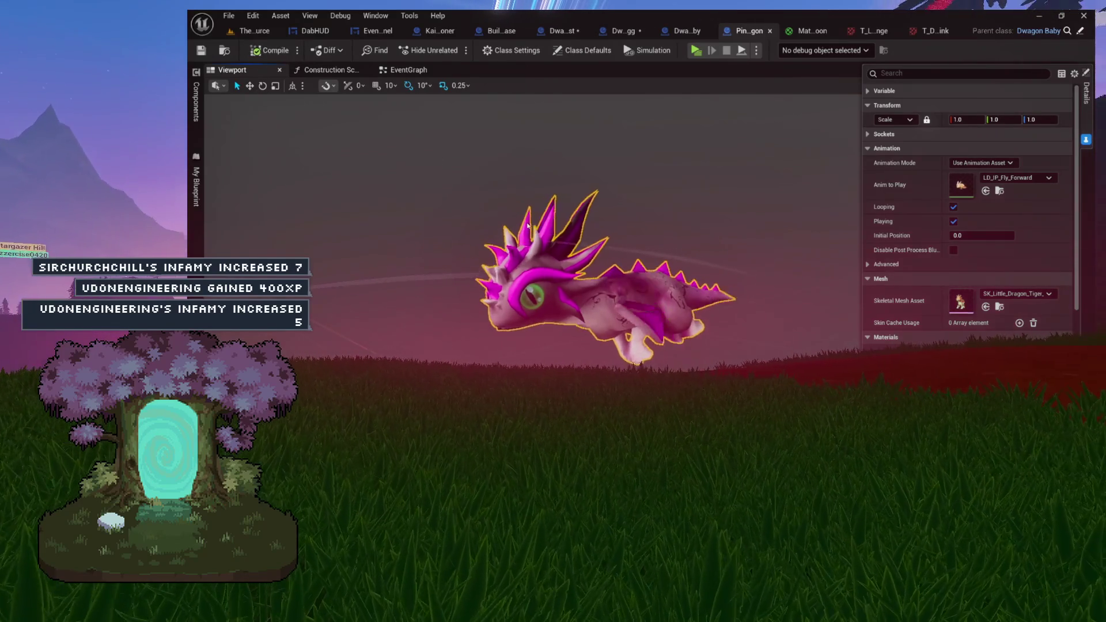
click(929, 30)
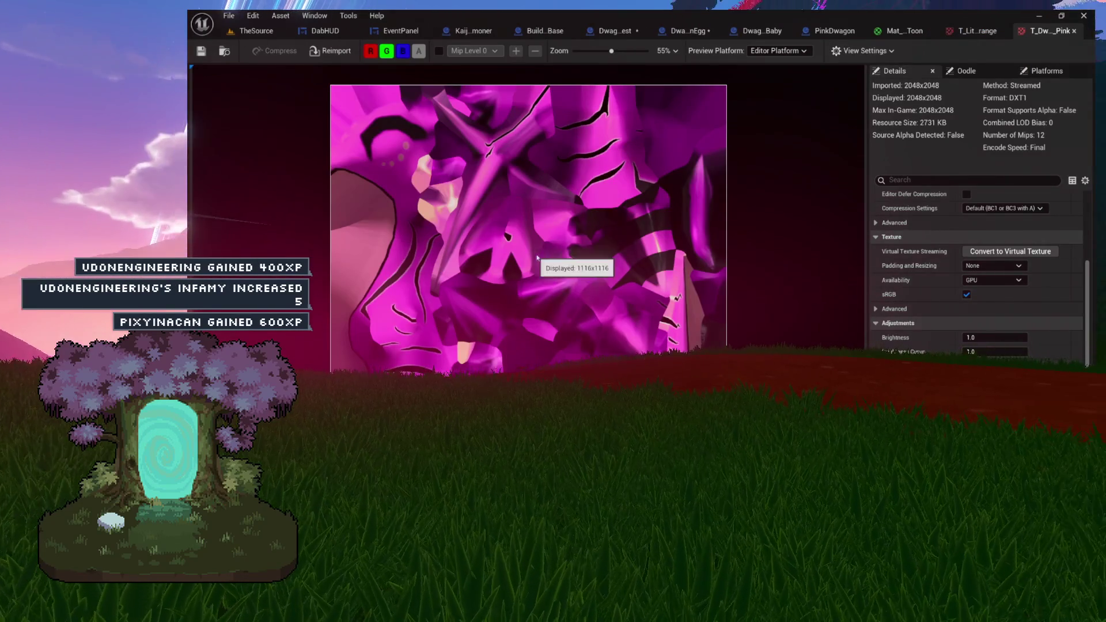
Inspect the Diffuse texture node in Mat_LDT_Toon and compare it with the original orange tiger texture.
click(225, 51)
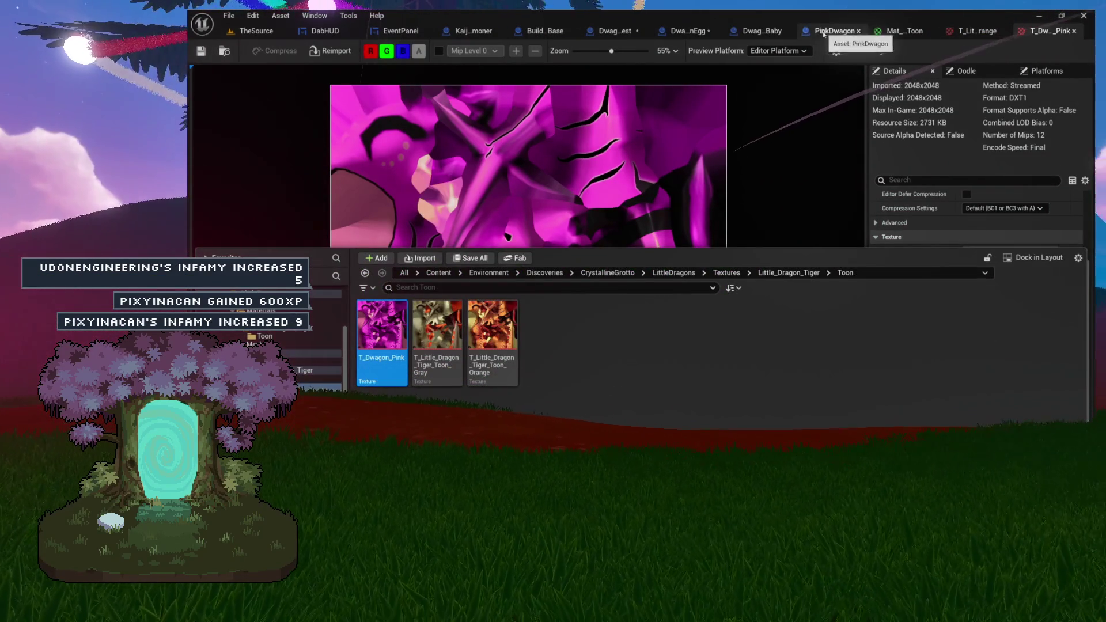
click(901, 31)
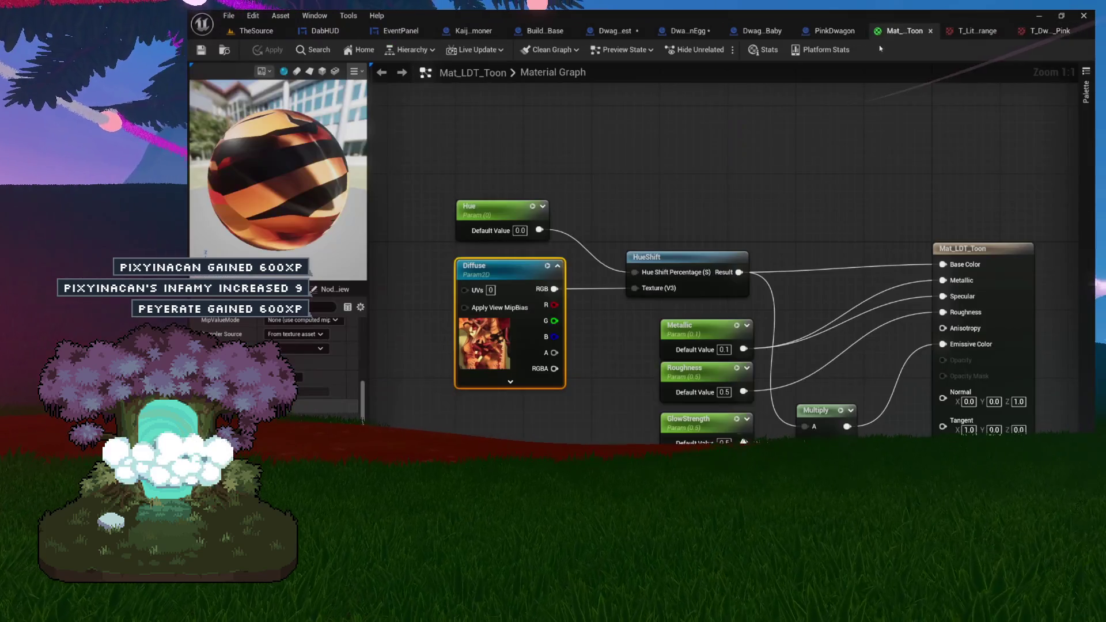
right_click(488, 264)
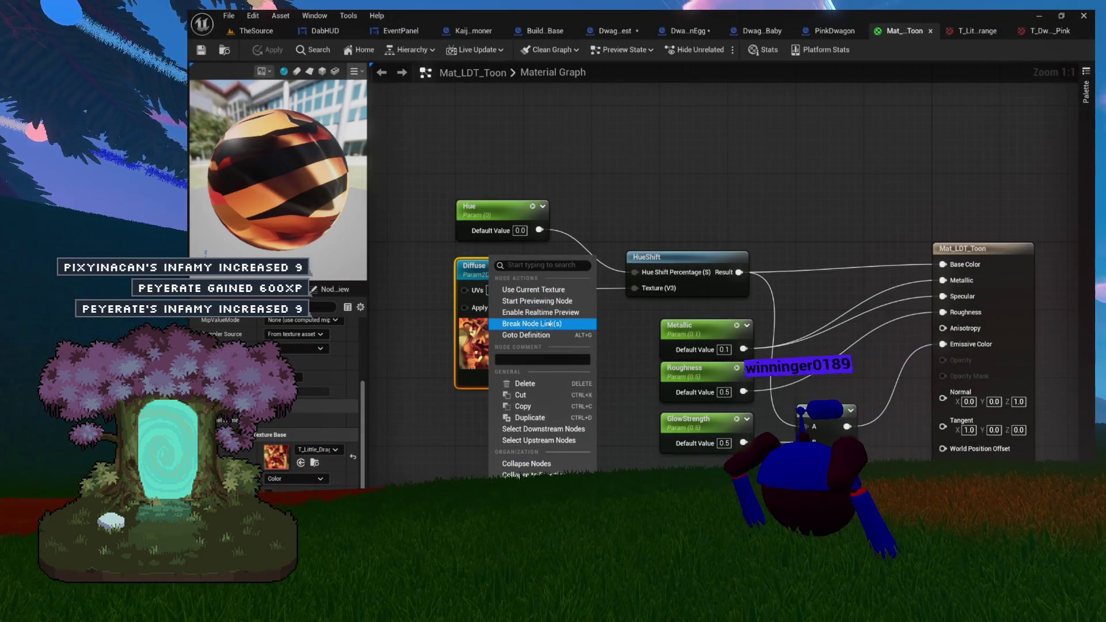
click(530, 289)
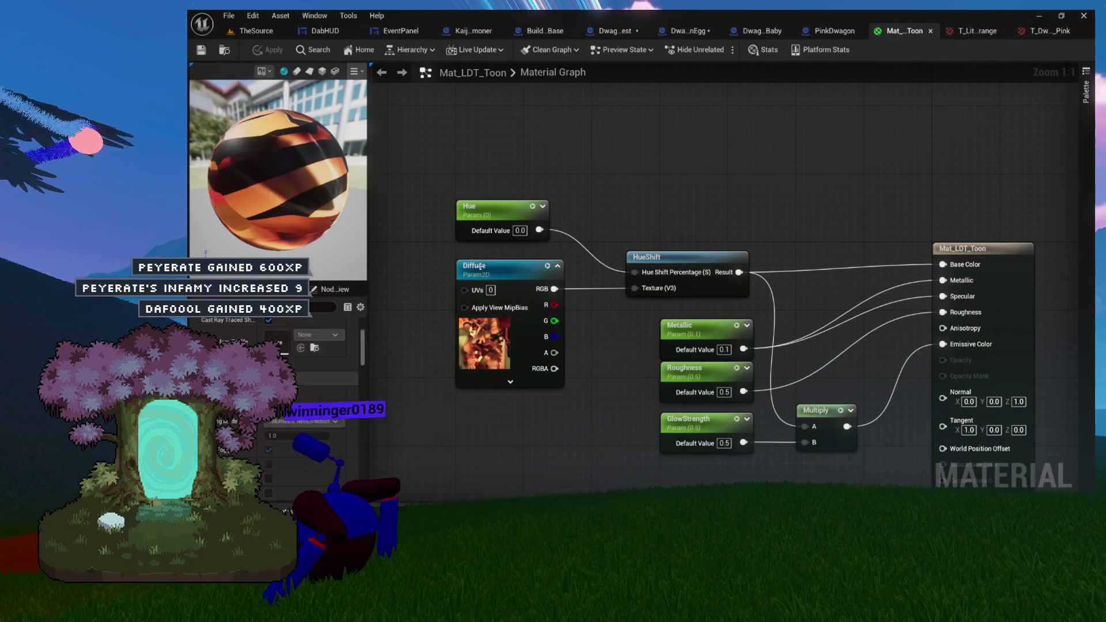
click(467, 266)
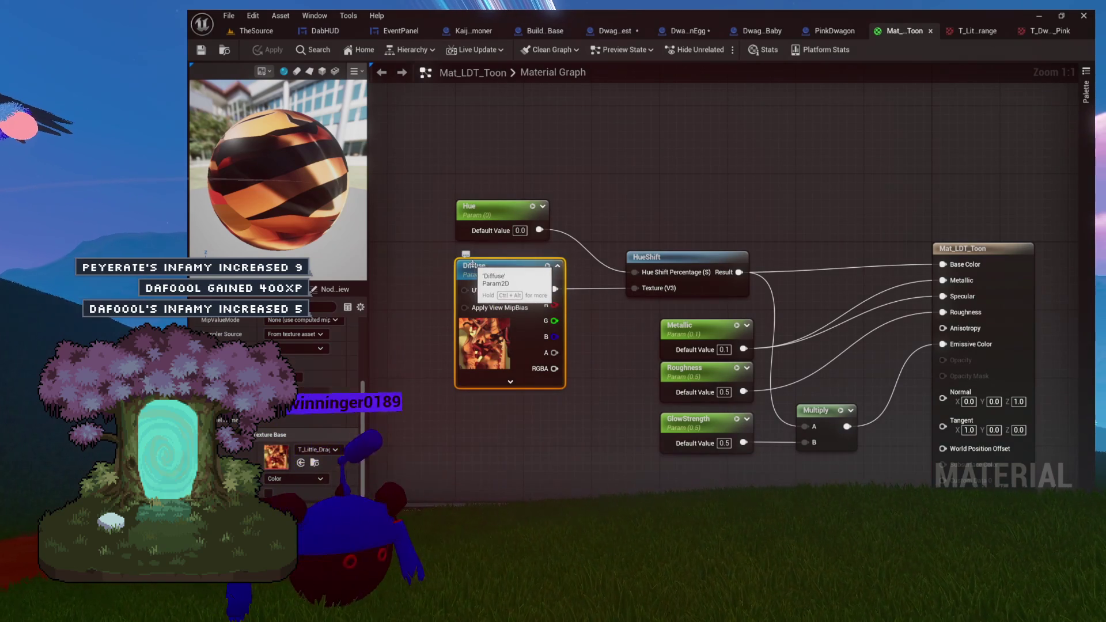
click(972, 34)
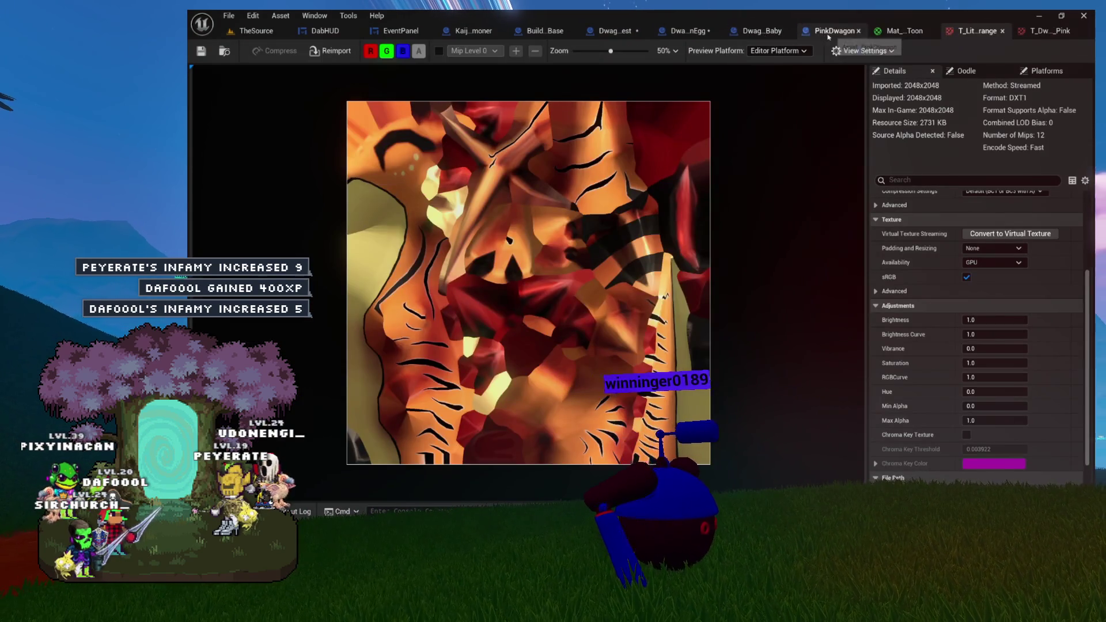
Close the Mat_LDT_Toon material editor and reopen the MI_DwagonPink material instance.
click(829, 31)
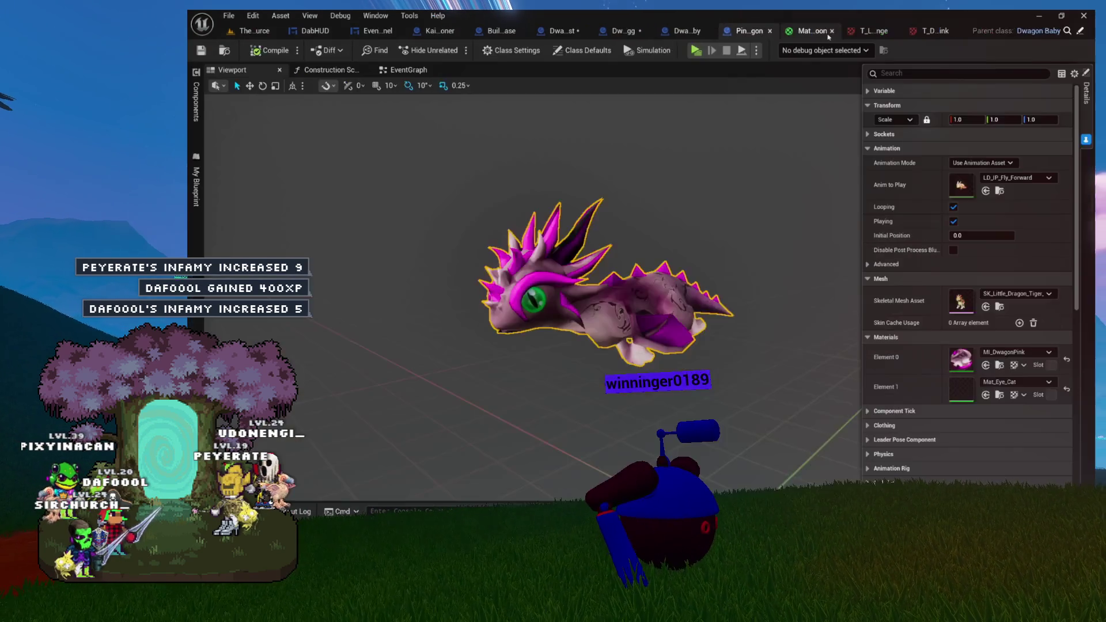
click(1045, 31)
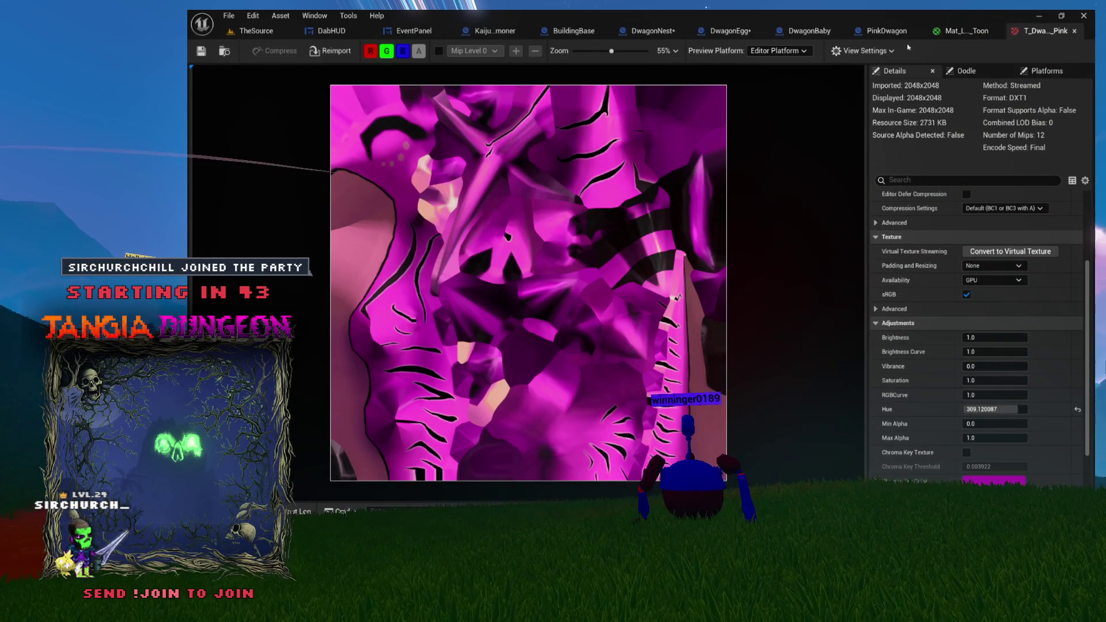
click(973, 36)
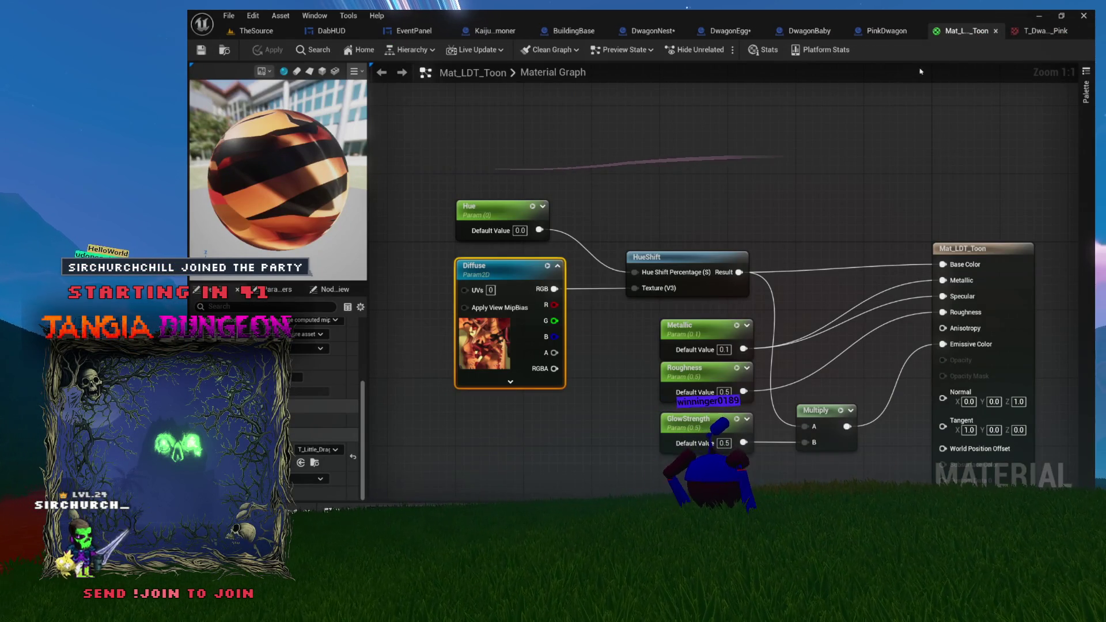
click(995, 31)
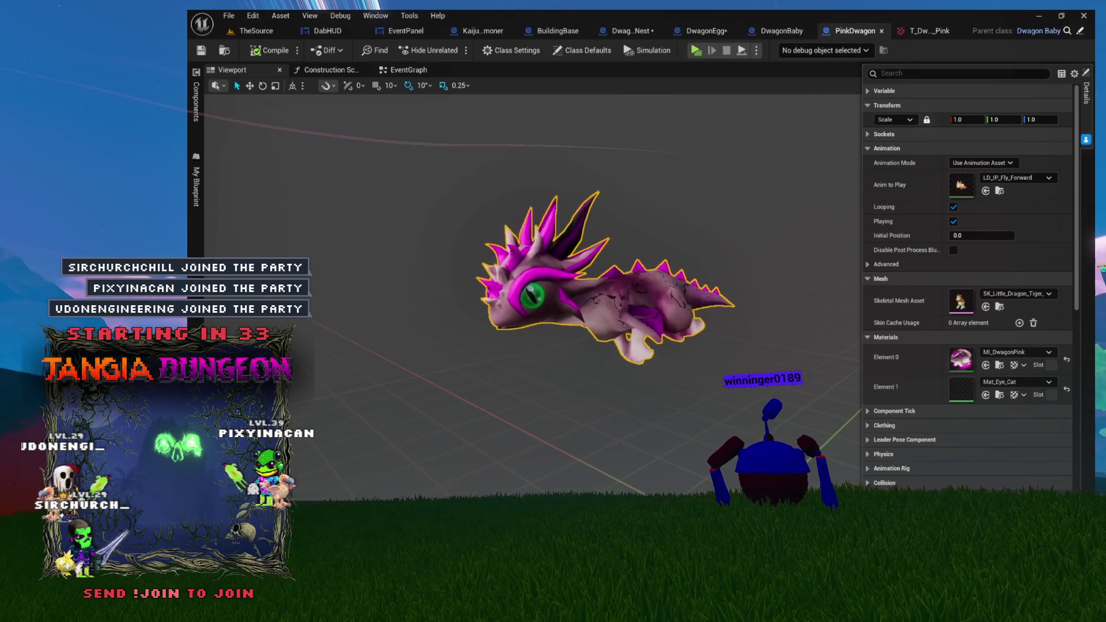
double_click(961, 358)
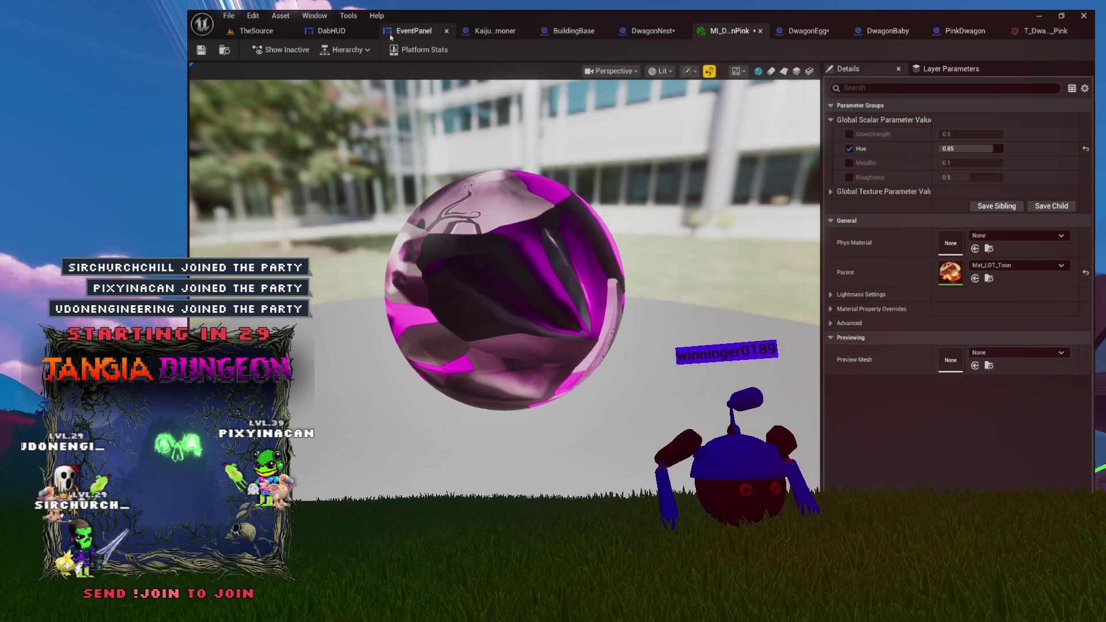
Close the KaijuSummoner and BuildingBase editors, check T_Dwagon_Pink, and return to MI_DwagonPink.
click(526, 32)
click(563, 31)
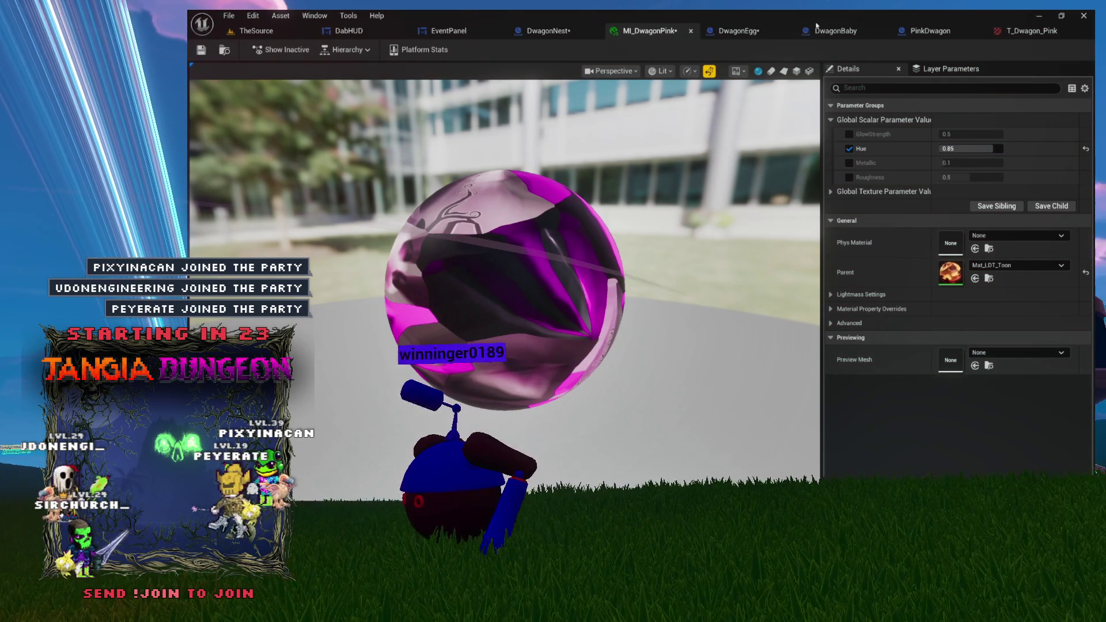
click(923, 32)
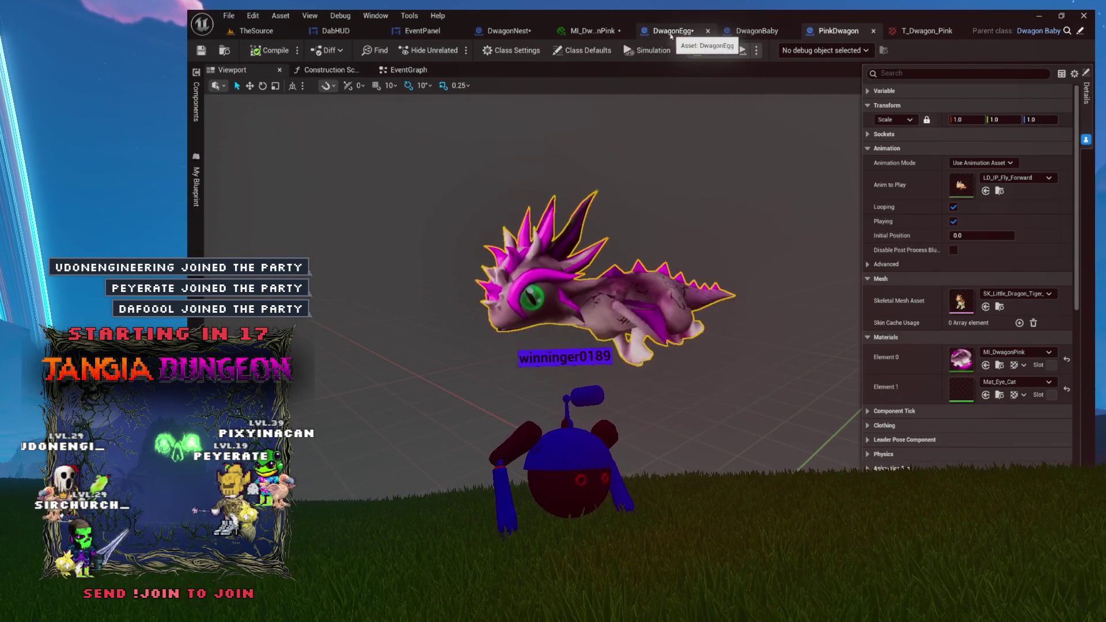
click(614, 33)
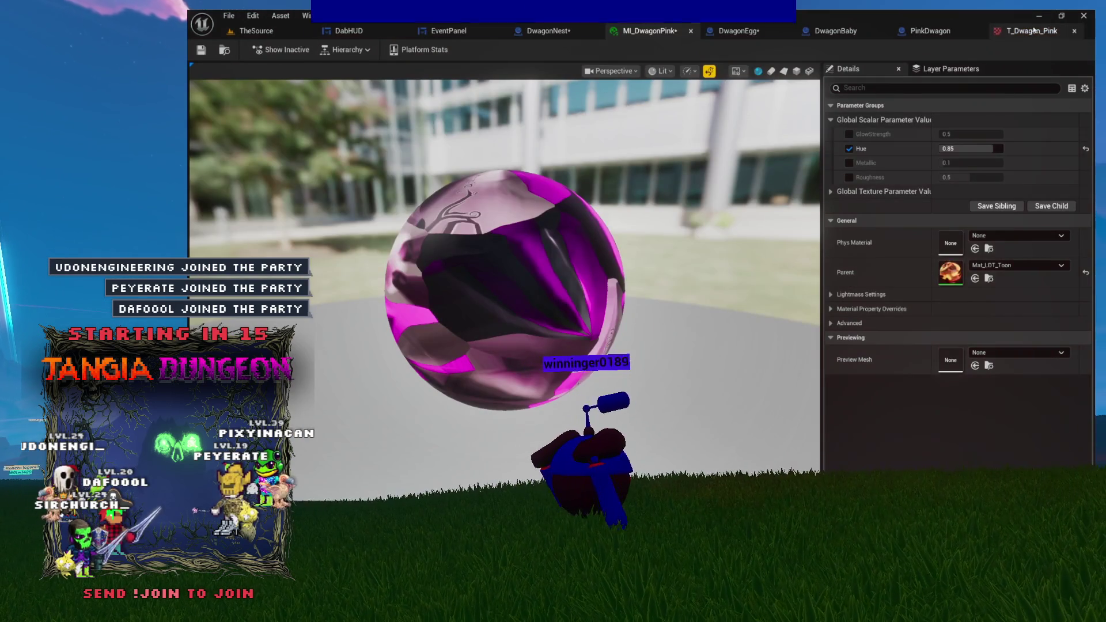
click(1030, 30)
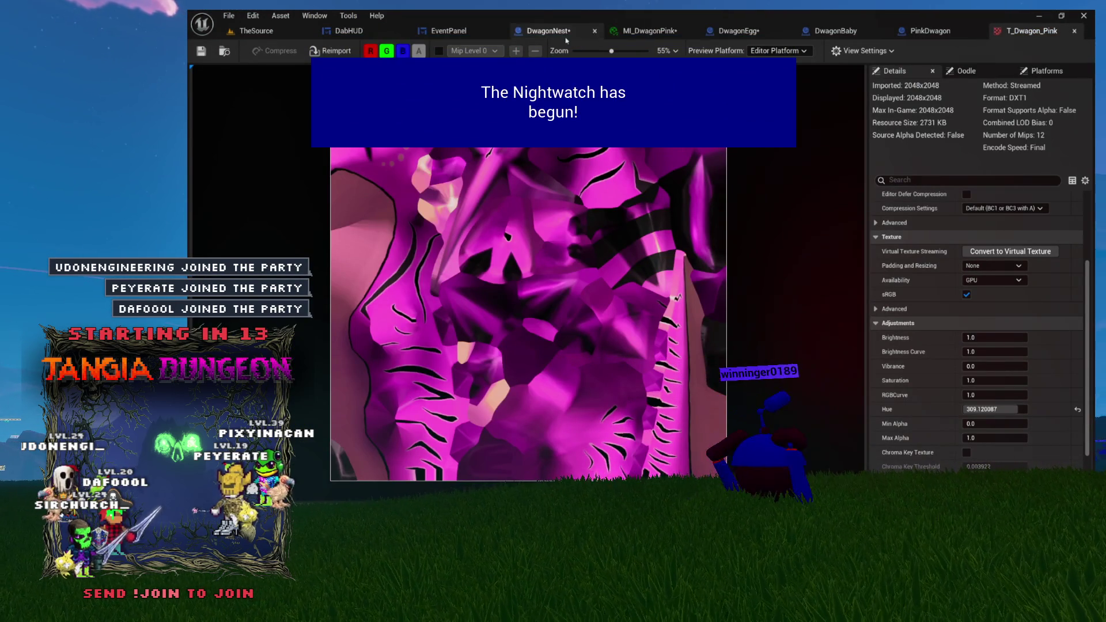
click(225, 52)
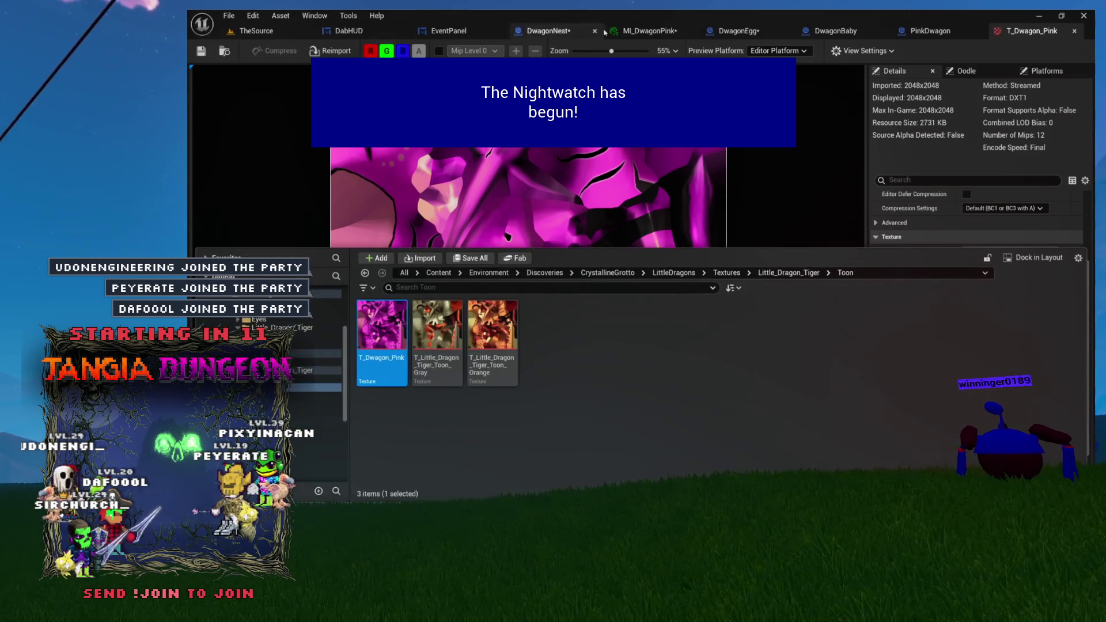
click(650, 33)
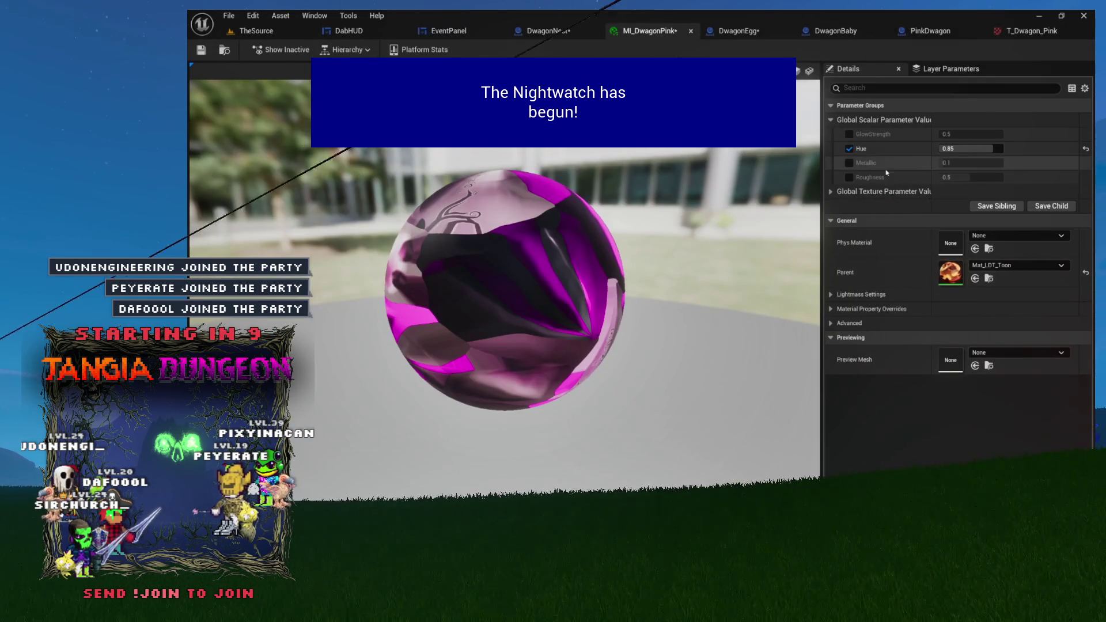